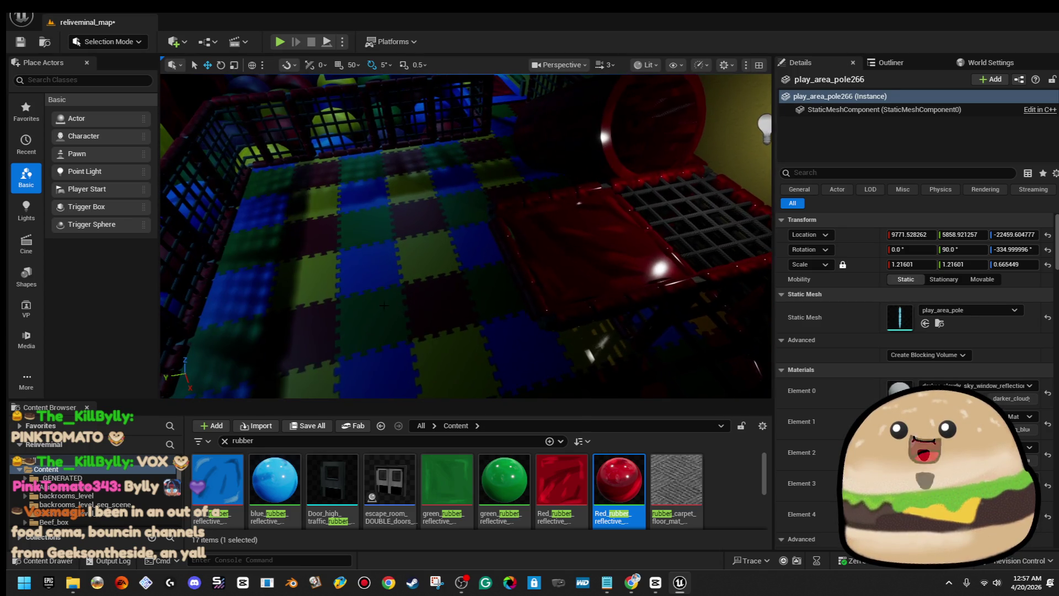
- Select the four red cushion mat pieces and slide them left across the foam floor
{"action": "left_click", "coordinate": [587, 248], "text": "ctrl"}
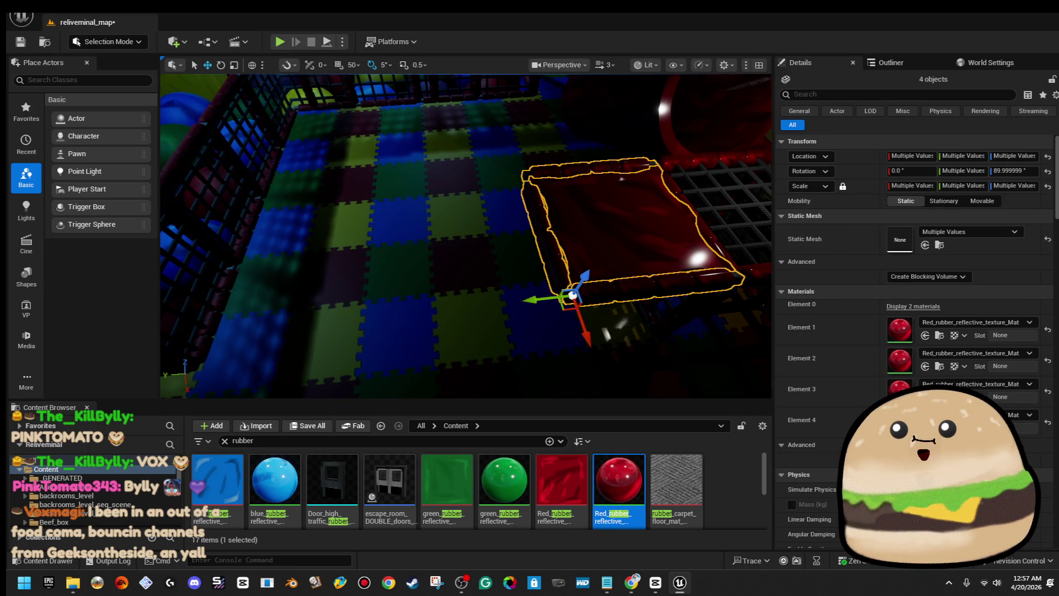
{"action": "left_click", "coordinate": [621, 220], "text": "ctrl"}
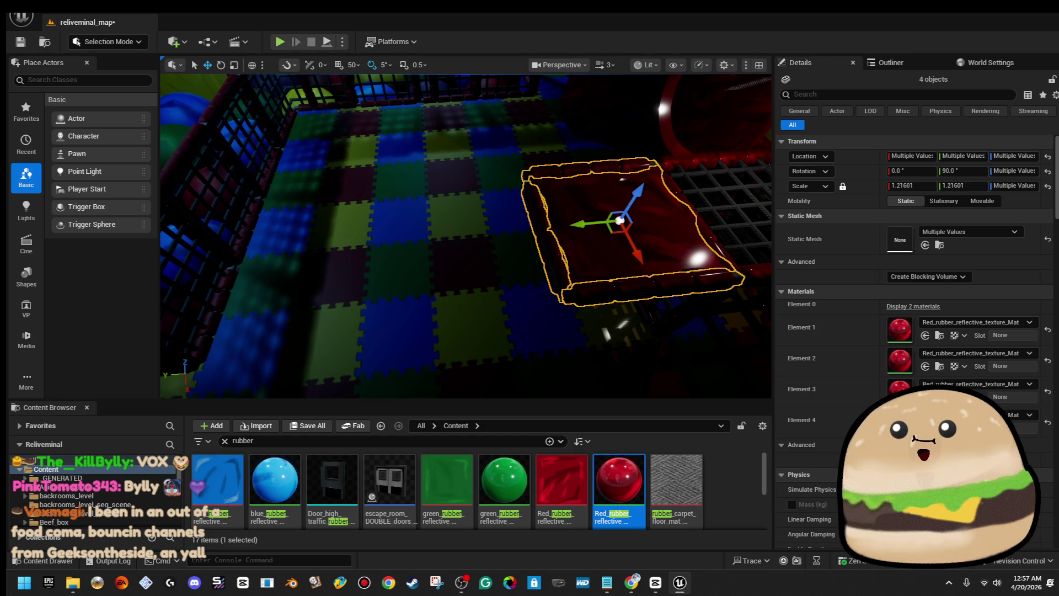
{"action": "left_click_drag", "start_coordinate": [585, 219], "coordinate": [422, 252]}
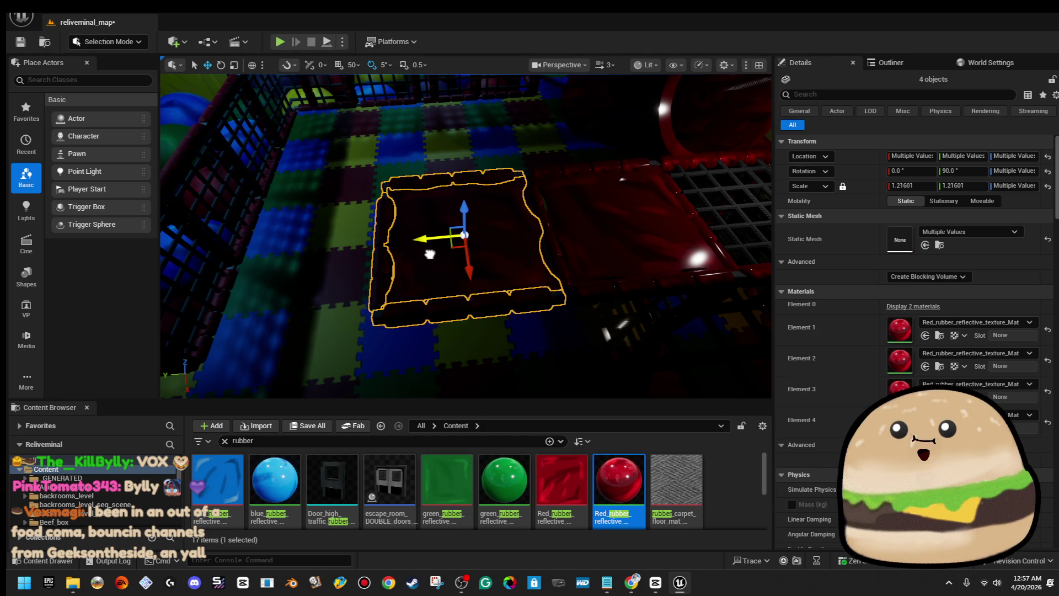
{"action": "mouse_move", "coordinate": [594, 225]}
{"action": "left_mouse_down"}
{"action": "mouse_move", "coordinate": [420, 274]}
{"action": "mouse_move", "coordinate": [440, 267]}
{"action": "left_mouse_up"}
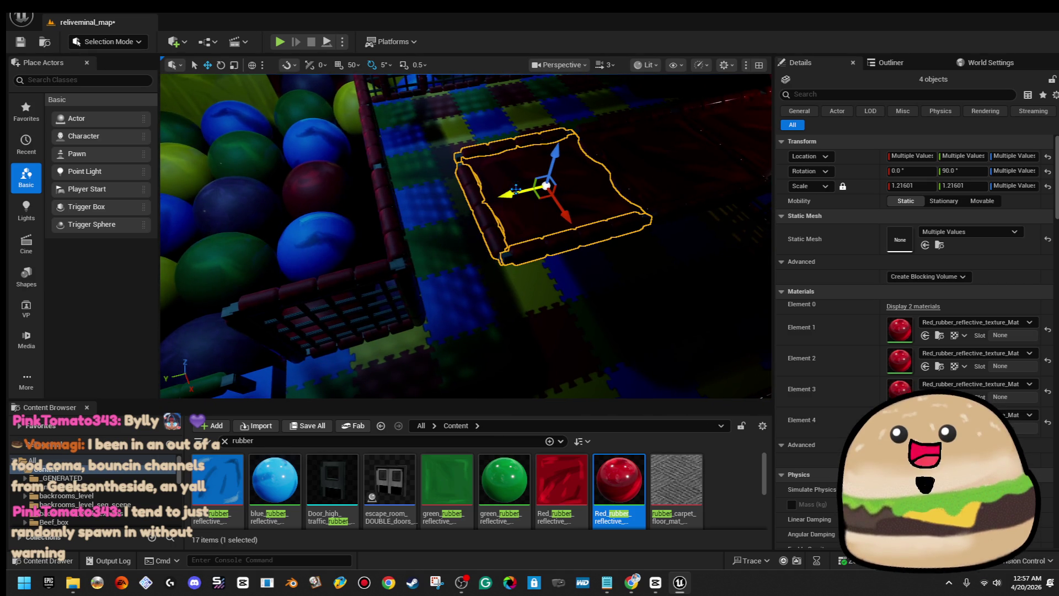
{"action": "mouse_move", "coordinate": [512, 198]}
{"action": "left_mouse_down"}
{"action": "mouse_move", "coordinate": [380, 226]}
{"action": "mouse_move", "coordinate": [513, 193]}
{"action": "mouse_move", "coordinate": [528, 210]}
{"action": "left_mouse_up"}
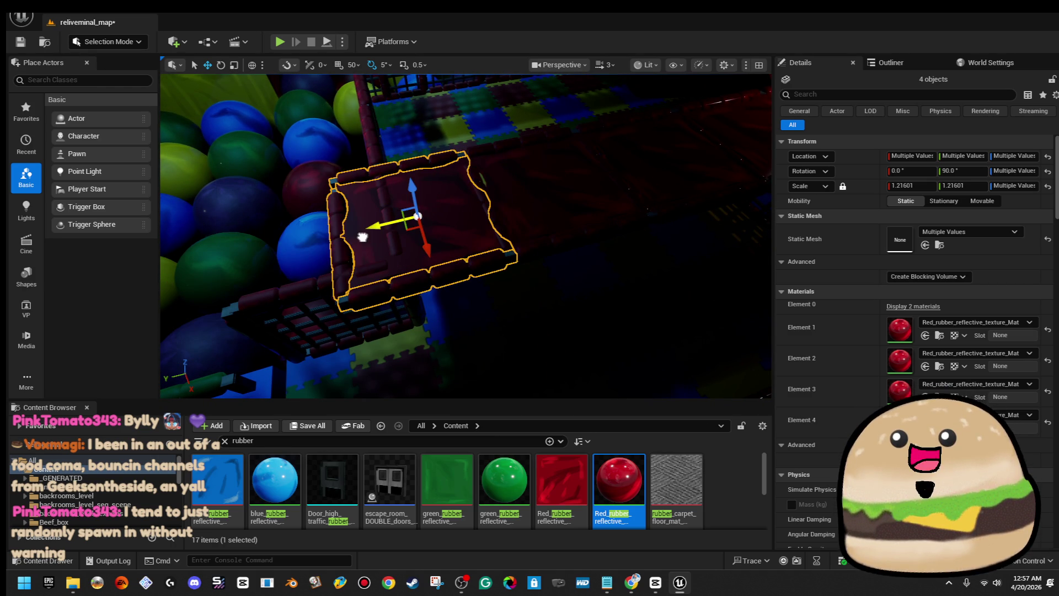
- Deselect the mat, look around the coloured floor mats, and select the tube slide
{"action": "left_click_drag", "start_coordinate": [362, 237], "coordinate": [353, 265]}
{"action": "key", "text": "Escape"}
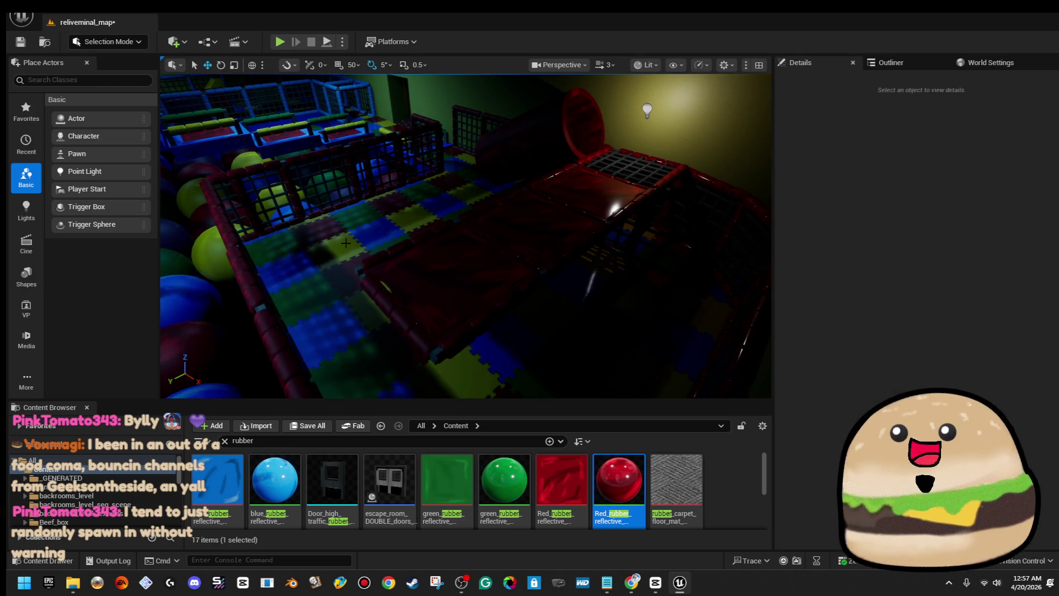
{"action": "mouse_move", "coordinate": [466, 238]}
{"action": "left_mouse_down"}
{"action": "mouse_move", "coordinate": [452, 215]}
{"action": "mouse_move", "coordinate": [461, 224]}
{"action": "left_mouse_up"}
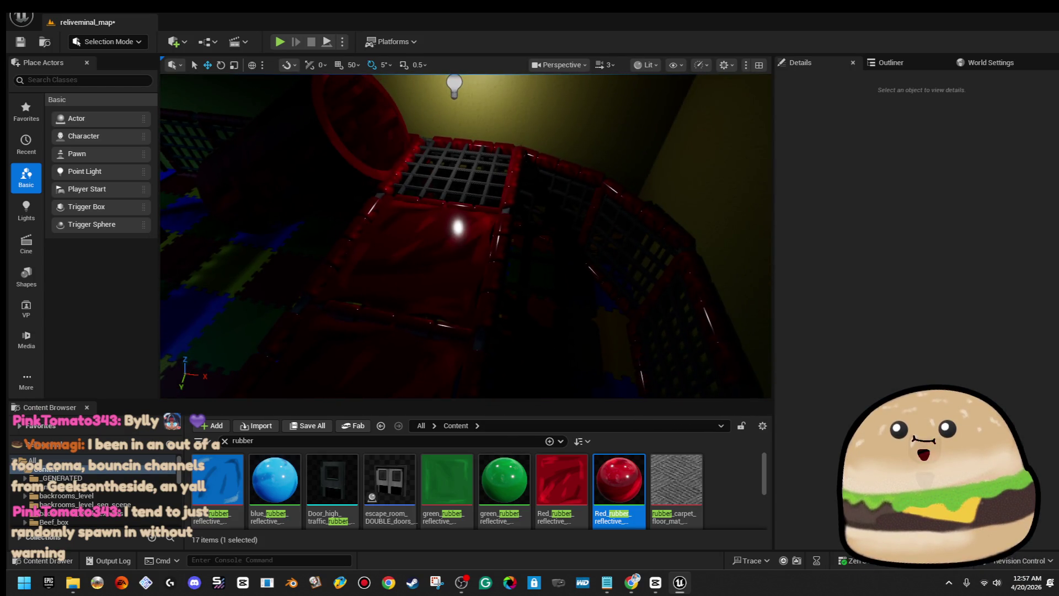
{"action": "mouse_move", "coordinate": [461, 223]}
{"action": "left_mouse_down"}
{"action": "mouse_move", "coordinate": [419, 217]}
{"action": "mouse_move", "coordinate": [427, 226]}
{"action": "mouse_move", "coordinate": [410, 212]}
{"action": "mouse_move", "coordinate": [419, 219]}
{"action": "left_mouse_up"}
{"action": "left_click", "coordinate": [419, 215]}
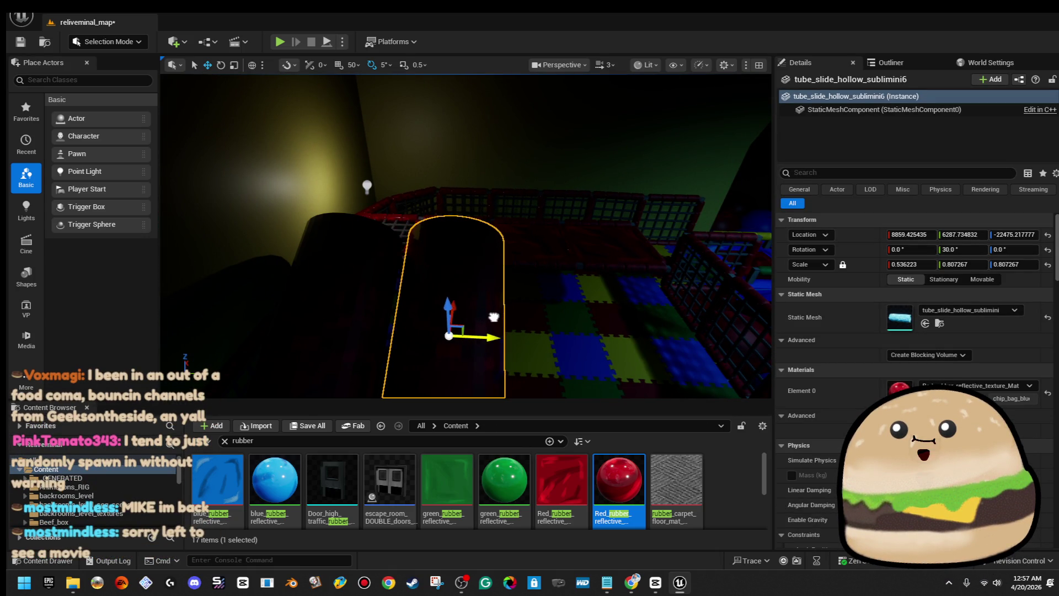
- Rotate the hollow tube slide 180 degrees about Z and raise it upward
{"action": "key", "text": "e"}
{"action": "left_click_drag", "start_coordinate": [485, 318], "coordinate": [469, 309]}
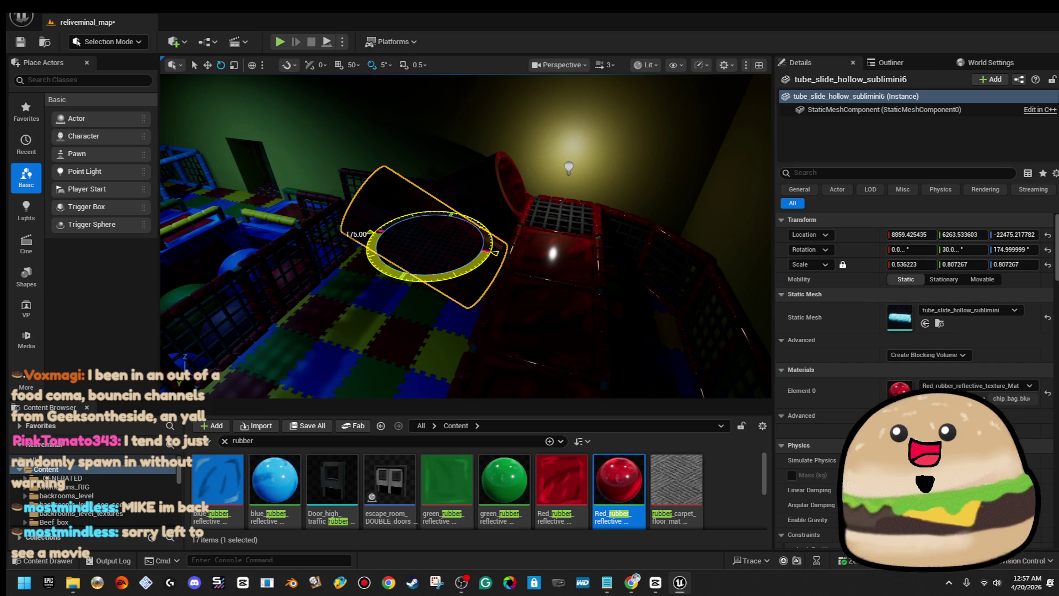
{"action": "left_click_drag", "start_coordinate": [469, 309], "coordinate": [475, 306]}
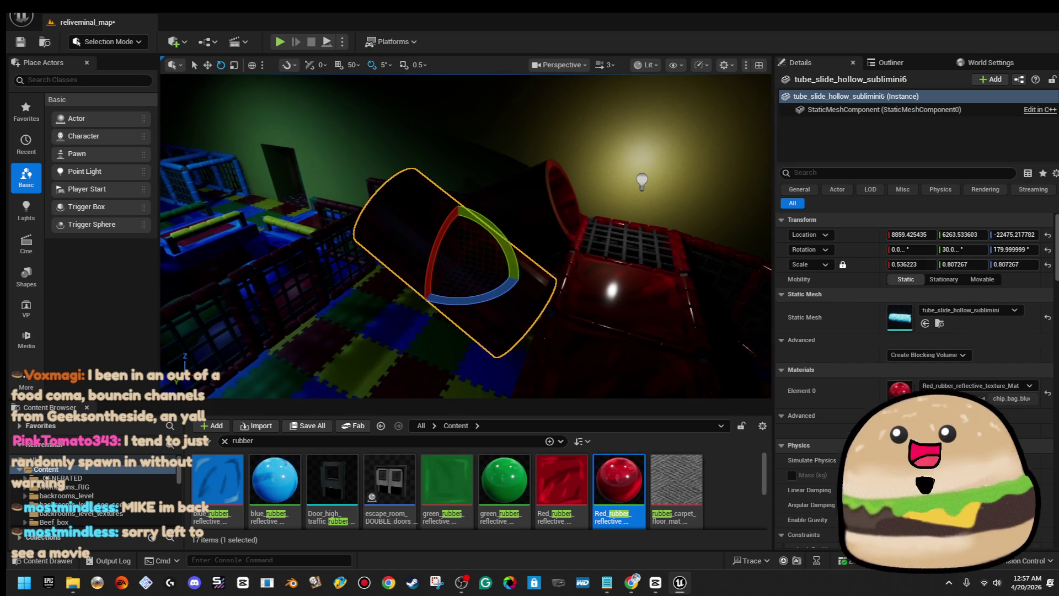
{"action": "mouse_move", "coordinate": [456, 232]}
{"action": "left_mouse_down"}
{"action": "mouse_move", "coordinate": [479, 121]}
{"action": "mouse_move", "coordinate": [513, 166]}
{"action": "left_mouse_up"}
- Move the tube slide over the red padded area, then select a red padded rail
{"action": "key", "text": "d"}
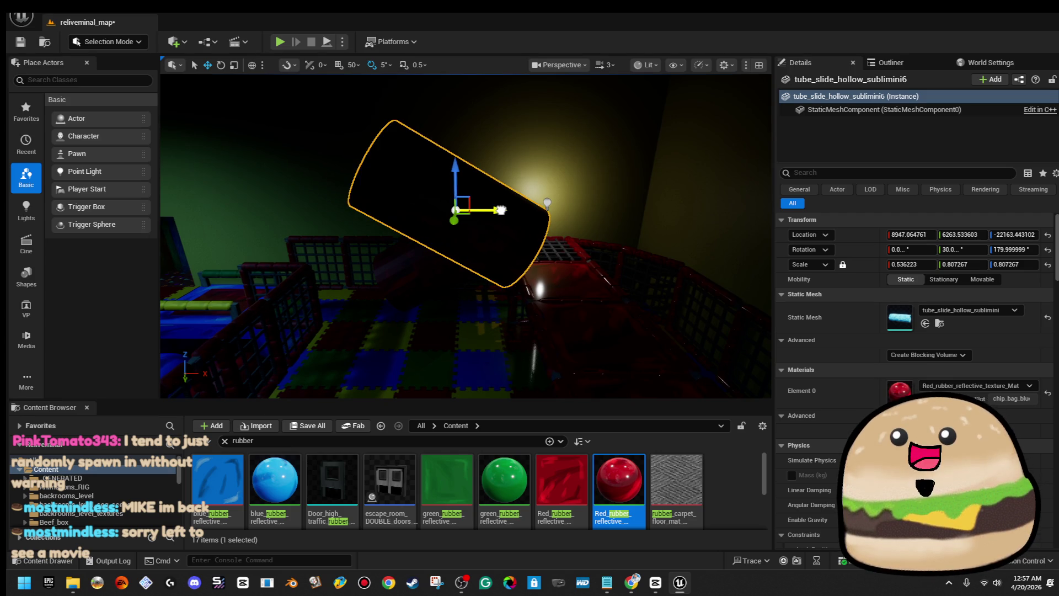
{"action": "key", "text": "d"}
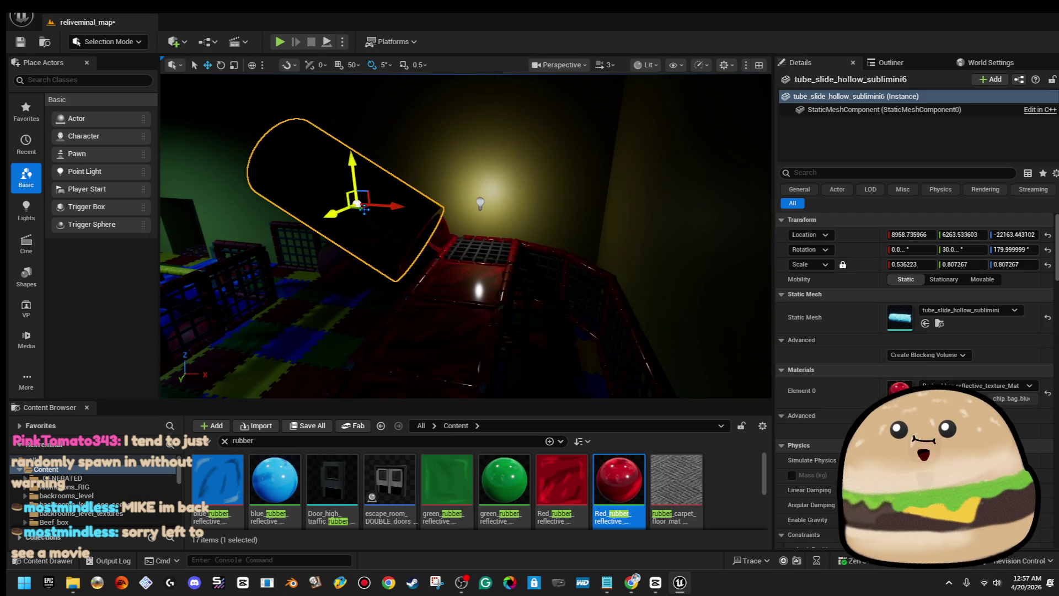
{"action": "key", "text": "a"}
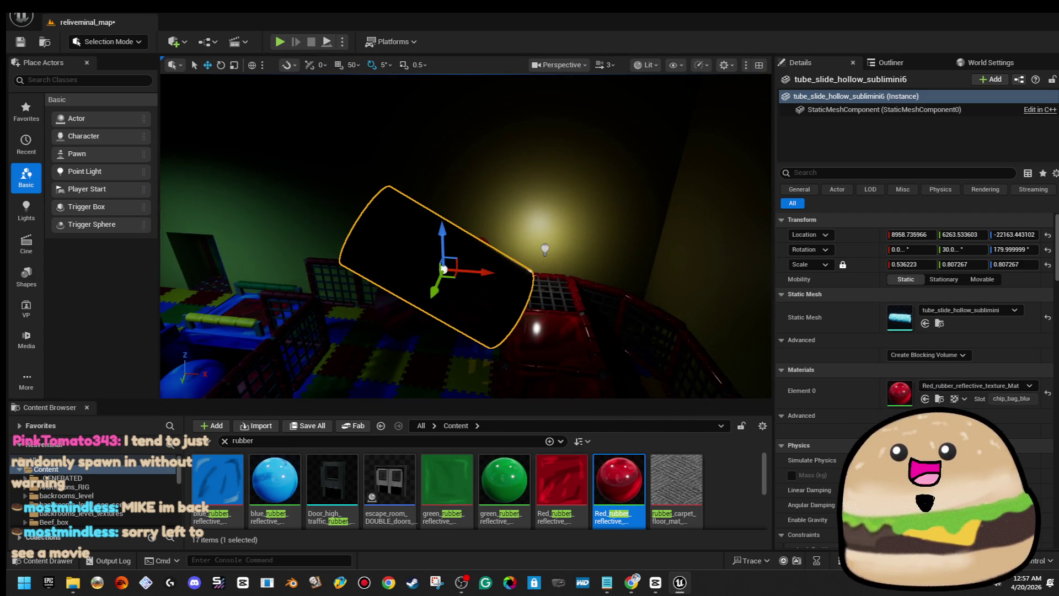
{"action": "key", "text": "d"}
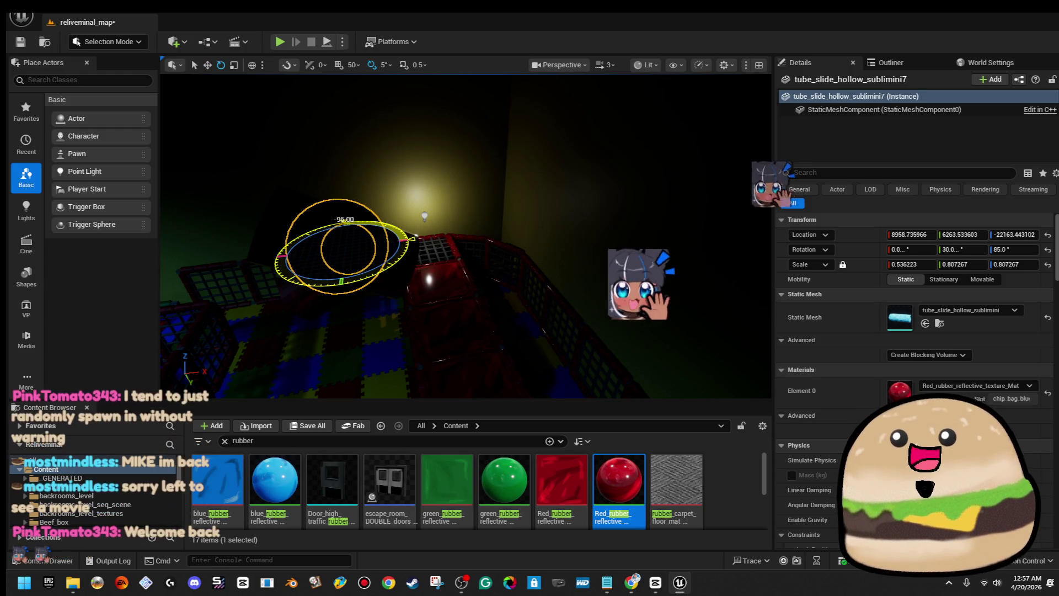
{"action": "key", "text": "w"}
{"action": "mouse_move", "coordinate": [390, 240]}
{"action": "left_mouse_down"}
{"action": "mouse_move", "coordinate": [546, 226]}
{"action": "mouse_move", "coordinate": [538, 236]}
{"action": "mouse_move", "coordinate": [535, 193]}
{"action": "mouse_move", "coordinate": [547, 195]}
{"action": "left_mouse_up"}
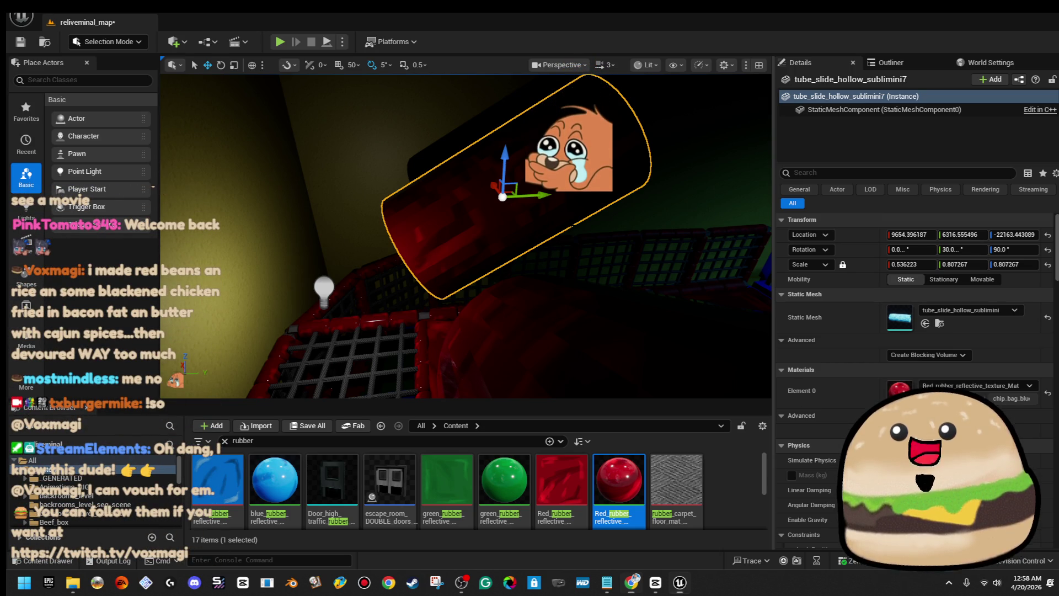
{"action": "left_click", "coordinate": [468, 210]}
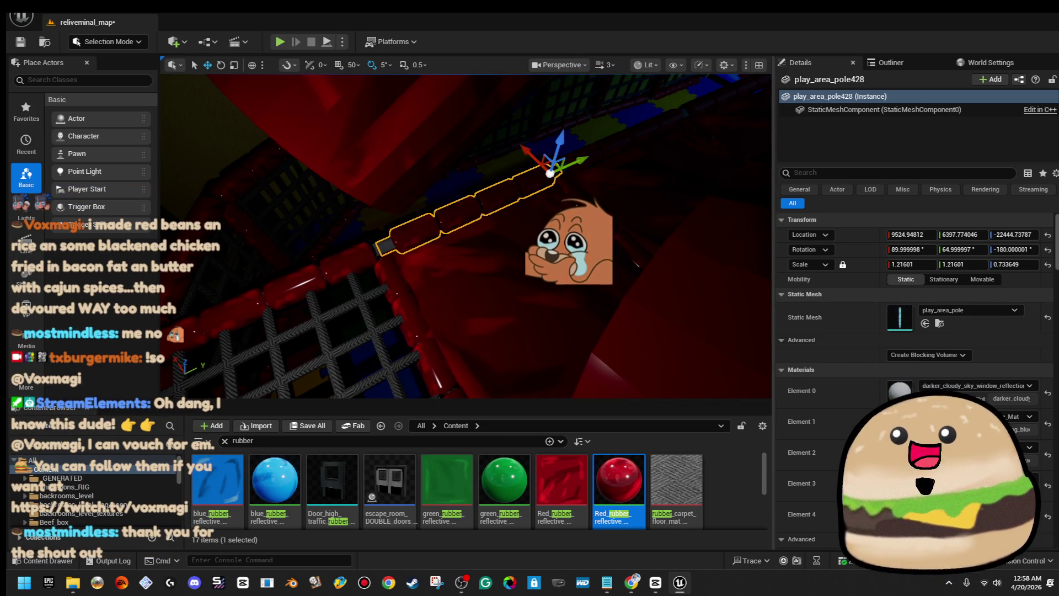
- Select the four red cushion pieces, lift them up, and frame them in view
{"action": "left_click", "coordinate": [496, 331], "text": "ctrl"}
{"action": "left_click", "coordinate": [469, 270], "text": "ctrl"}
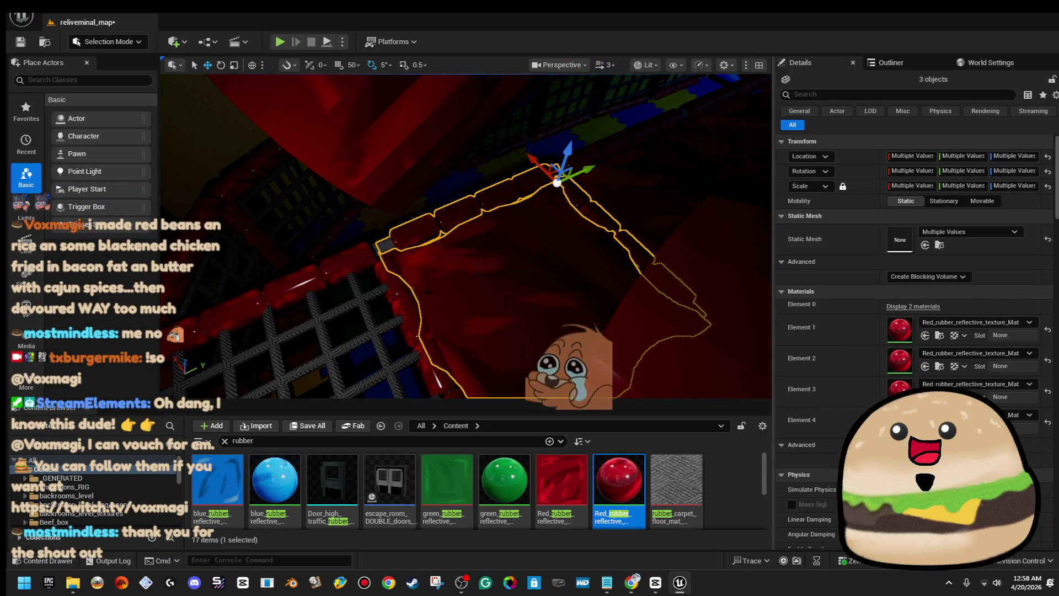
{"action": "left_click", "coordinate": [412, 312], "text": "ctrl"}
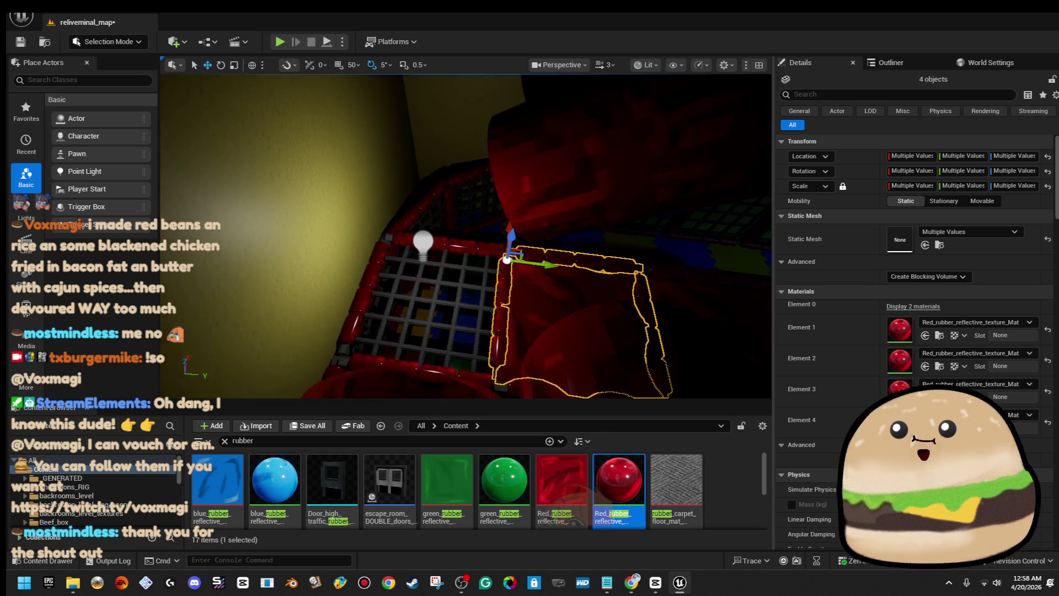
{"action": "left_click_drag", "start_coordinate": [493, 274], "coordinate": [508, 158]}
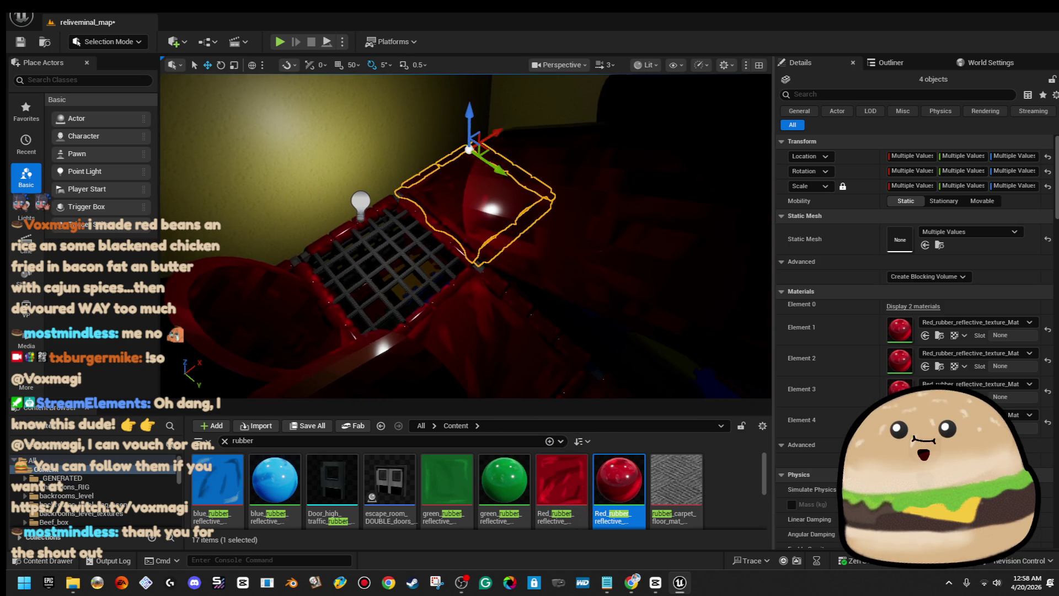
{"action": "key", "text": "w"}
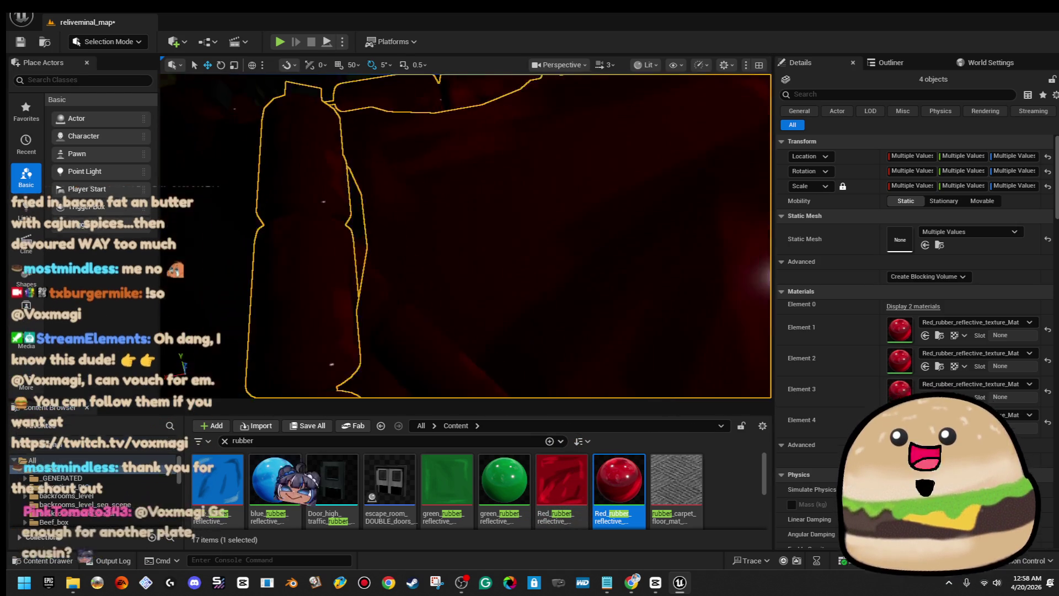
{"action": "key", "text": "f"}
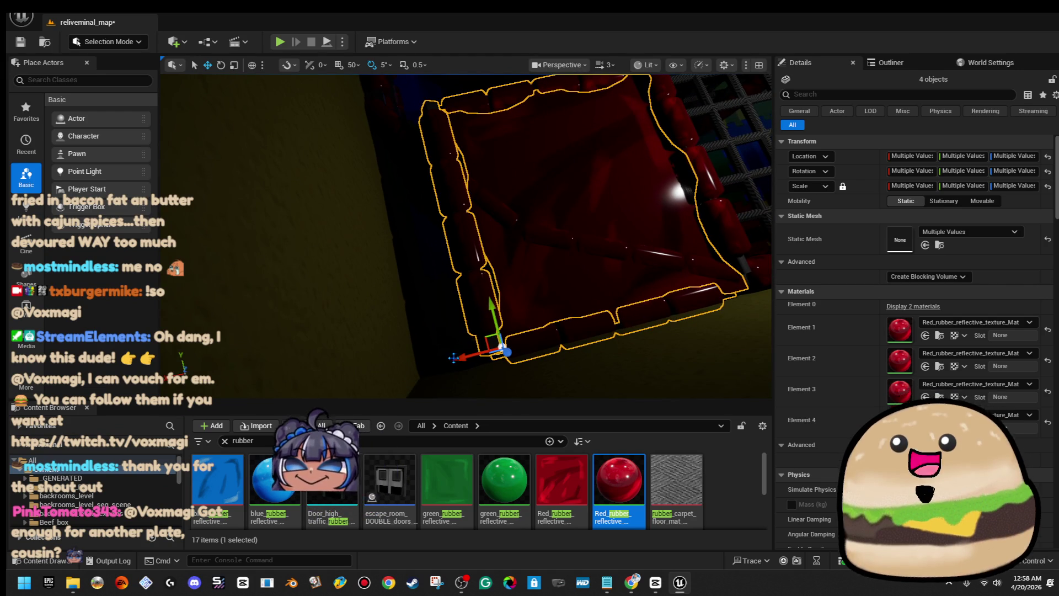
- Lengthen two padded rail poles by scaling them
{"action": "left_click", "coordinate": [585, 325]}
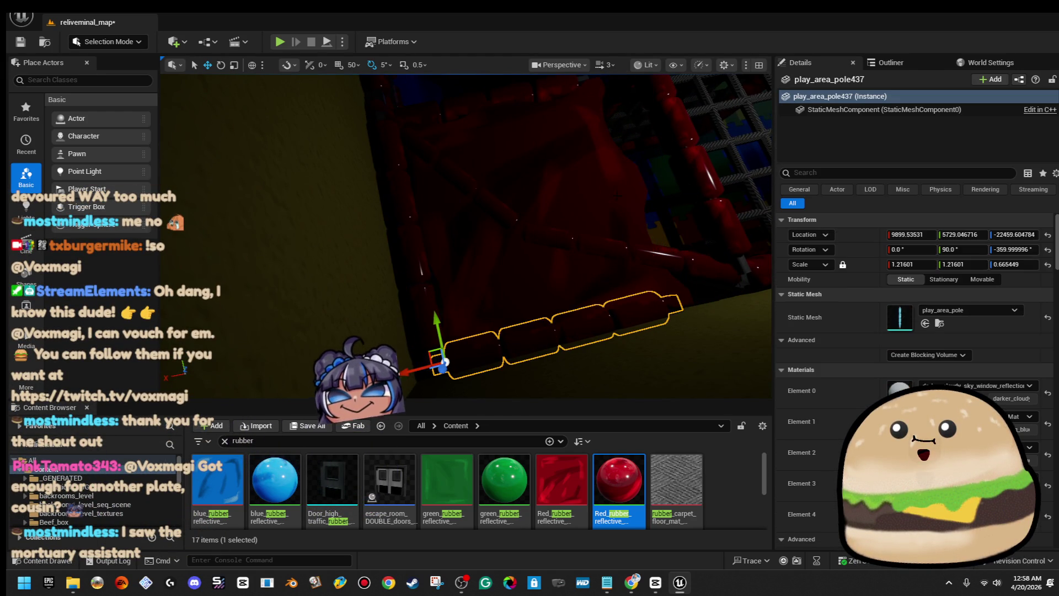
{"action": "left_click", "coordinate": [499, 160], "text": "ctrl"}
{"action": "key", "text": "r"}
{"action": "left_click_drag", "start_coordinate": [419, 178], "coordinate": [429, 177]}
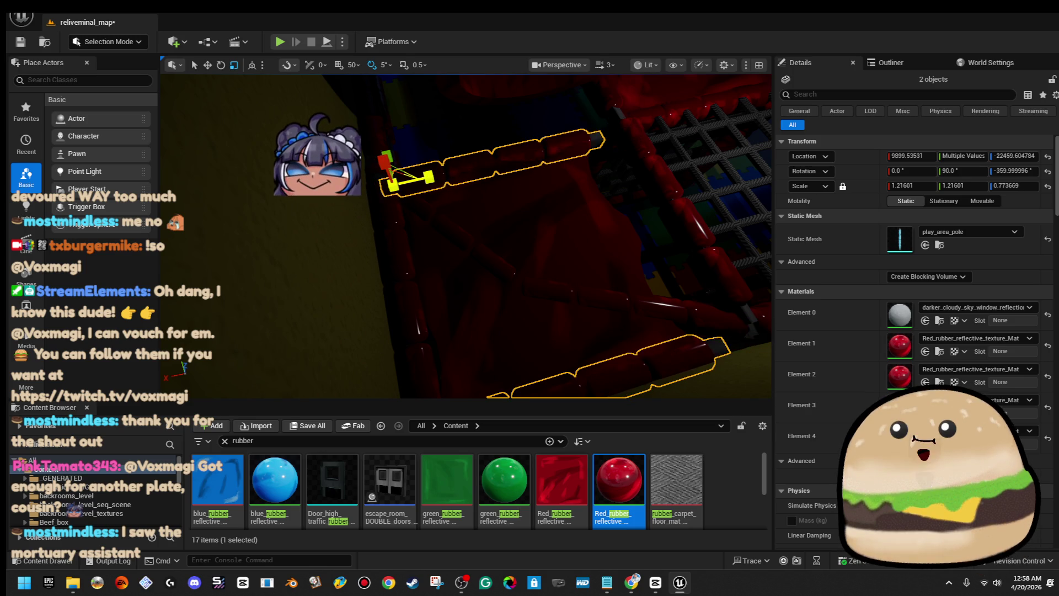
- Widen the flat wall mat and shift it slightly sideways, undoing a pole deletion
{"action": "left_click", "coordinate": [552, 254]}
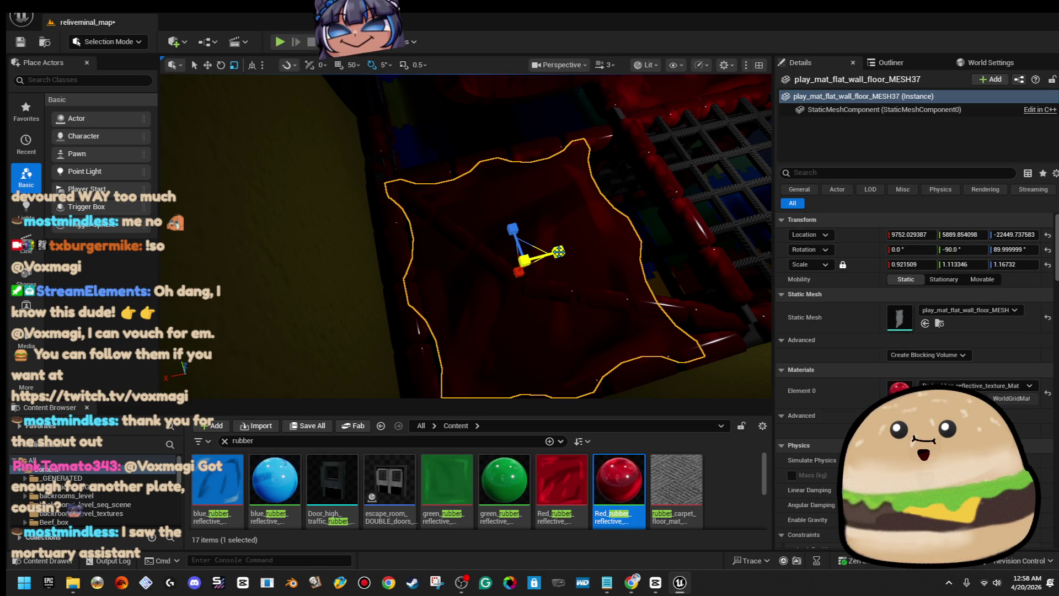
{"action": "left_click_drag", "start_coordinate": [558, 251], "coordinate": [574, 249]}
{"action": "left_click_drag", "start_coordinate": [491, 267], "coordinate": [518, 265]}
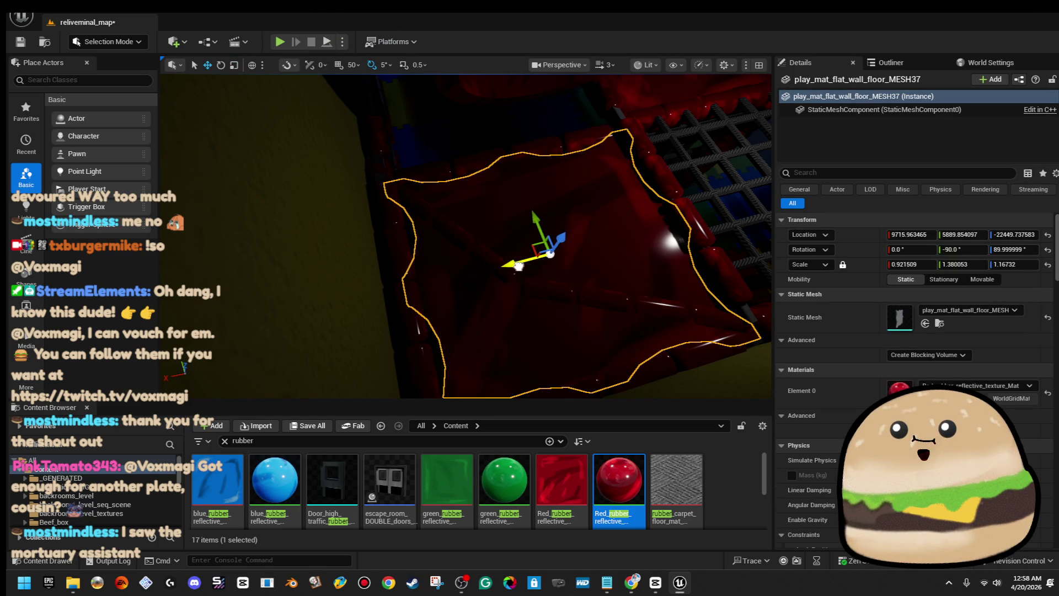
{"action": "left_click", "coordinate": [516, 288]}
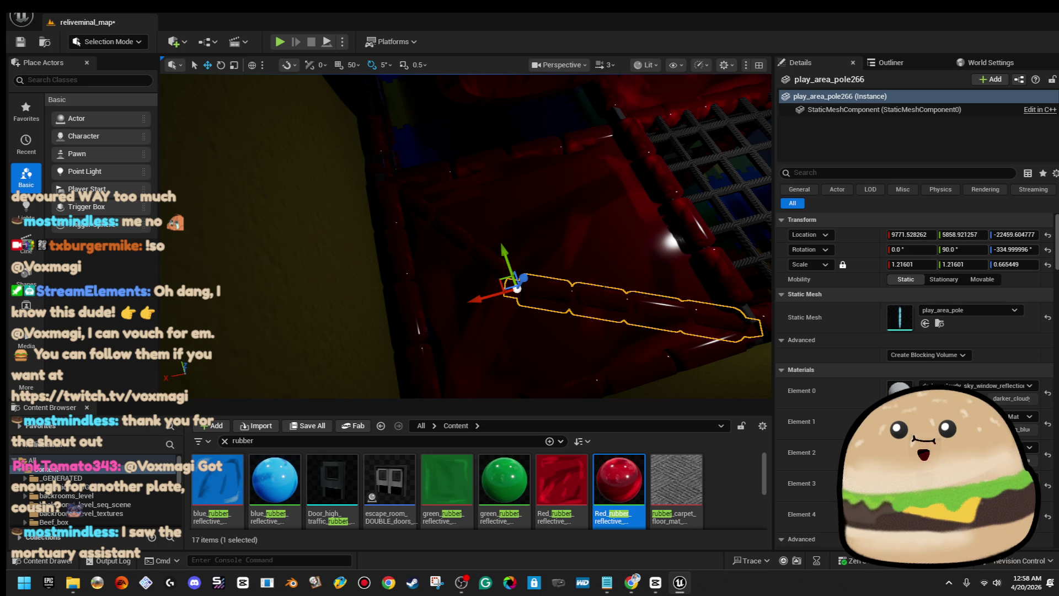
{"action": "key", "text": "Delete"}
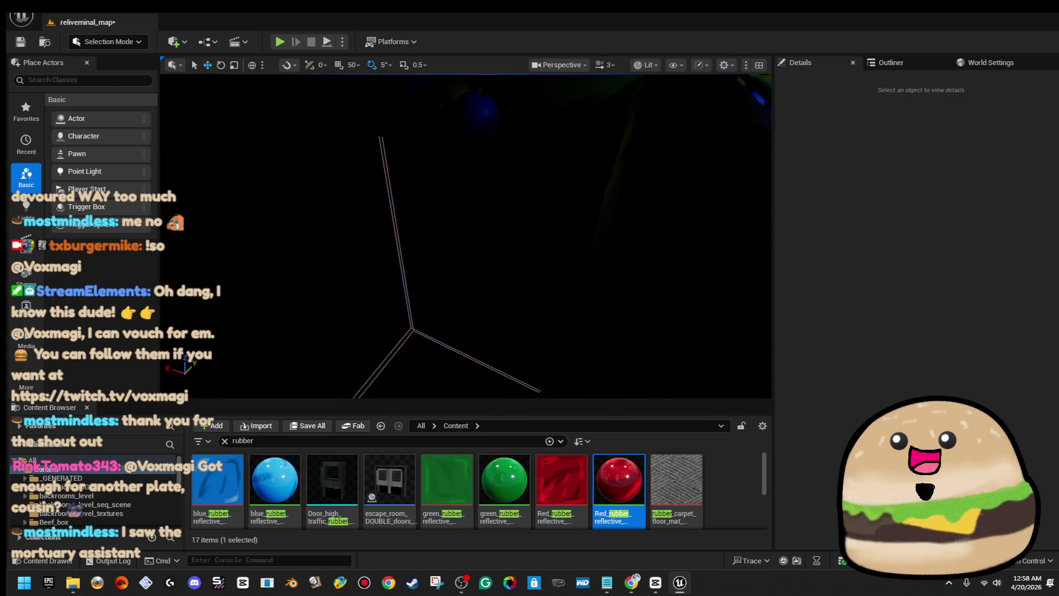
{"action": "key", "text": "ctrl+z"}
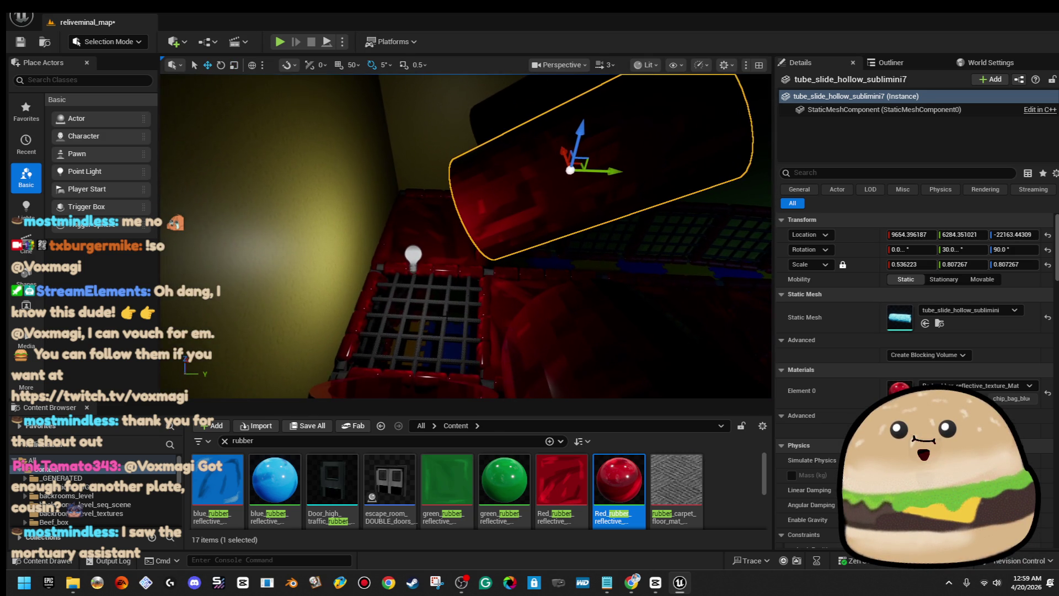
- Start a play-test with Play From Here on the floor
{"action": "right_click", "coordinate": [428, 201]}
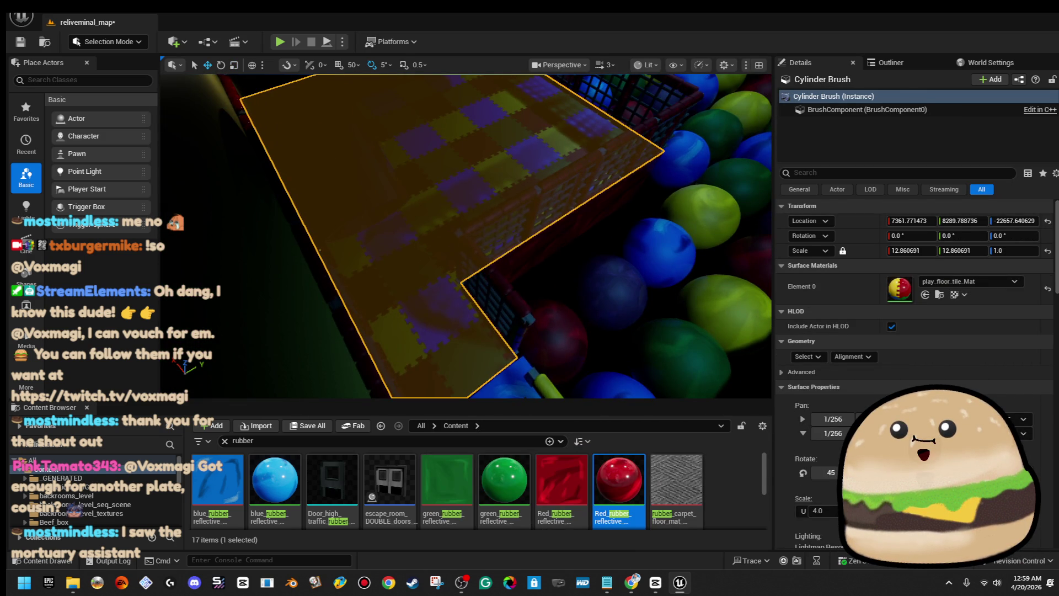
{"action": "right_click", "coordinate": [397, 198]}
{"action": "left_click", "coordinate": [435, 557]}
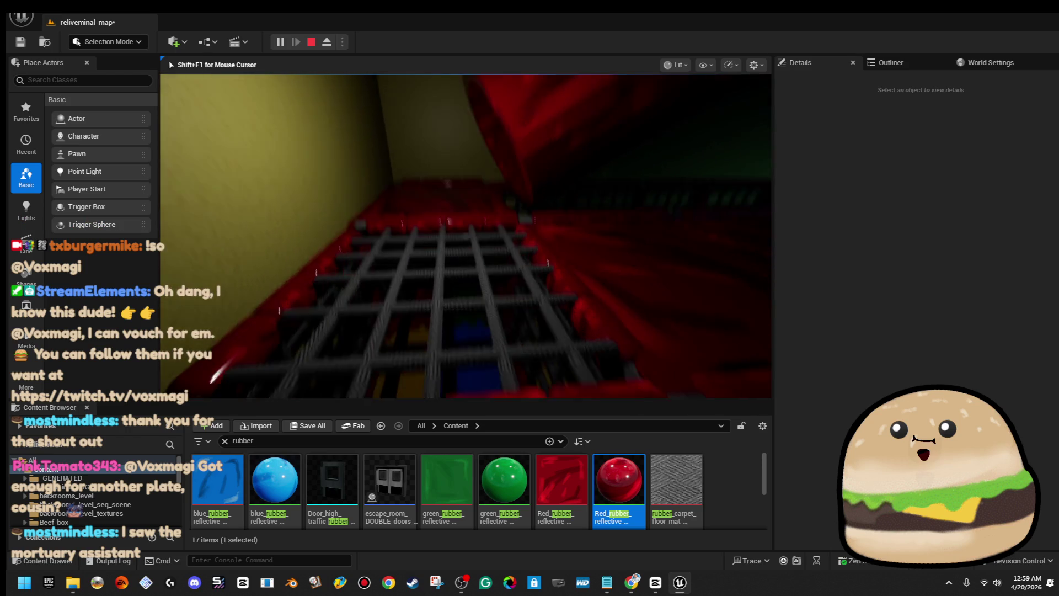
- Stop the play session and fly the view down the corridor toward the red mat
{"action": "key", "text": "Escape"}
{"action": "key", "text": "f"}
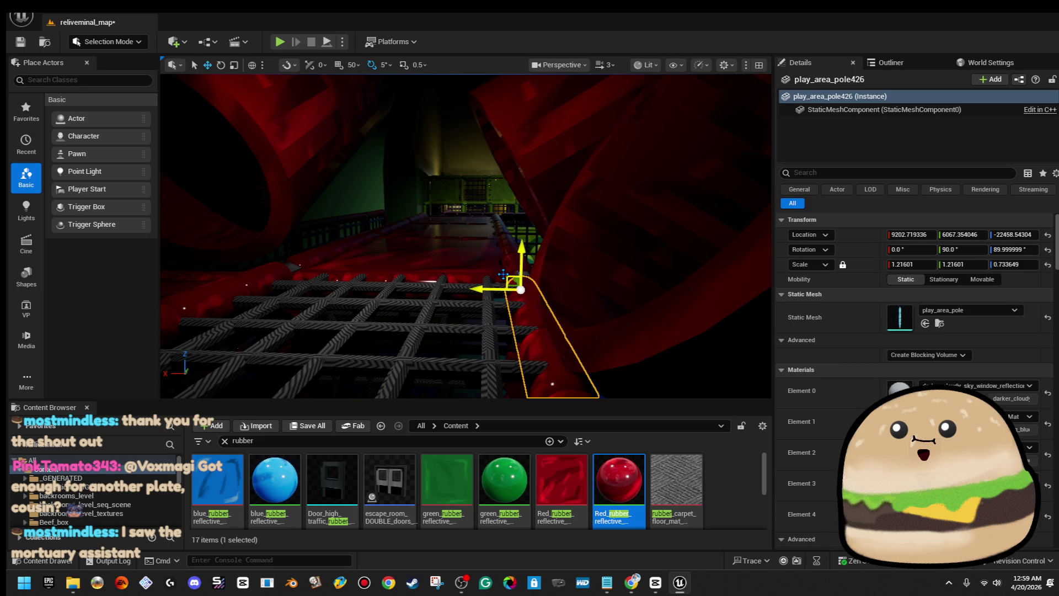
{"action": "key", "text": "Up"}
{"action": "key", "text": "Up"}
{"action": "key", "text": "Right"}
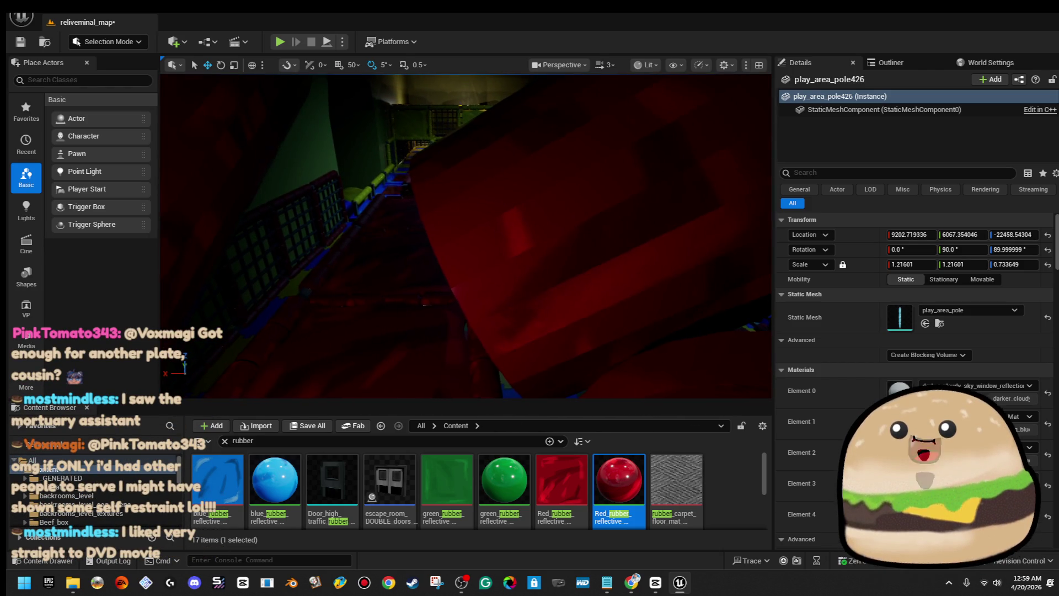
{"action": "key", "text": "Left"}
- Play the level from the red floor mat, then stop and frame the mat
{"action": "right_click", "coordinate": [559, 305]}
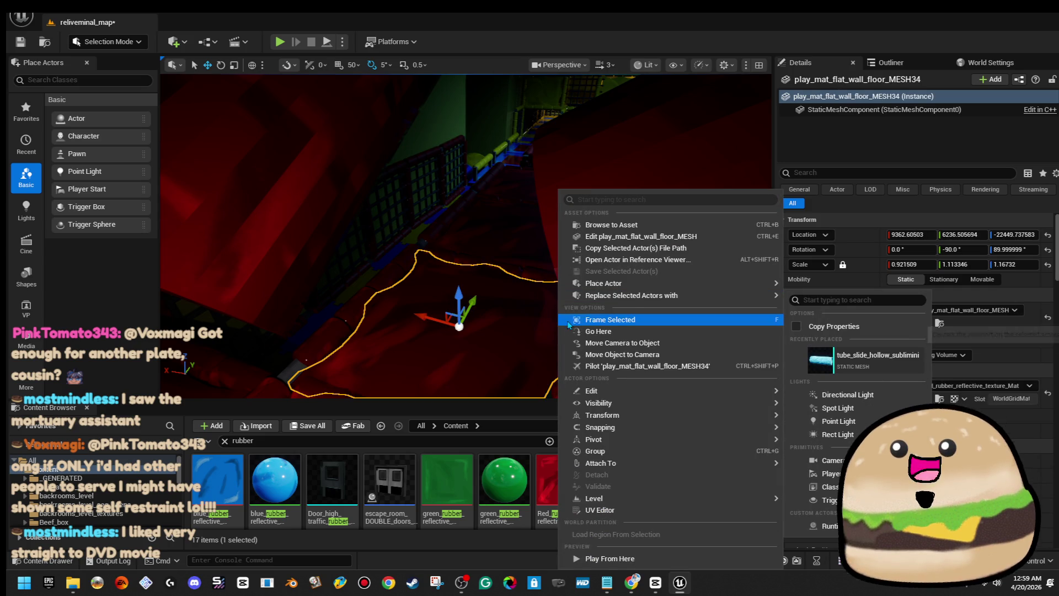
{"action": "left_click", "coordinate": [607, 558]}
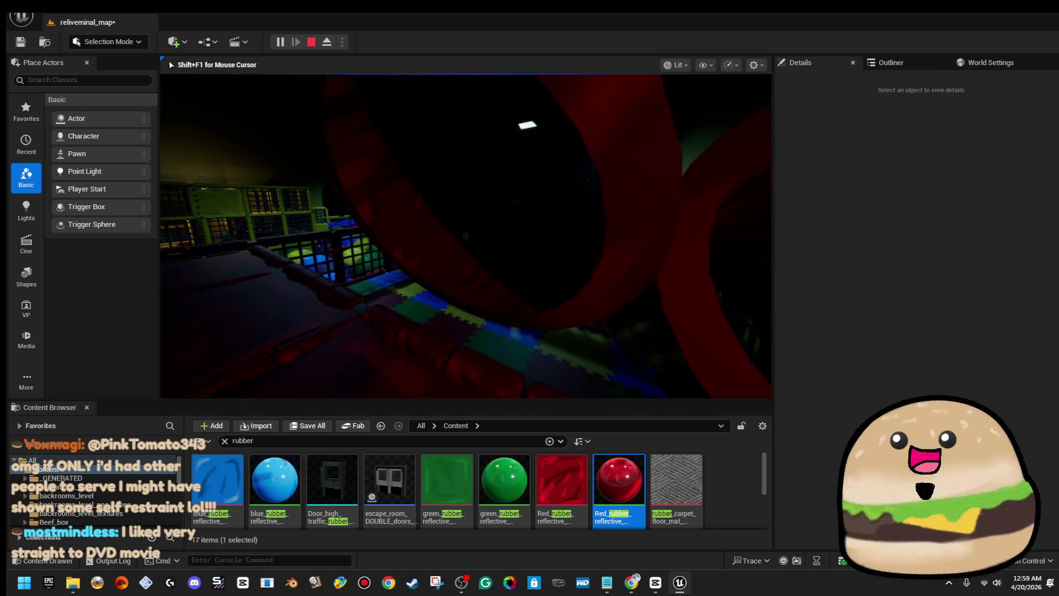
{"action": "key", "text": "Escape"}
{"action": "key", "text": "f"}
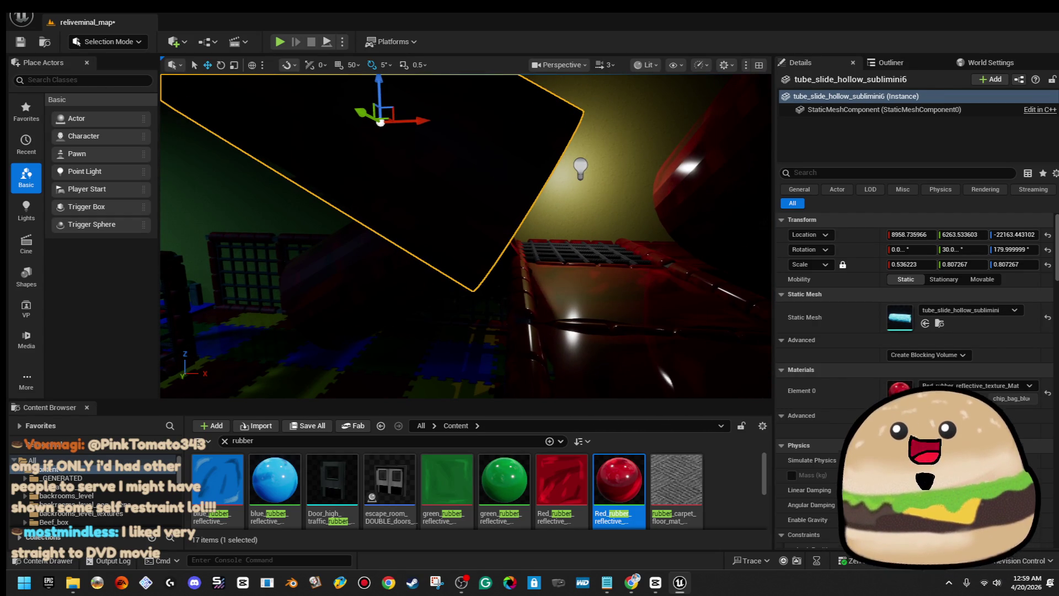
- Shift the hollow tube slide sideways along Y and lower it along Z
{"action": "left_click", "coordinate": [607, 182]}
{"action": "key", "text": "f"}
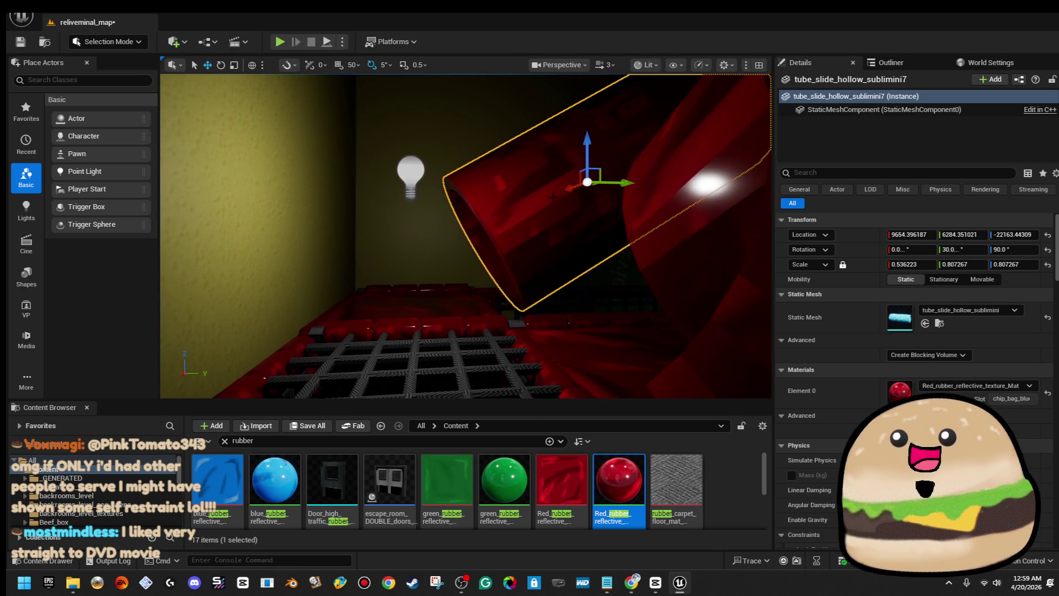
{"action": "mouse_move", "coordinate": [618, 179]}
{"action": "left_mouse_down"}
{"action": "mouse_move", "coordinate": [603, 185]}
{"action": "mouse_move", "coordinate": [612, 183]}
{"action": "left_mouse_up"}
{"action": "mouse_move", "coordinate": [574, 145]}
{"action": "left_mouse_down"}
{"action": "mouse_move", "coordinate": [585, 166]}
{"action": "mouse_move", "coordinate": [617, 127]}
{"action": "left_mouse_up"}
{"action": "left_click_drag", "start_coordinate": [565, 396], "coordinate": [548, 392]}
{"action": "left_click_drag", "start_coordinate": [629, 99], "coordinate": [612, 144]}
- Save the map and select the flat play mat on the floor
{"action": "left_click", "coordinate": [26, 42]}
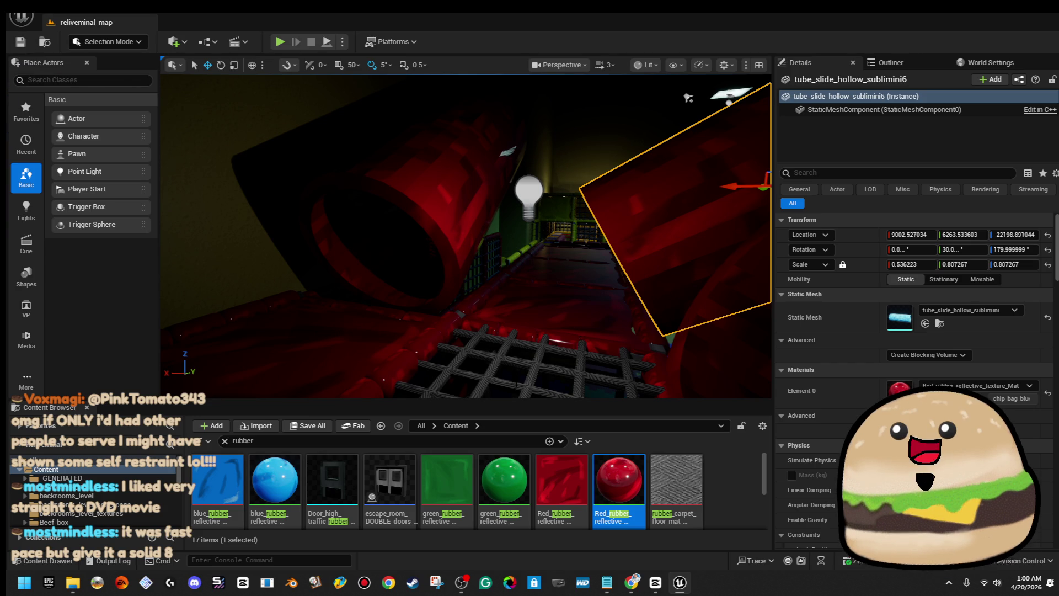
{"action": "mouse_move", "coordinate": [612, 144]}
{"action": "left_mouse_down"}
{"action": "mouse_move", "coordinate": [585, 127]}
{"action": "mouse_move", "coordinate": [526, 157]}
{"action": "left_mouse_up"}
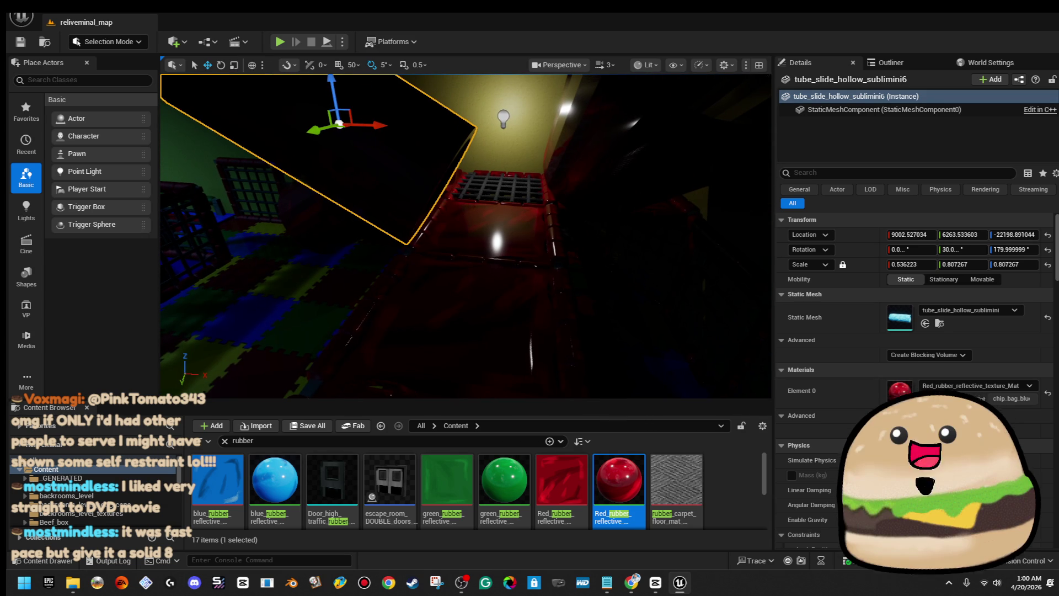
{"action": "left_click", "coordinate": [497, 237]}
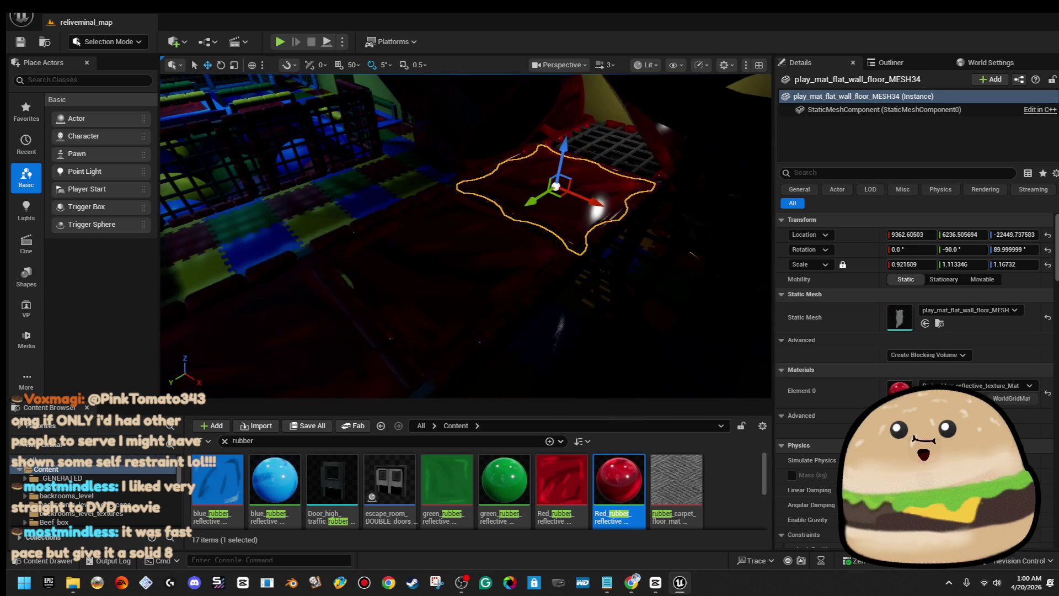
- Select mat pieces, raised edges and L-shaped rail poles, then clear the selection
{"action": "left_click", "coordinate": [426, 250], "text": "ctrl"}
{"action": "left_click", "coordinate": [312, 287], "text": "ctrl"}
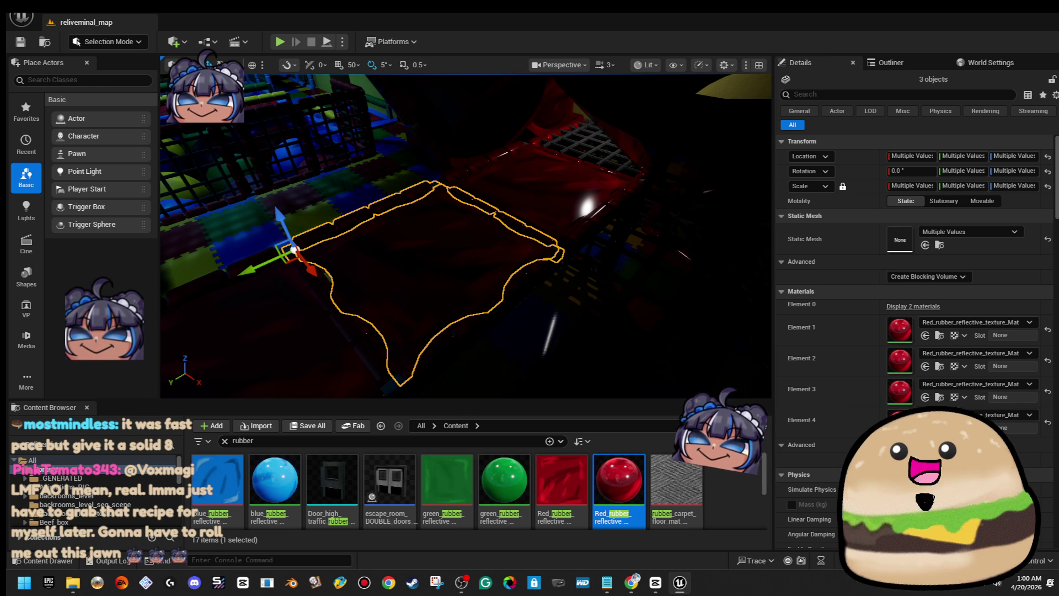
{"action": "left_click", "coordinate": [473, 236]}
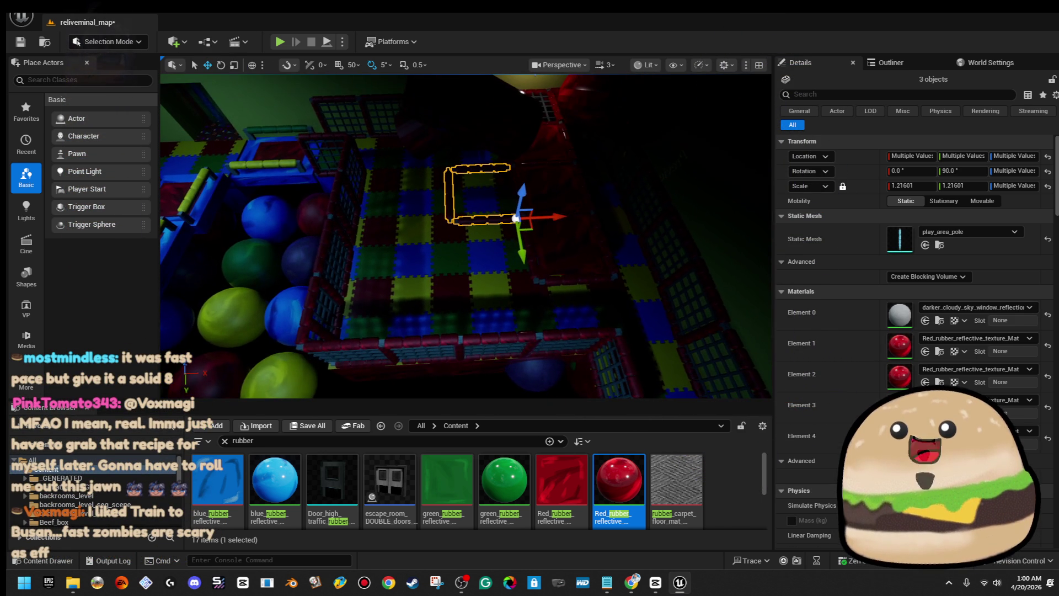
{"action": "key", "text": "Escape"}
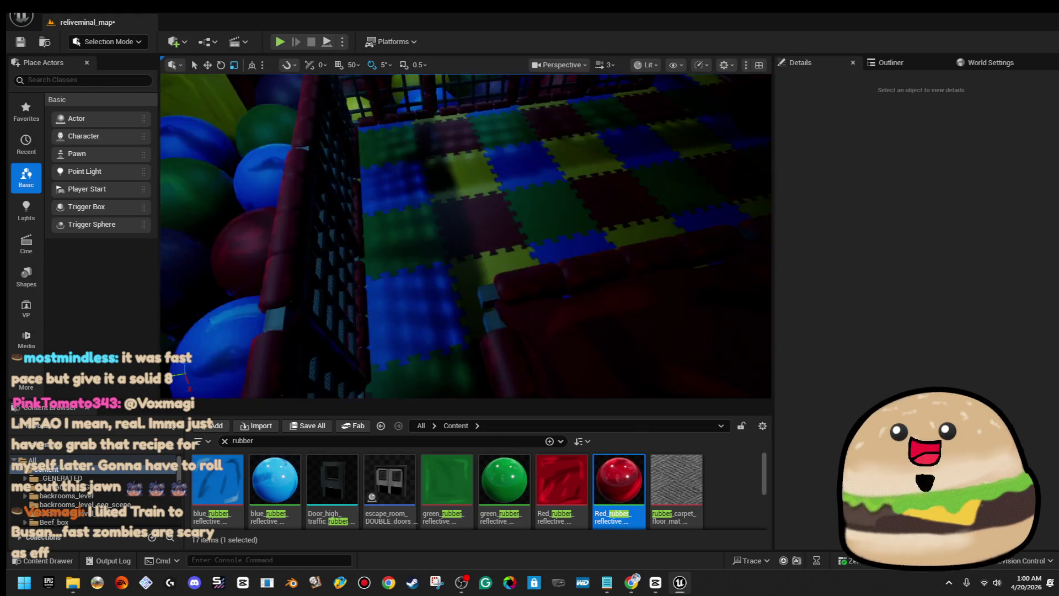
- Switch the viewport to Unlit mode and make it fullscreen with F11
{"action": "left_click", "coordinate": [646, 65]}
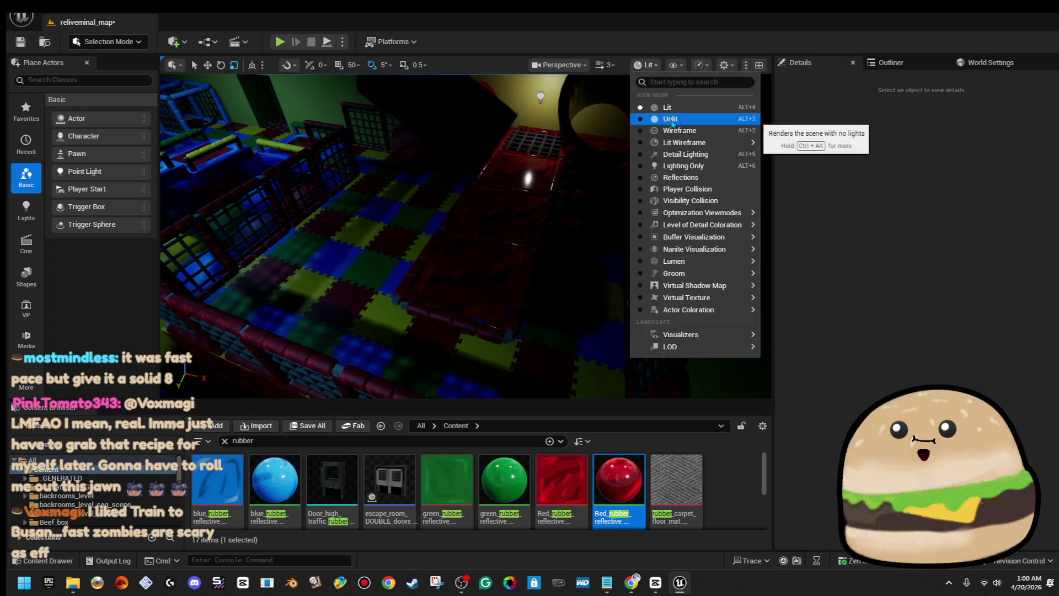
{"action": "left_click", "coordinate": [668, 119]}
{"action": "key", "text": "F11"}
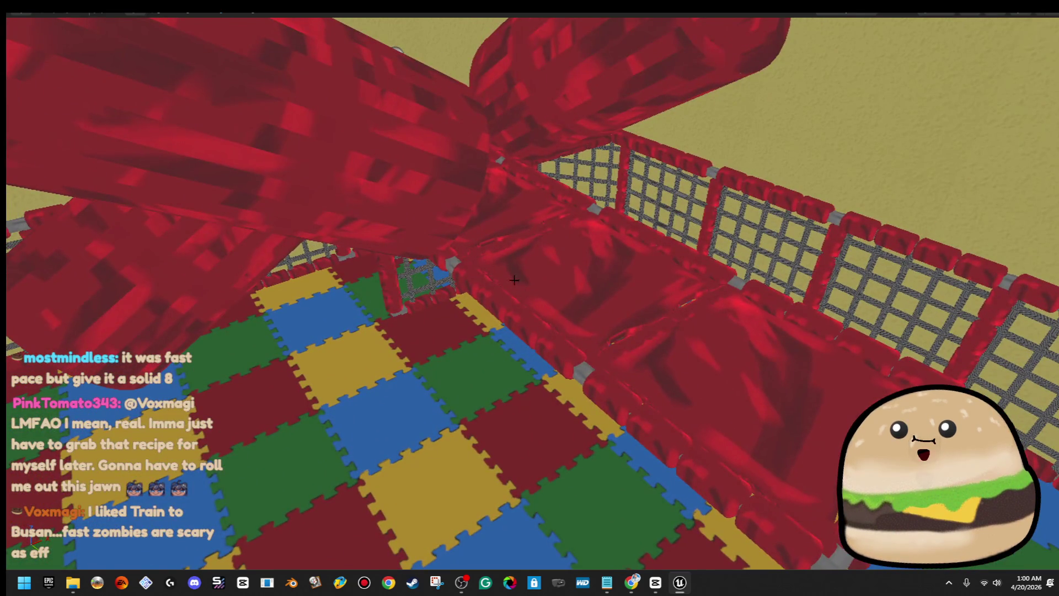
{"action": "left_click", "coordinate": [479, 271]}
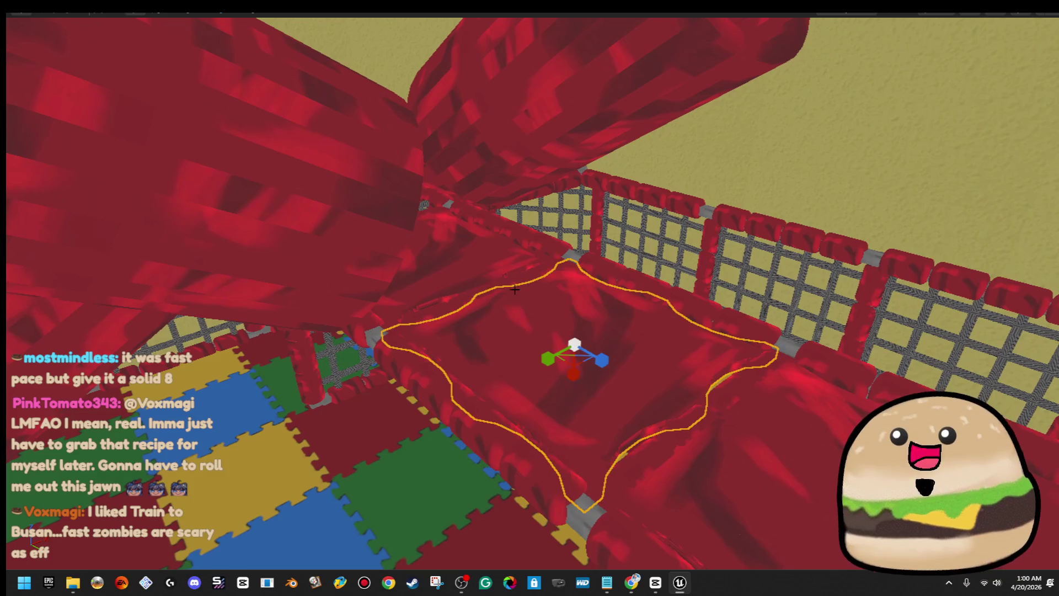
- Select the red pieces in the pit and slide them along X into line with the cushions
{"action": "left_click", "coordinate": [502, 283]}
{"action": "left_click", "coordinate": [667, 441]}
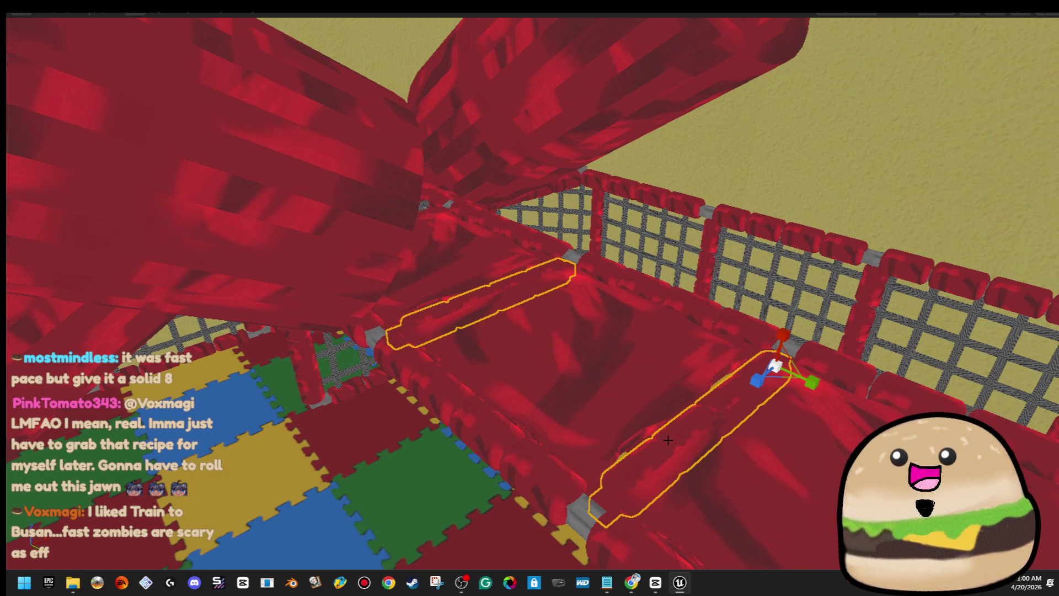
{"action": "left_click", "coordinate": [505, 464], "text": "ctrl"}
{"action": "key", "text": "f"}
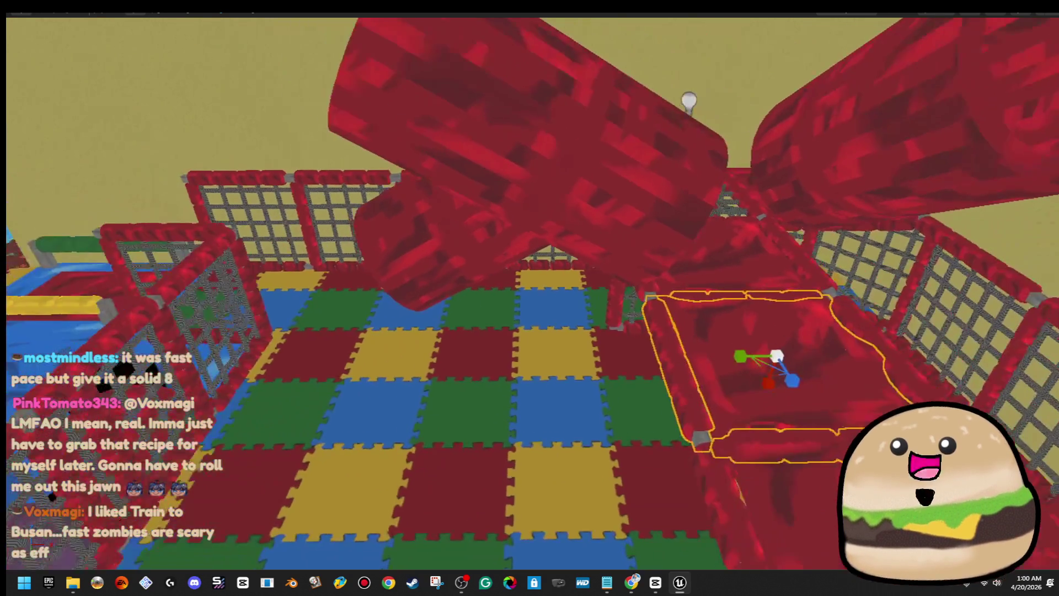
{"action": "mouse_move", "coordinate": [665, 356]}
{"action": "left_mouse_down"}
{"action": "mouse_move", "coordinate": [480, 371]}
{"action": "mouse_move", "coordinate": [444, 405]}
{"action": "mouse_move", "coordinate": [570, 275]}
{"action": "mouse_move", "coordinate": [551, 267]}
{"action": "mouse_move", "coordinate": [606, 278]}
{"action": "mouse_move", "coordinate": [438, 306]}
{"action": "left_mouse_up"}
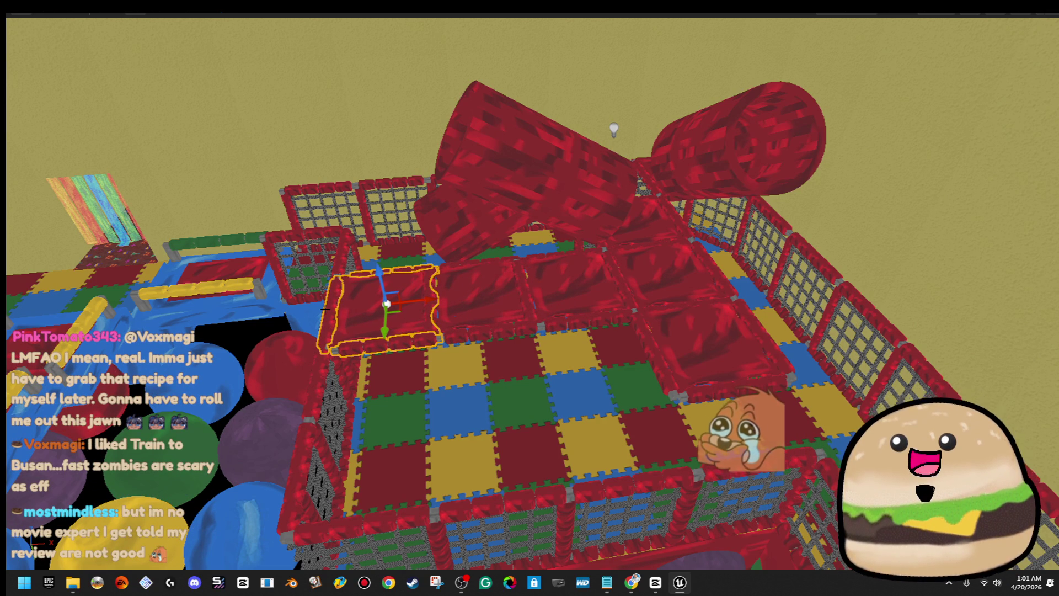
{"action": "key", "text": "Escape"}
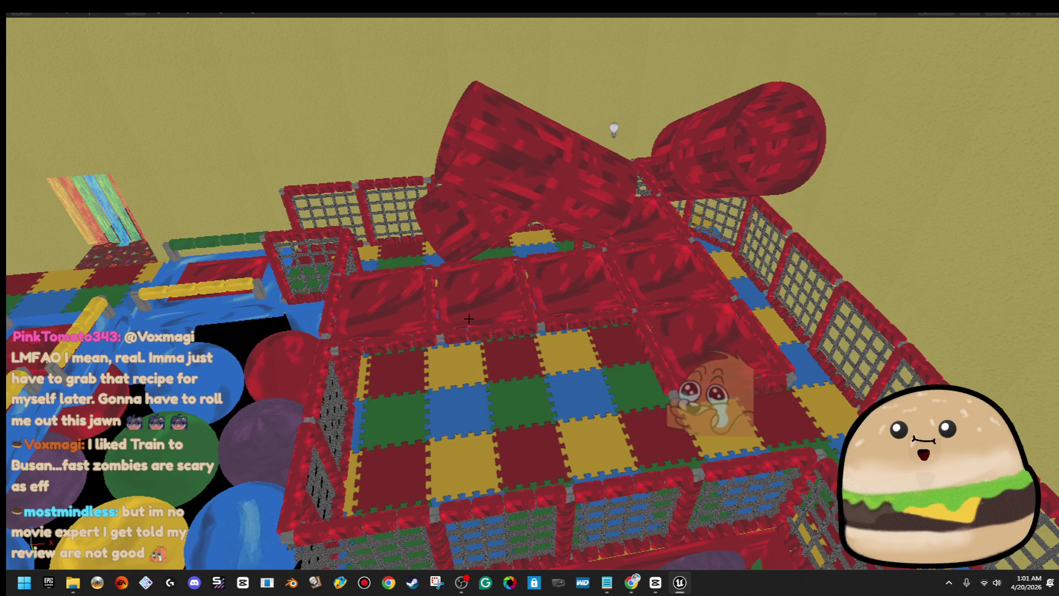
{"action": "mouse_move", "coordinate": [469, 319]}
{"action": "left_mouse_down"}
{"action": "mouse_move", "coordinate": [540, 306]}
{"action": "mouse_move", "coordinate": [557, 240]}
{"action": "mouse_move", "coordinate": [574, 237]}
{"action": "mouse_move", "coordinate": [573, 270]}
{"action": "mouse_move", "coordinate": [541, 307]}
{"action": "left_mouse_up"}
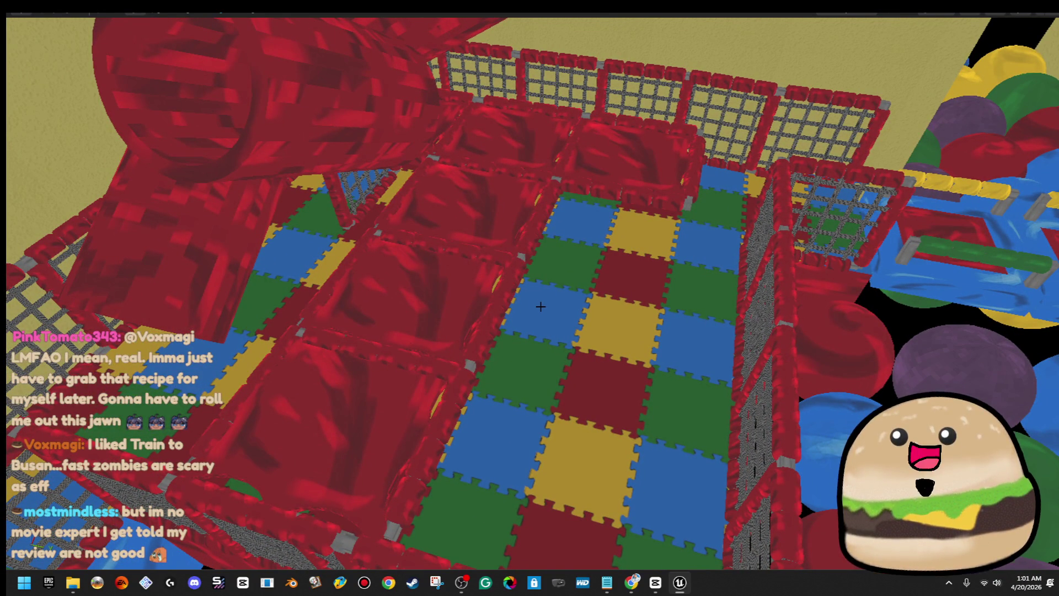
- Delete the red cushion block, upper bar, vertical post and lower bar
{"action": "left_click", "coordinate": [649, 142]}
{"action": "key", "text": "Delete"}
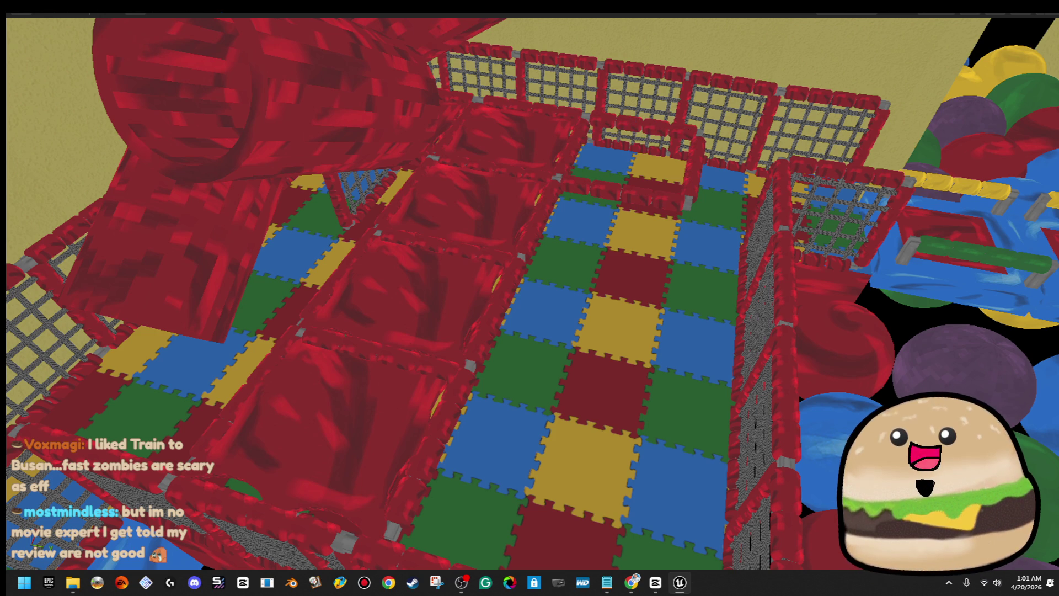
{"action": "left_click", "coordinate": [683, 129]}
{"action": "key", "text": "Delete"}
{"action": "left_click", "coordinate": [682, 165]}
{"action": "key", "text": "Delete"}
{"action": "left_click", "coordinate": [679, 197]}
{"action": "key", "text": "Delete"}
{"action": "mouse_move", "coordinate": [678, 197]}
{"action": "left_mouse_down"}
{"action": "mouse_move", "coordinate": [634, 160]}
{"action": "mouse_move", "coordinate": [680, 202]}
{"action": "left_mouse_up"}
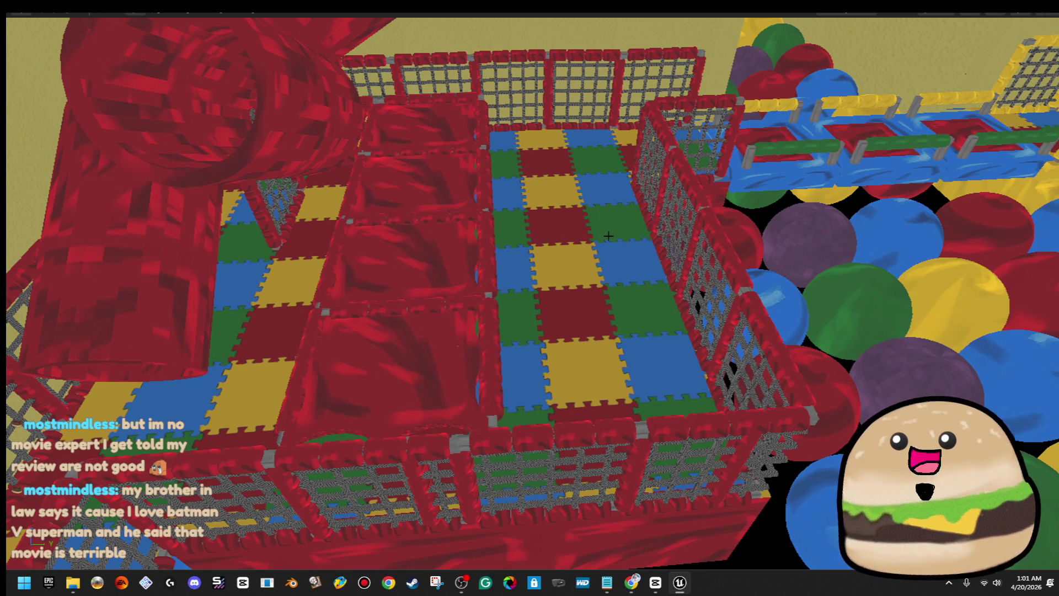
{"action": "mouse_move", "coordinate": [559, 186]}
{"action": "left_mouse_down"}
{"action": "mouse_move", "coordinate": [563, 208]}
{"action": "mouse_move", "coordinate": [517, 295]}
{"action": "left_mouse_up"}
- Remove the remaining red cushion blocks, columns and rows from the middle foam floor
{"action": "left_click", "coordinate": [532, 351]}
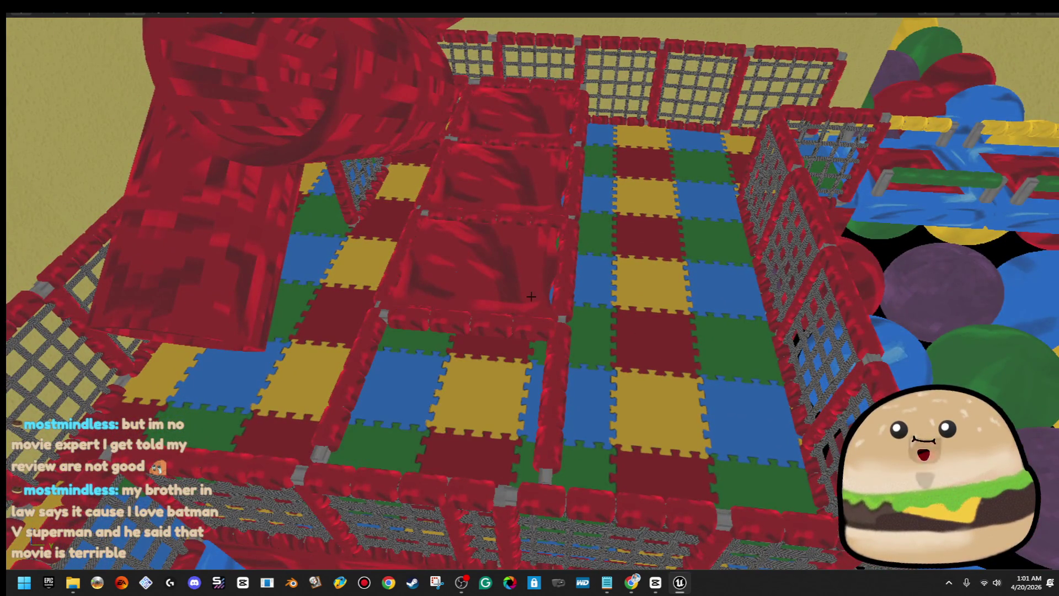
{"action": "left_click", "coordinate": [531, 265]}
{"action": "left_click", "coordinate": [540, 177]}
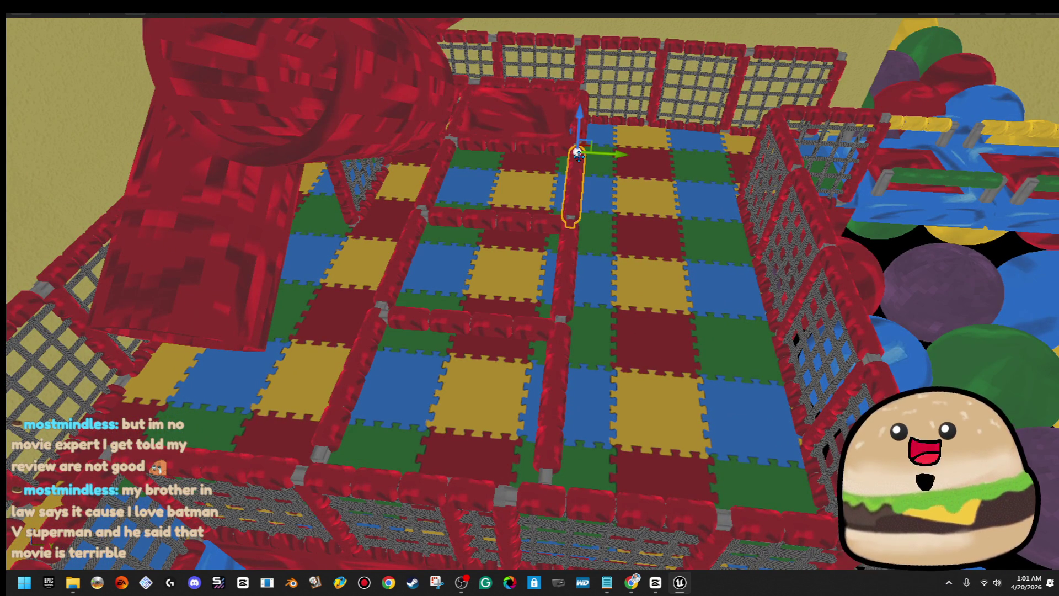
{"action": "left_click", "coordinate": [580, 125]}
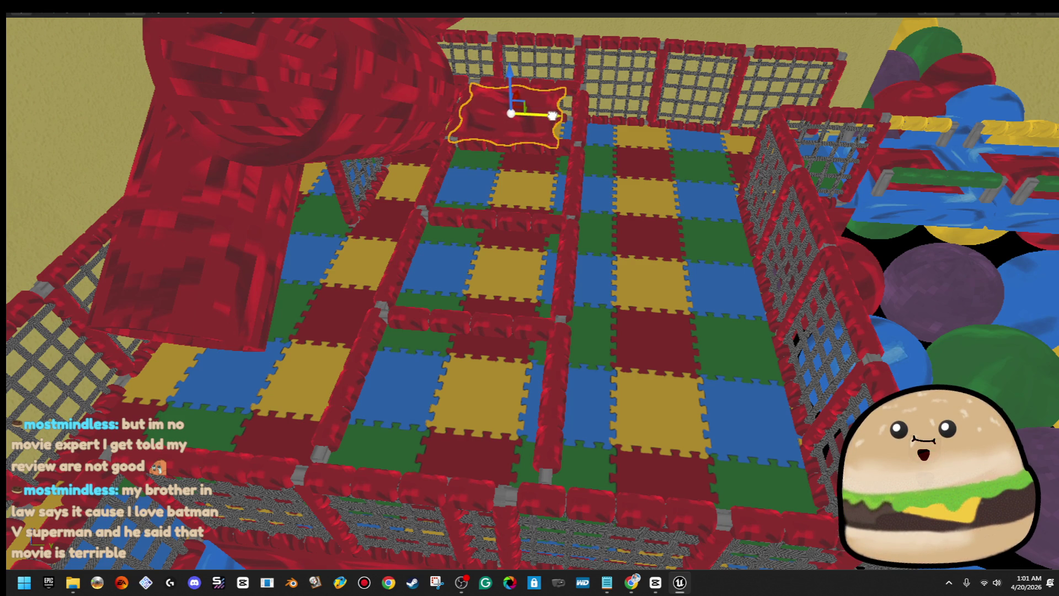
{"action": "left_click", "coordinate": [581, 118]}
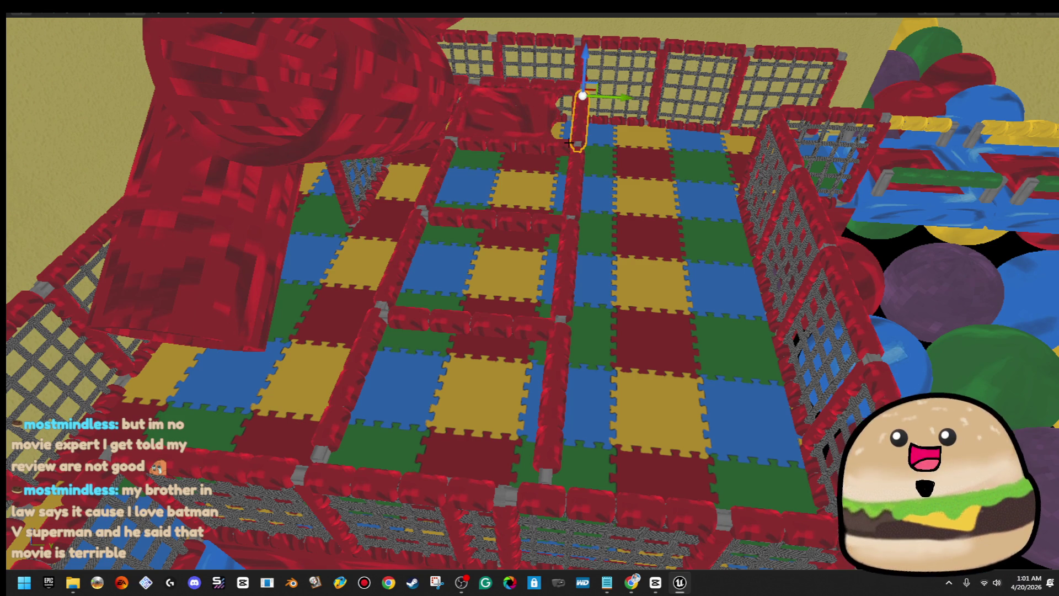
{"action": "left_click", "coordinate": [553, 389]}
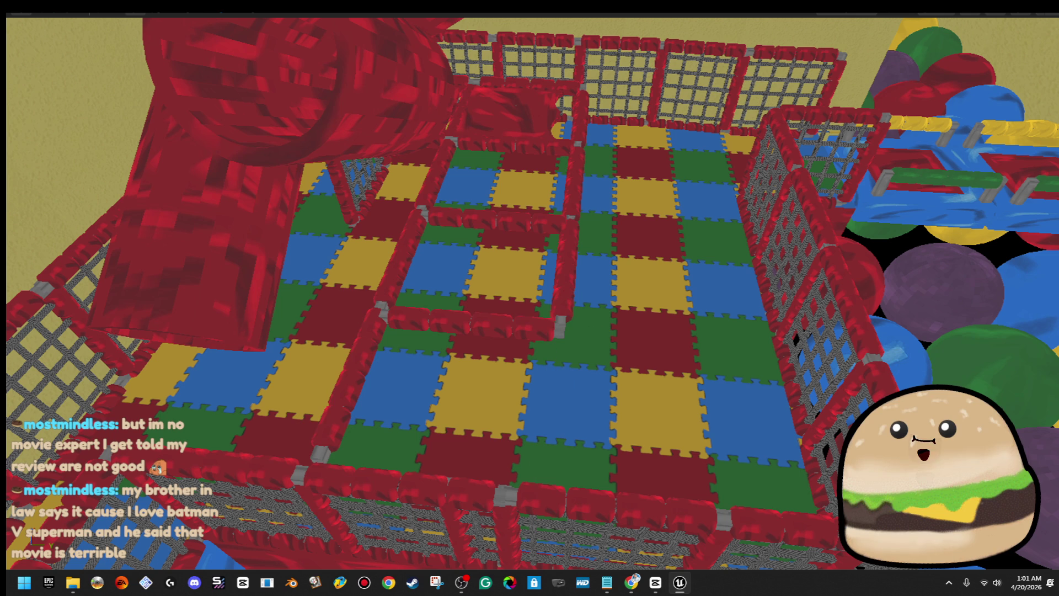
{"action": "left_click", "coordinate": [353, 363]}
{"action": "left_click", "coordinate": [410, 317]}
{"action": "left_click", "coordinate": [405, 248]}
{"action": "left_click", "coordinate": [563, 243]}
{"action": "left_click", "coordinate": [539, 226]}
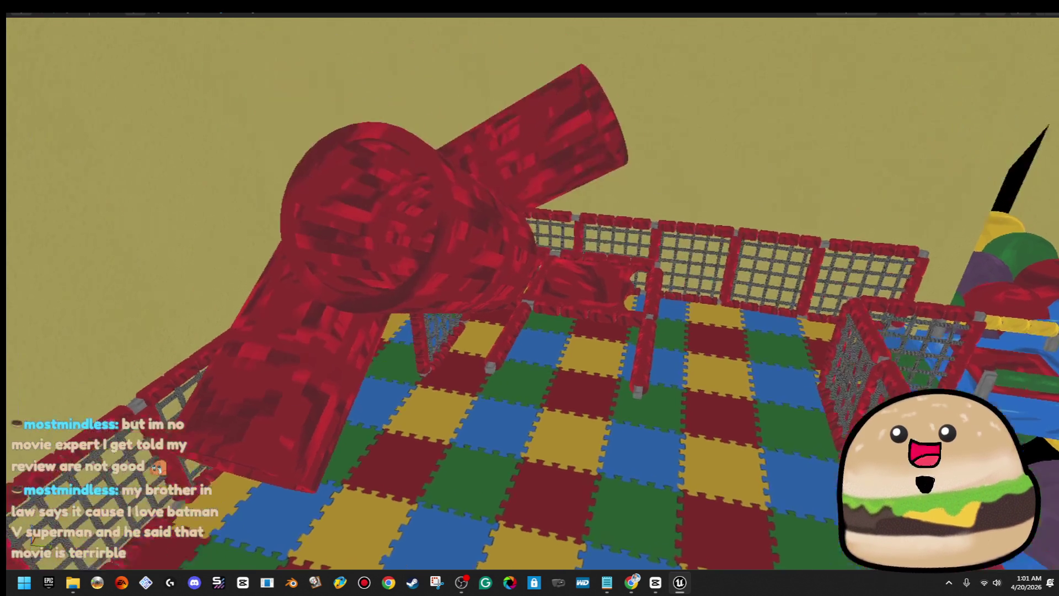
{"action": "key", "text": "w"}
- Shorten the front and back cushion rows from their left ends
{"action": "left_click", "coordinate": [607, 287]}
{"action": "left_click", "coordinate": [587, 135], "text": "shift"}
{"action": "left_click_drag", "start_coordinate": [602, 131], "coordinate": [558, 123]}
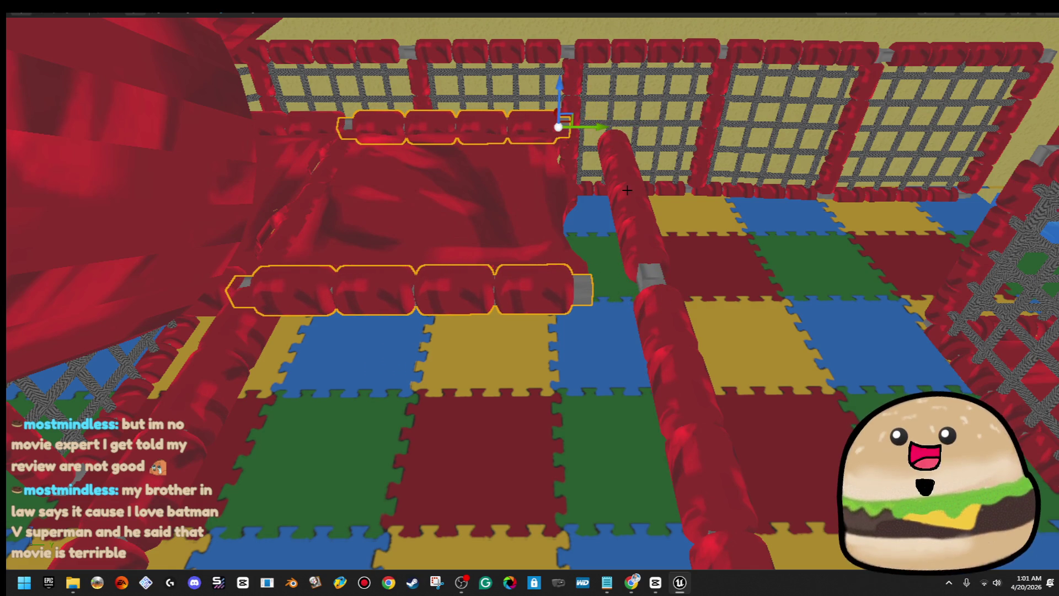
- Shorten the cushion rows further and slide both cushion rails left
{"action": "left_click", "coordinate": [623, 181]}
{"action": "scroll", "coordinate": [590, 282], "scroll_direction": "down", "scroll_amount": 5}
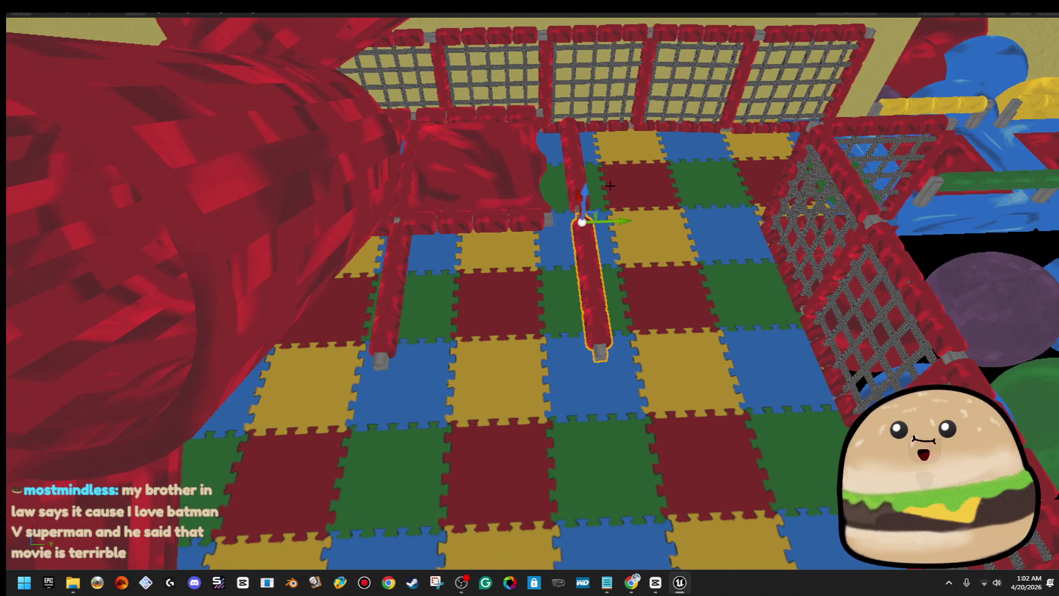
{"action": "left_click", "coordinate": [581, 168], "text": "ctrl"}
{"action": "left_click_drag", "start_coordinate": [608, 135], "coordinate": [588, 129]}
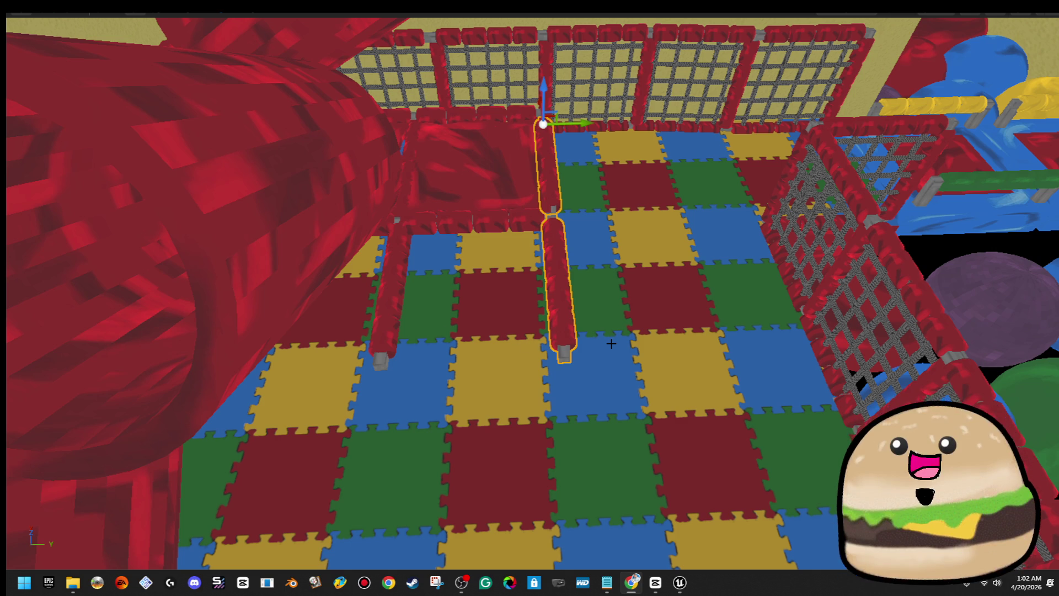
- Move the red padded poles left across the checkered floor to form new dividers
{"action": "mouse_move", "coordinate": [586, 304]}
{"action": "left_mouse_down"}
{"action": "mouse_move", "coordinate": [772, 336]}
{"action": "mouse_move", "coordinate": [678, 266]}
{"action": "mouse_move", "coordinate": [688, 265]}
{"action": "left_mouse_up"}
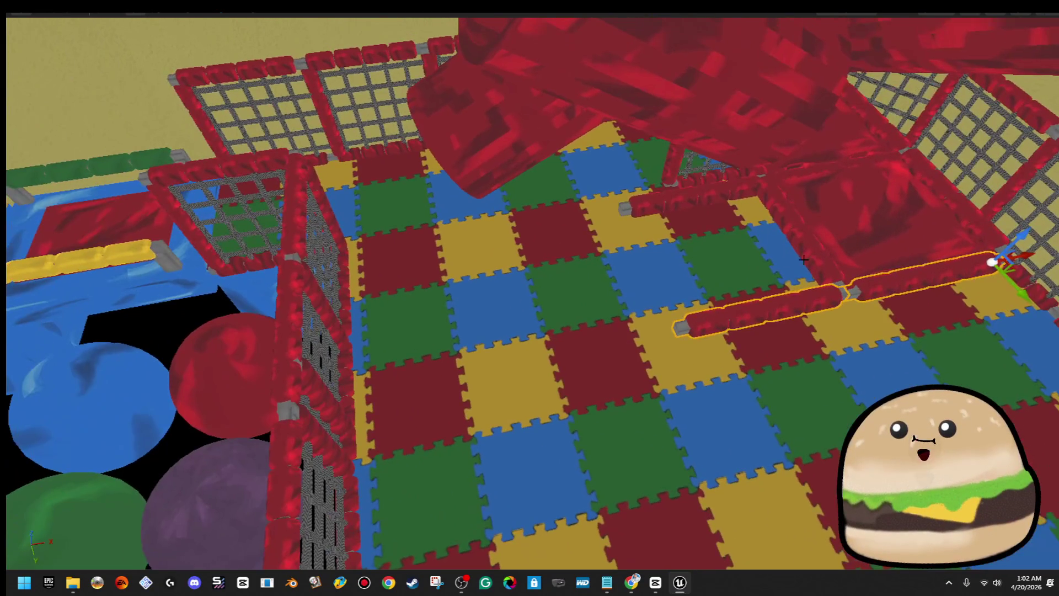
{"action": "mouse_move", "coordinate": [1028, 255]}
{"action": "left_mouse_down"}
{"action": "mouse_move", "coordinate": [769, 303]}
{"action": "mouse_move", "coordinate": [877, 303]}
{"action": "mouse_move", "coordinate": [716, 333]}
{"action": "mouse_move", "coordinate": [726, 333]}
{"action": "mouse_move", "coordinate": [678, 331]}
{"action": "left_mouse_up"}
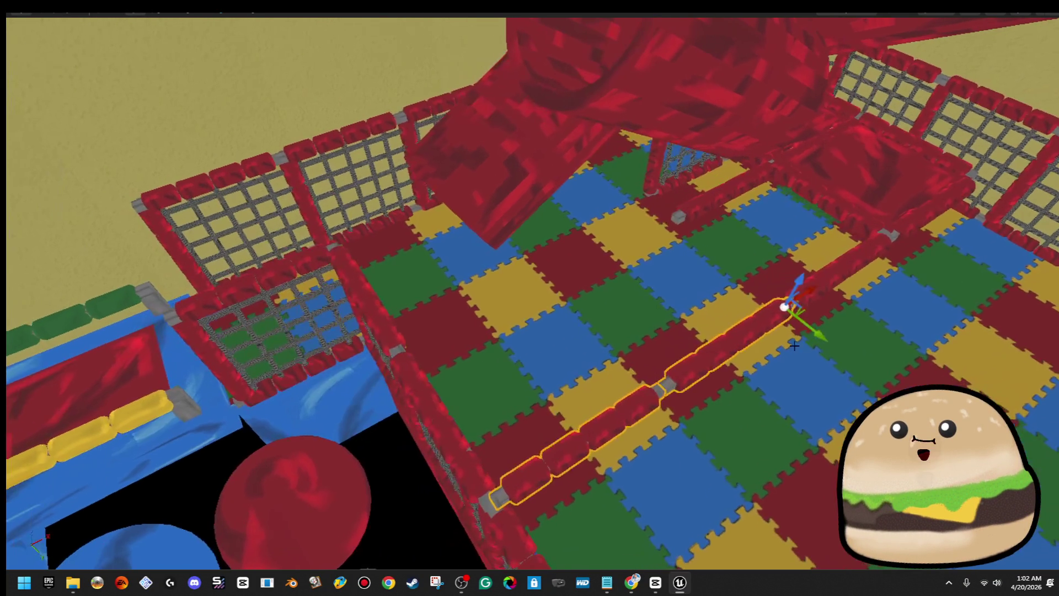
{"action": "mouse_move", "coordinate": [789, 342]}
{"action": "left_mouse_down"}
{"action": "mouse_move", "coordinate": [679, 265]}
{"action": "mouse_move", "coordinate": [670, 215]}
{"action": "left_mouse_up"}
{"action": "mouse_move", "coordinate": [628, 294]}
{"action": "left_mouse_down"}
{"action": "mouse_move", "coordinate": [629, 276]}
{"action": "mouse_move", "coordinate": [606, 265]}
{"action": "mouse_move", "coordinate": [629, 294]}
{"action": "mouse_move", "coordinate": [629, 276]}
{"action": "left_mouse_up"}
{"action": "left_click", "coordinate": [709, 261]}
{"action": "mouse_move", "coordinate": [800, 414]}
{"action": "left_mouse_down"}
{"action": "mouse_move", "coordinate": [375, 444]}
{"action": "mouse_move", "coordinate": [418, 447]}
{"action": "mouse_move", "coordinate": [914, 364]}
{"action": "left_mouse_up"}
{"action": "mouse_move", "coordinate": [868, 337]}
{"action": "left_mouse_down"}
{"action": "mouse_move", "coordinate": [610, 390]}
{"action": "mouse_move", "coordinate": [595, 276]}
{"action": "mouse_move", "coordinate": [582, 412]}
{"action": "mouse_move", "coordinate": [657, 353]}
{"action": "mouse_move", "coordinate": [743, 307]}
{"action": "left_mouse_up"}
- Move the net grid panel down onto the floor tiles inside the pen
{"action": "left_click", "coordinate": [572, 396]}
{"action": "mouse_move", "coordinate": [719, 263]}
{"action": "left_mouse_down"}
{"action": "mouse_move", "coordinate": [551, 460]}
{"action": "mouse_move", "coordinate": [530, 510]}
{"action": "left_mouse_up"}
{"action": "key", "text": "f"}
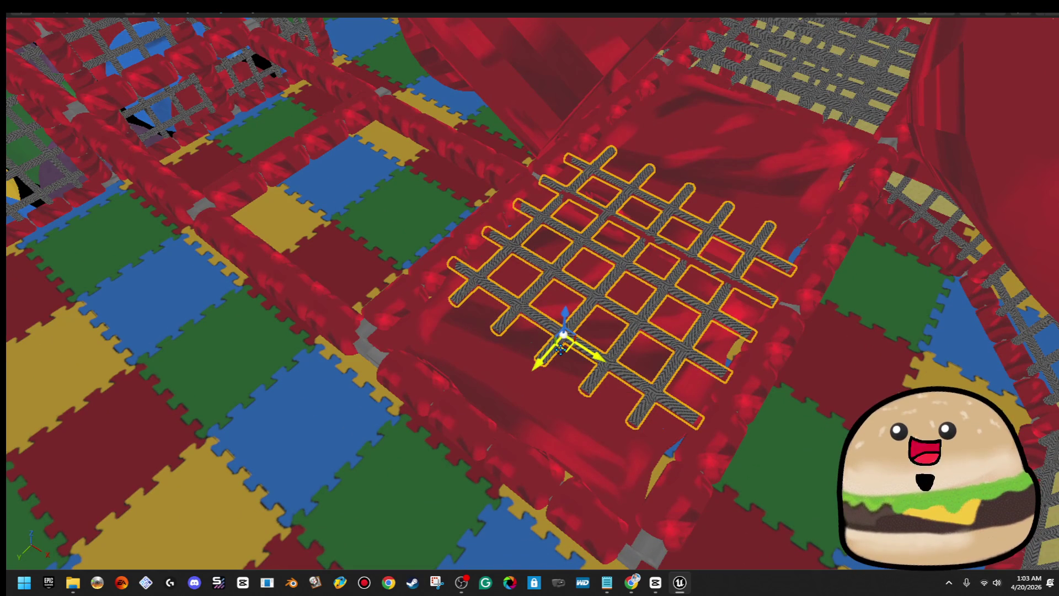
{"action": "mouse_move", "coordinate": [566, 353]}
{"action": "left_mouse_down"}
{"action": "mouse_move", "coordinate": [296, 260]}
{"action": "mouse_move", "coordinate": [304, 266]}
{"action": "left_mouse_up"}
{"action": "key", "text": "f"}
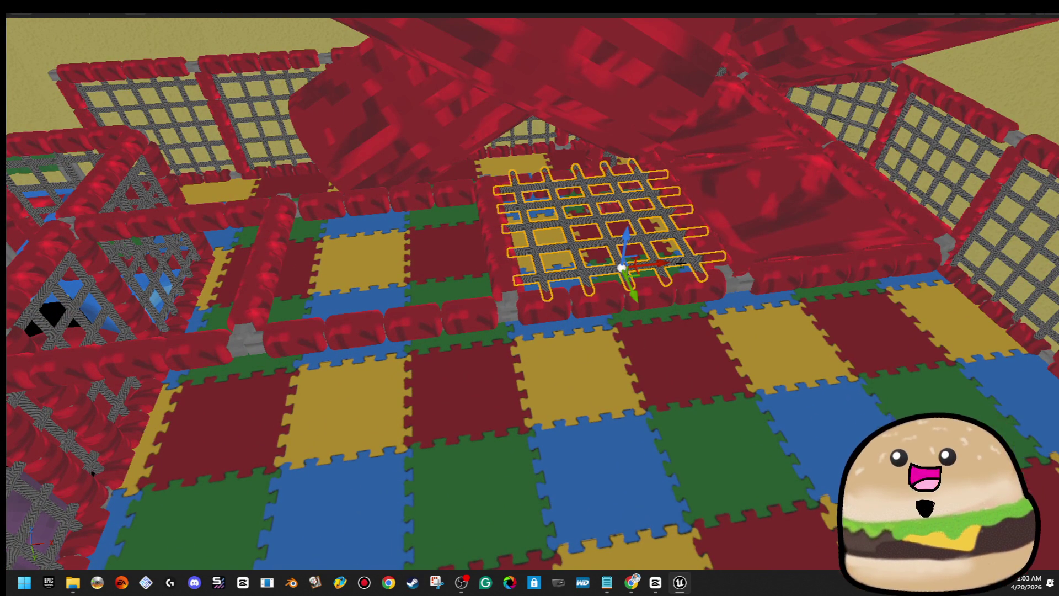
{"action": "left_click_drag", "start_coordinate": [640, 264], "coordinate": [461, 289]}
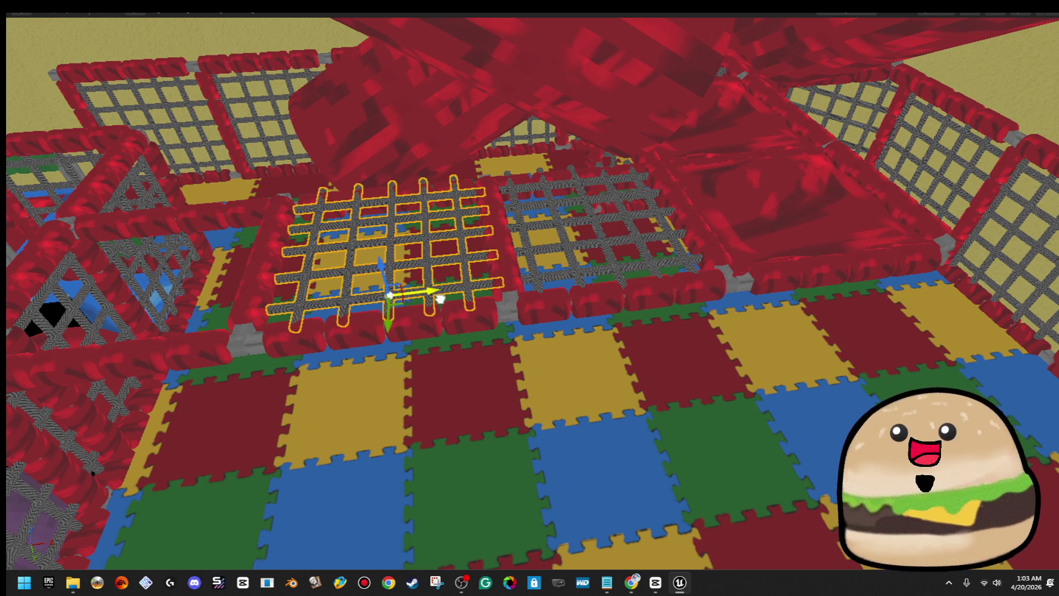
{"action": "key", "text": "f"}
{"action": "scroll", "coordinate": [569, 265], "scroll_direction": "down", "scroll_amount": 5}
{"action": "scroll", "coordinate": [992, 196], "scroll_direction": "up", "scroll_amount": 3}
- Move the red cushion mat into the left pen and scale it narrower to fit
{"action": "left_click", "coordinate": [993, 196]}
{"action": "left_click", "coordinate": [987, 212]}
{"action": "left_click_drag", "start_coordinate": [946, 209], "coordinate": [349, 302]}
{"action": "key", "text": "f"}
{"action": "key", "text": "r"}
{"action": "left_click_drag", "start_coordinate": [553, 284], "coordinate": [542, 288]}
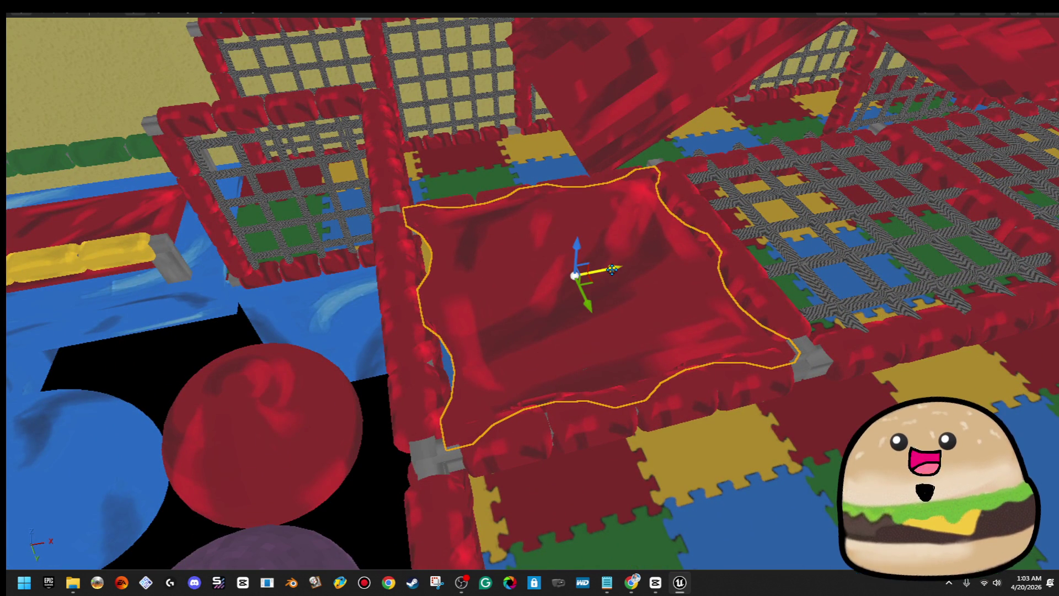
{"action": "left_click_drag", "start_coordinate": [612, 271], "coordinate": [441, 275]}
{"action": "key", "text": "r"}
{"action": "mouse_move", "coordinate": [559, 328]}
{"action": "left_mouse_down"}
{"action": "mouse_move", "coordinate": [552, 312]}
{"action": "mouse_move", "coordinate": [651, 316]}
{"action": "mouse_move", "coordinate": [581, 315]}
{"action": "left_mouse_up"}
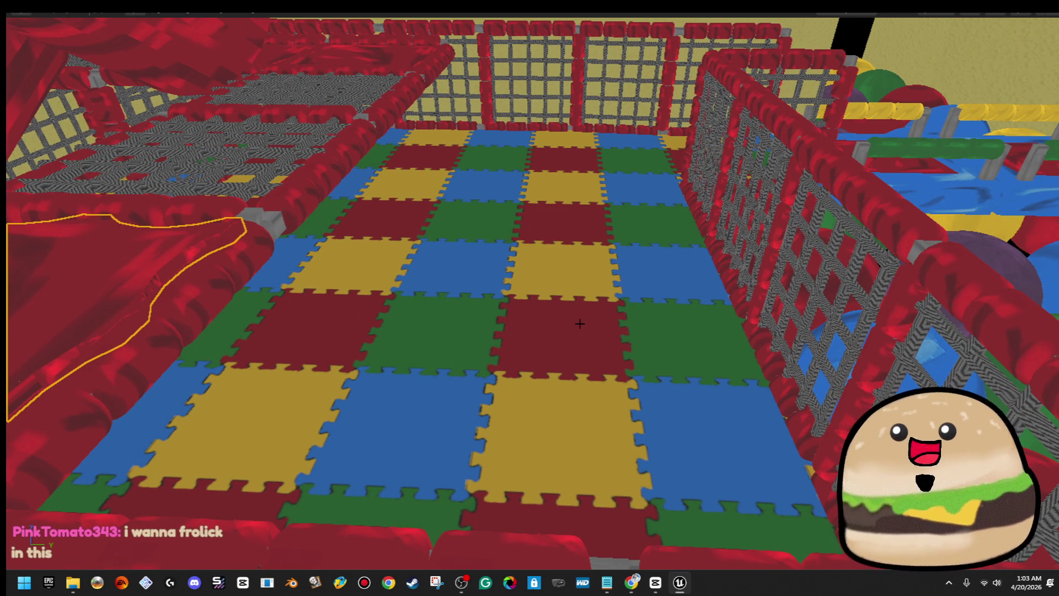
- Save the reliveminal_map level, then return to the full-screen viewport over the ball pit
{"action": "key", "text": "f"}
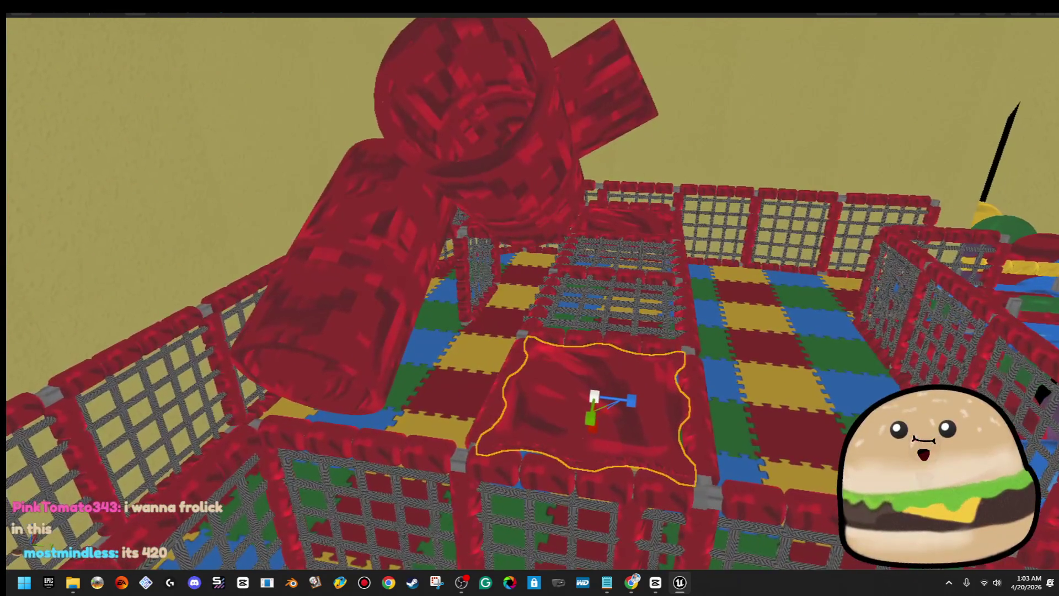
{"action": "left_click_drag", "start_coordinate": [615, 321], "coordinate": [662, 322]}
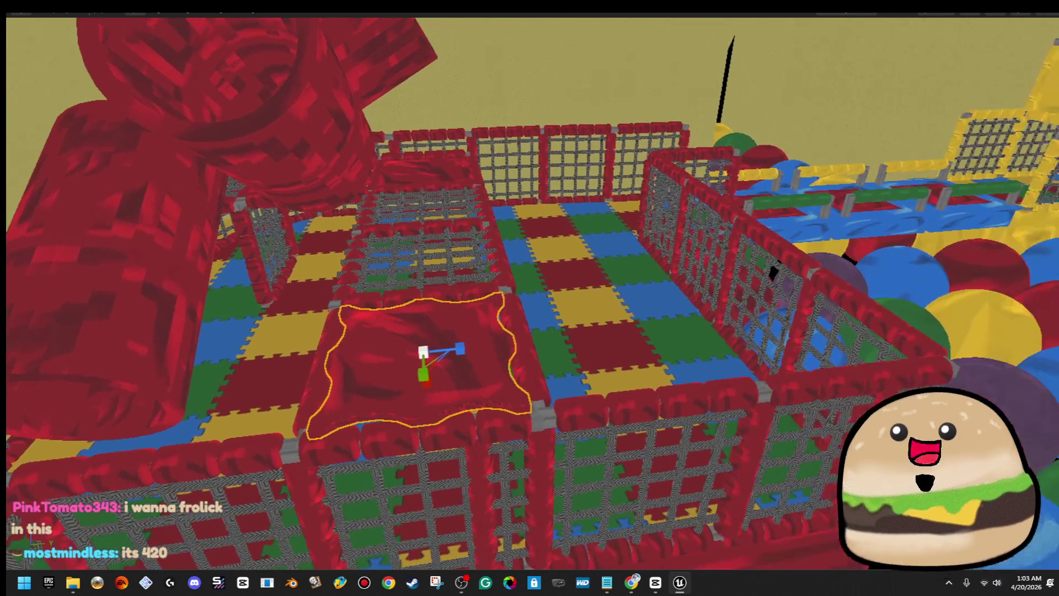
{"action": "left_click_drag", "start_coordinate": [187, 128], "coordinate": [370, 173]}
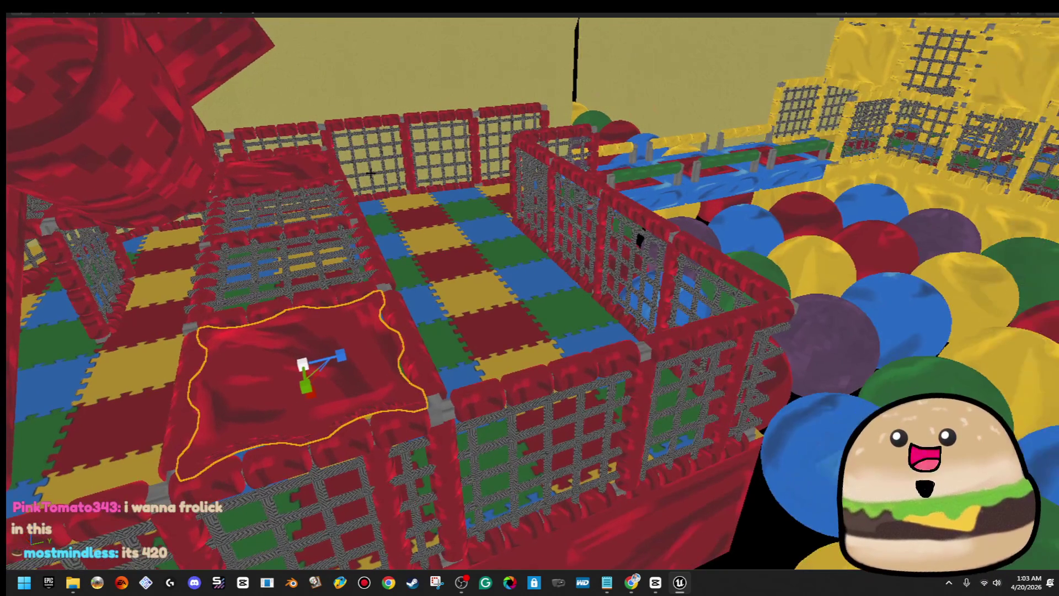
{"action": "key", "text": "F11"}
{"action": "left_click", "coordinate": [21, 42]}
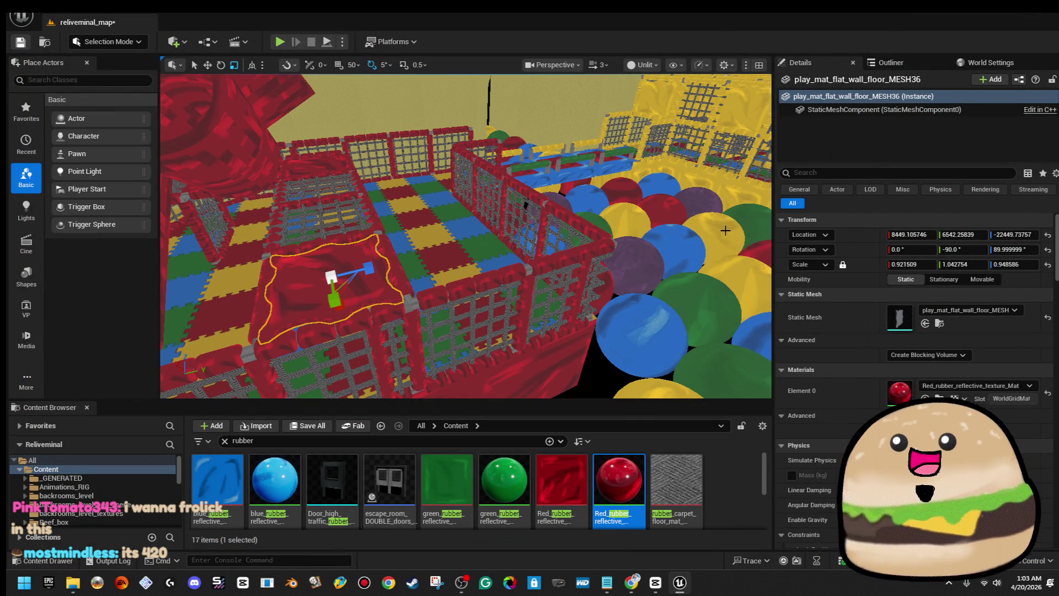
{"action": "key", "text": "F11"}
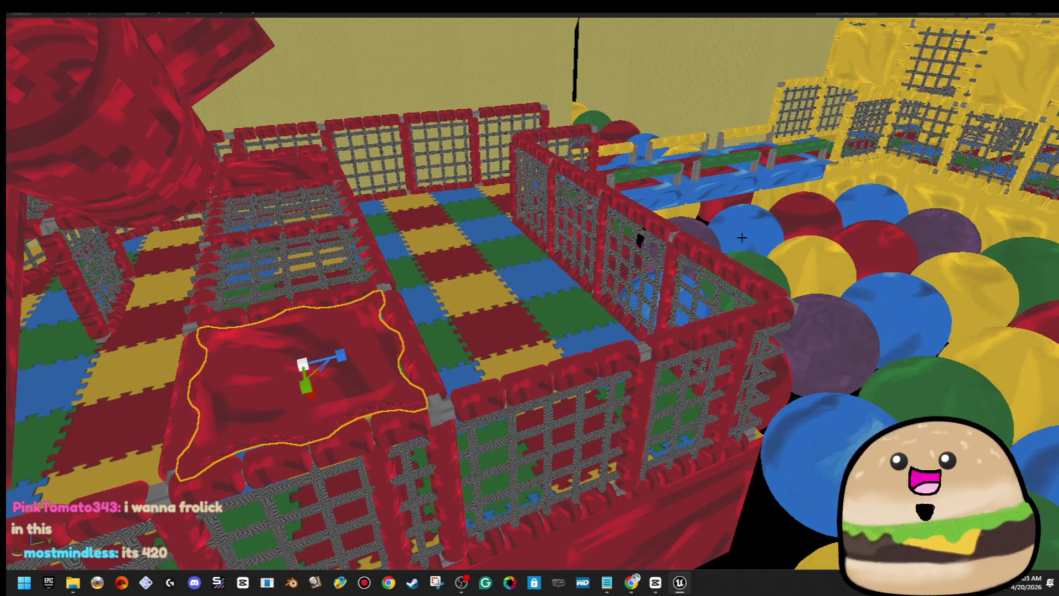
- Select the back-row and large red cushions, slide them into the centre pen, and delete one cushion block
{"action": "key", "text": "f"}
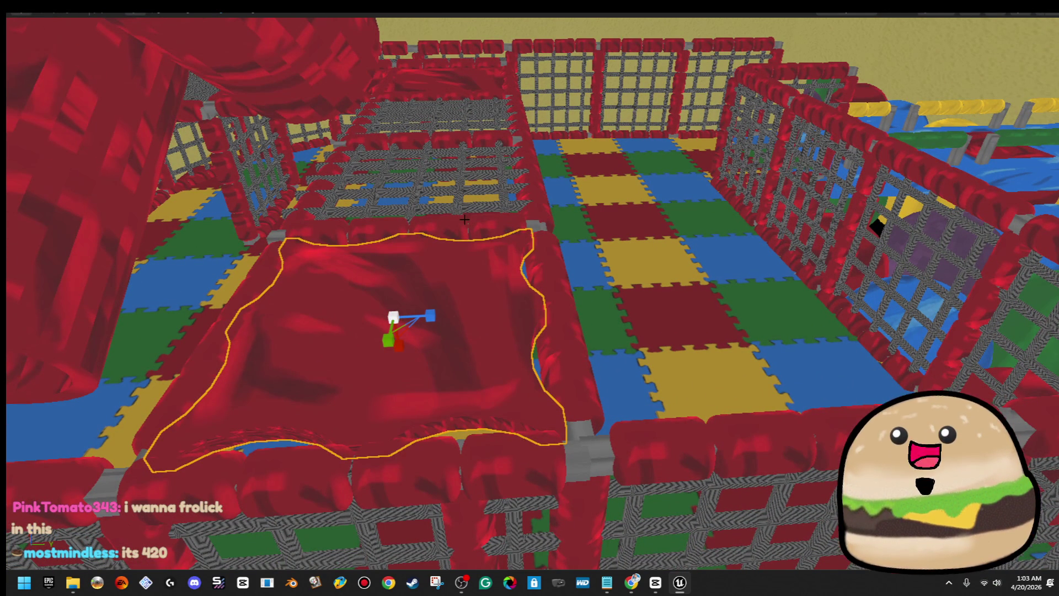
{"action": "left_click", "coordinate": [464, 226]}
{"action": "left_click", "coordinate": [545, 262]}
{"action": "left_click", "coordinate": [488, 231]}
{"action": "left_click", "coordinate": [330, 311]}
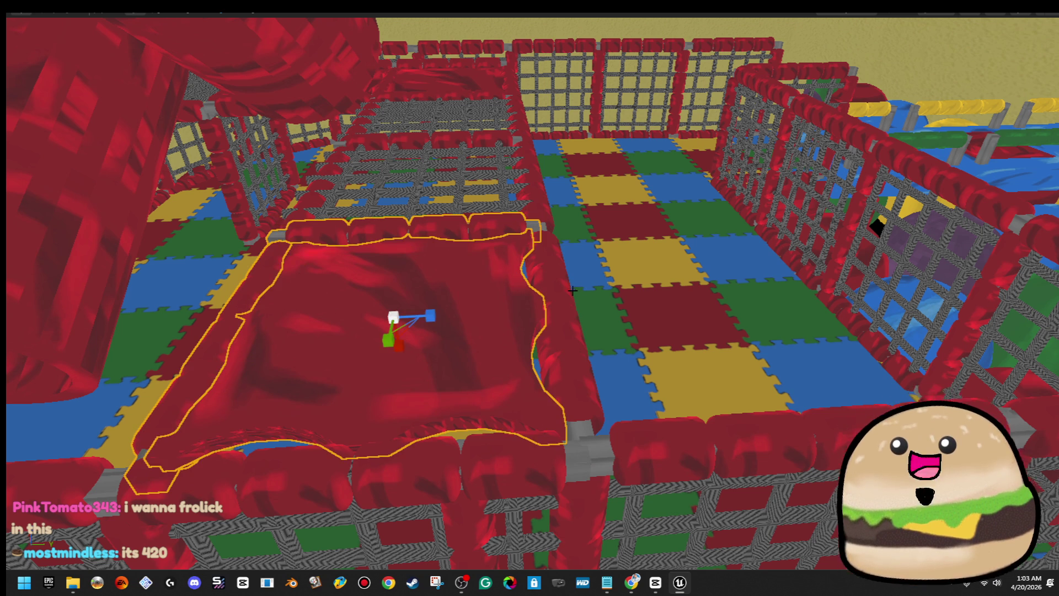
{"action": "key", "text": "d"}
{"action": "mouse_move", "coordinate": [384, 242]}
{"action": "left_mouse_down"}
{"action": "mouse_move", "coordinate": [610, 240]}
{"action": "mouse_move", "coordinate": [638, 229]}
{"action": "left_mouse_up"}
{"action": "key", "text": "Delete"}
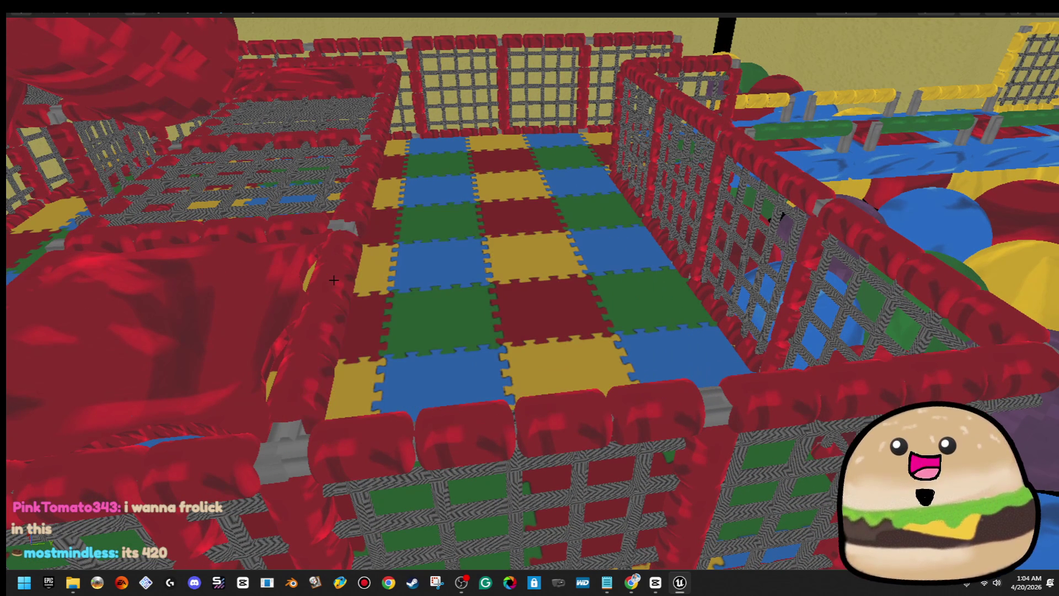
- Slide the large red cushion block to the right
{"action": "left_click", "coordinate": [303, 283]}
{"action": "key", "text": "a"}
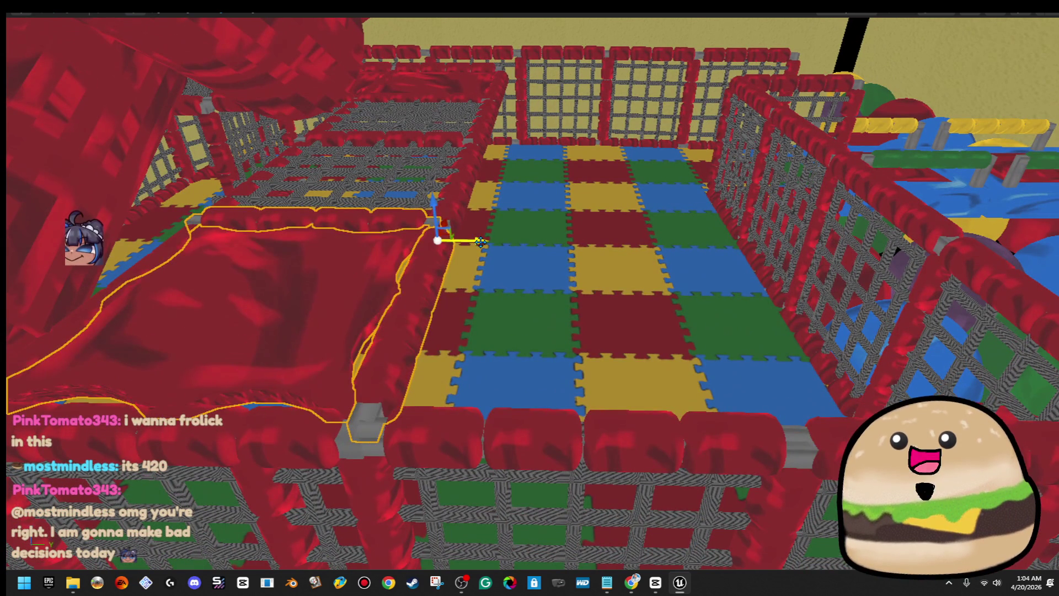
{"action": "mouse_move", "coordinate": [480, 241]}
{"action": "left_mouse_down"}
{"action": "mouse_move", "coordinate": [668, 241]}
{"action": "mouse_move", "coordinate": [751, 267]}
{"action": "mouse_move", "coordinate": [716, 275]}
{"action": "mouse_move", "coordinate": [662, 265]}
{"action": "mouse_move", "coordinate": [706, 308]}
{"action": "left_mouse_up"}
- Move the grey net grid right across the floor and over the red cushions
{"action": "scroll", "coordinate": [428, 291], "scroll_direction": "down", "scroll_amount": 5}
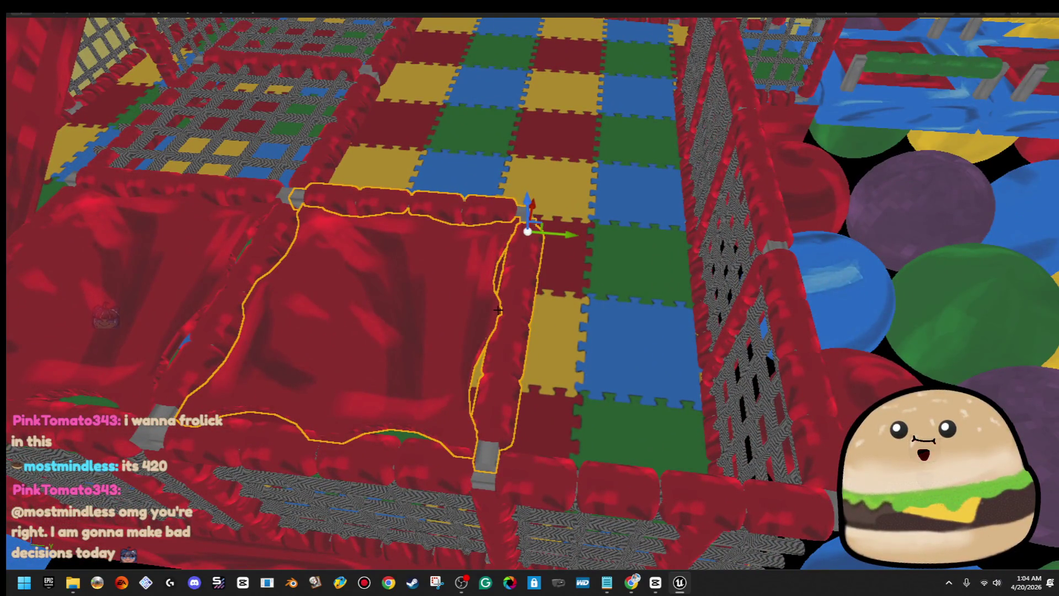
{"action": "left_click", "coordinate": [294, 114]}
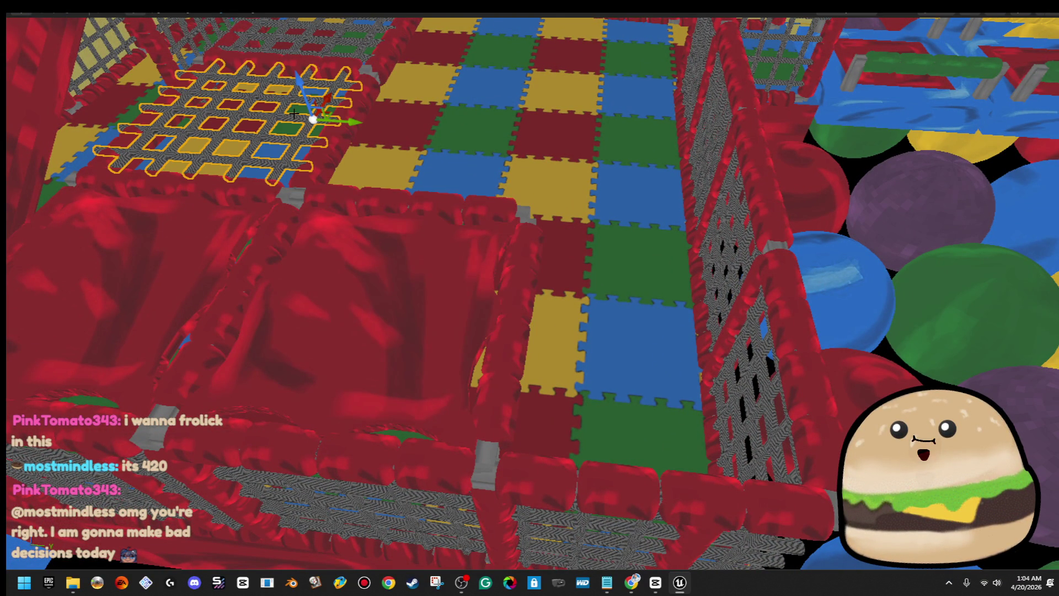
{"action": "mouse_move", "coordinate": [348, 118]}
{"action": "left_mouse_down"}
{"action": "mouse_move", "coordinate": [781, 199]}
{"action": "mouse_move", "coordinate": [772, 188]}
{"action": "mouse_move", "coordinate": [760, 198]}
{"action": "mouse_move", "coordinate": [783, 220]}
{"action": "mouse_move", "coordinate": [533, 134]}
{"action": "left_mouse_up"}
{"action": "left_click_drag", "start_coordinate": [402, 177], "coordinate": [661, 213]}
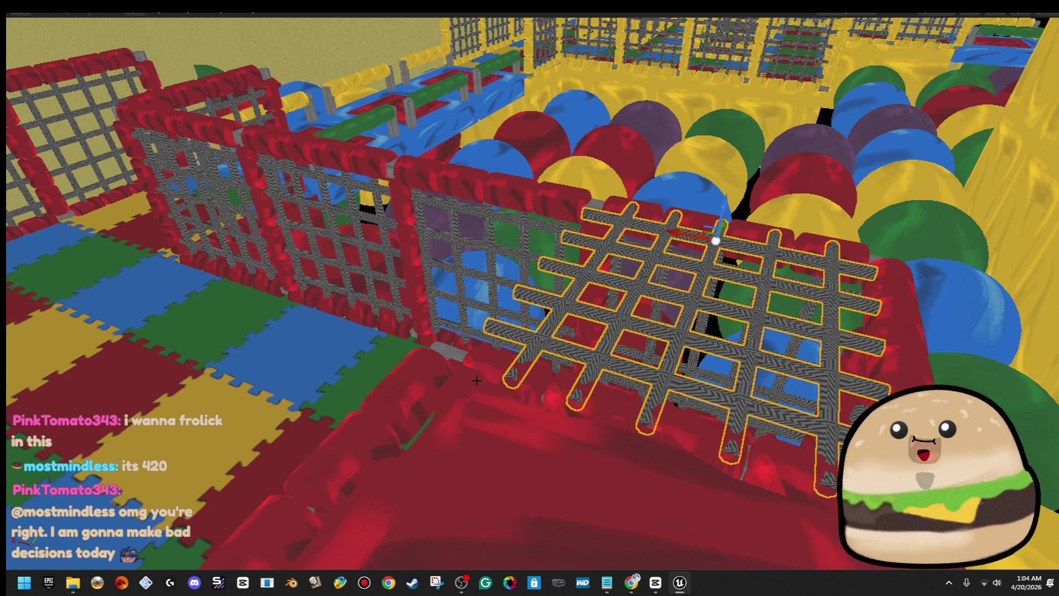
{"action": "left_click", "coordinate": [415, 402]}
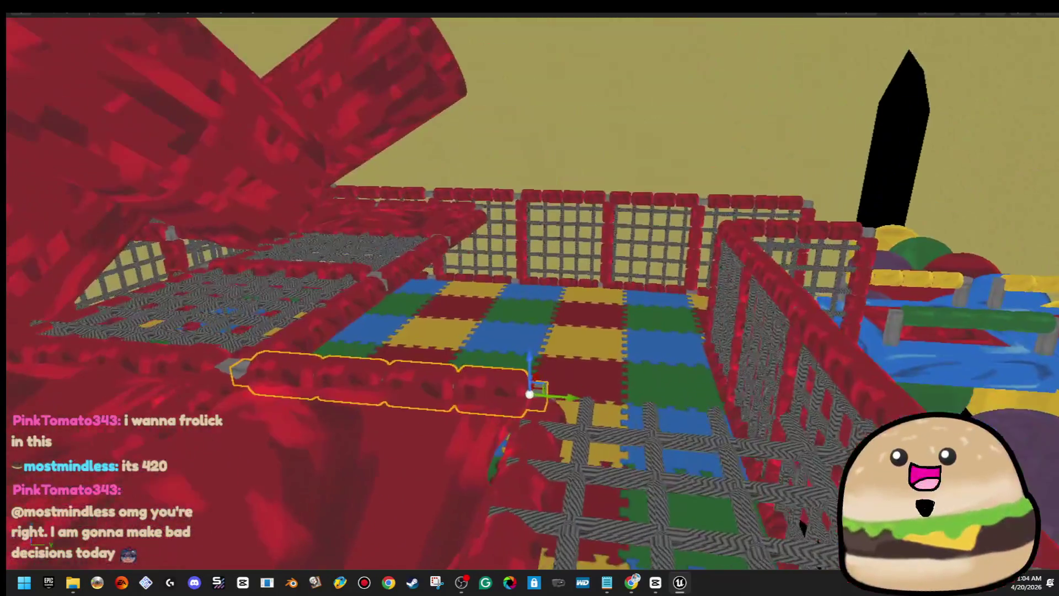
- Slide the red cushion rail row far to the right
{"action": "scroll", "coordinate": [549, 347], "scroll_direction": "up", "scroll_amount": 3}
{"action": "mouse_move", "coordinate": [528, 342]}
{"action": "left_mouse_down"}
{"action": "mouse_move", "coordinate": [1044, 346]}
{"action": "mouse_move", "coordinate": [772, 314]}
{"action": "mouse_move", "coordinate": [601, 321]}
{"action": "left_mouse_up"}
{"action": "left_click_drag", "start_coordinate": [525, 231], "coordinate": [499, 227]}
- Duplicate the red tube slide to the right and tilt the copy 25 degrees
{"action": "left_click_drag", "start_coordinate": [396, 190], "coordinate": [734, 237]}
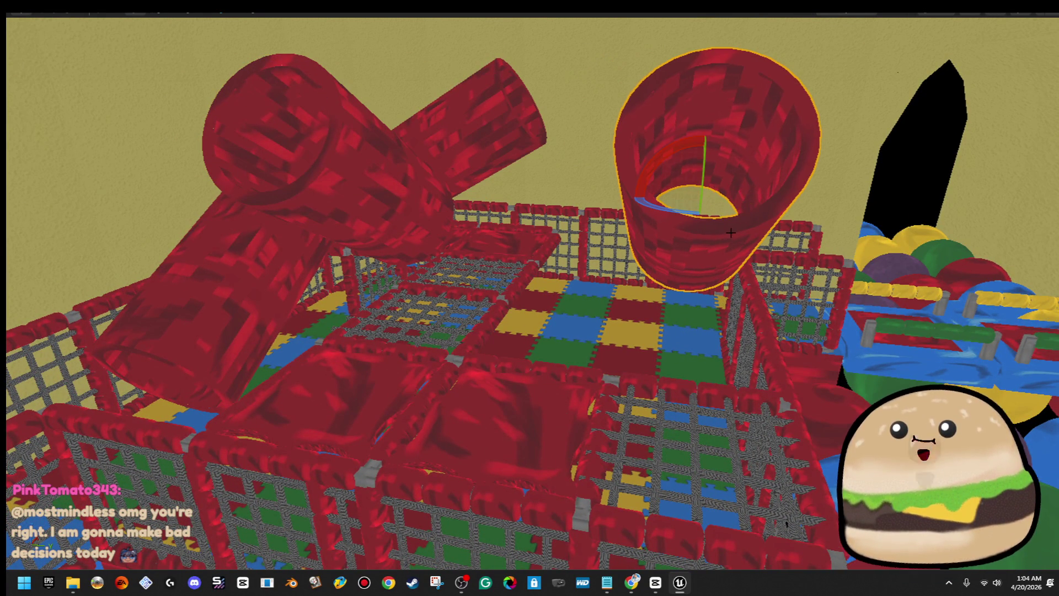
{"action": "mouse_move", "coordinate": [700, 157]}
{"action": "left_mouse_down"}
{"action": "mouse_move", "coordinate": [699, 176]}
{"action": "mouse_move", "coordinate": [721, 158]}
{"action": "left_mouse_up"}
{"action": "mouse_move", "coordinate": [607, 211]}
{"action": "left_mouse_down"}
{"action": "mouse_move", "coordinate": [571, 274]}
{"action": "mouse_move", "coordinate": [589, 281]}
{"action": "left_mouse_up"}
- Raise the new tube higher, then play-test the level with Play From Here on the floor
{"action": "mouse_move", "coordinate": [743, 287]}
{"action": "left_mouse_down"}
{"action": "mouse_move", "coordinate": [754, 252]}
{"action": "mouse_move", "coordinate": [739, 367]}
{"action": "mouse_move", "coordinate": [680, 300]}
{"action": "mouse_move", "coordinate": [276, 461]}
{"action": "left_mouse_up"}
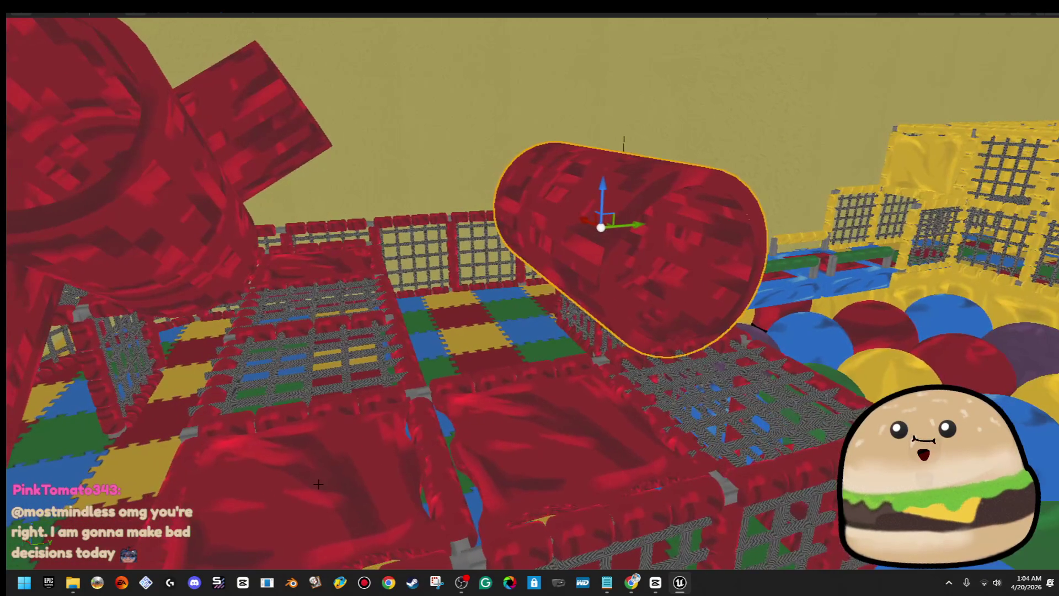
{"action": "right_click", "coordinate": [277, 461]}
{"action": "left_click", "coordinate": [371, 451]}
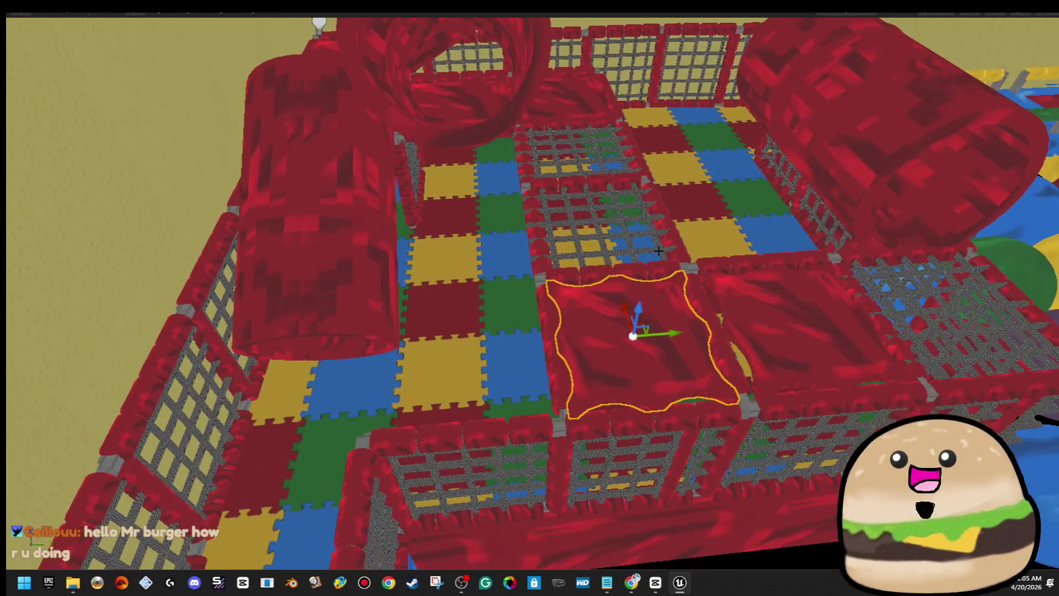
- Slide the red cushion to the left and widen it
{"action": "left_click", "coordinate": [572, 274]}
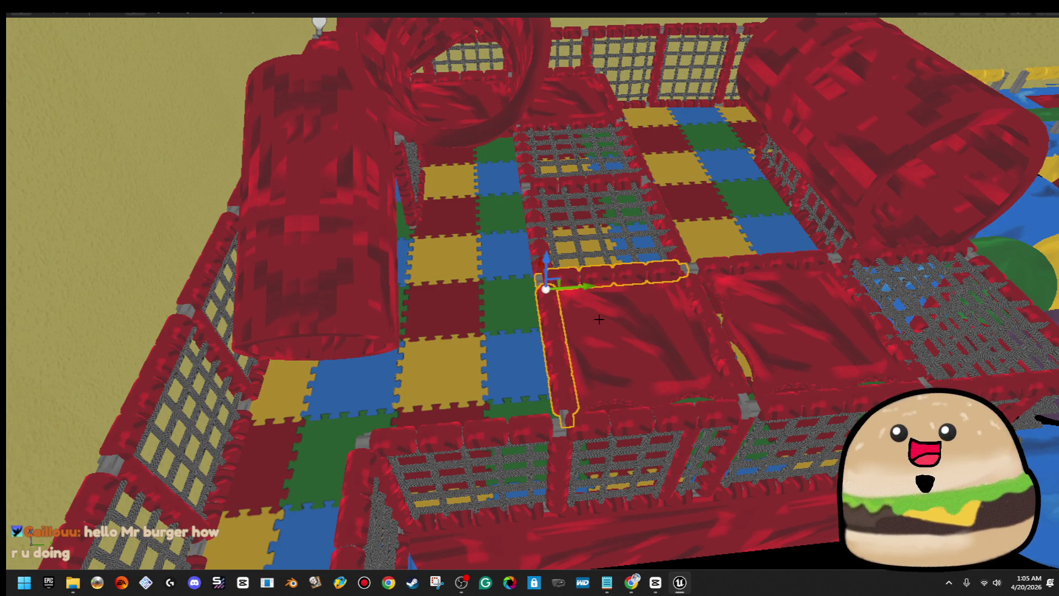
{"action": "left_click", "coordinate": [628, 318]}
{"action": "left_click_drag", "start_coordinate": [654, 295], "coordinate": [478, 314]}
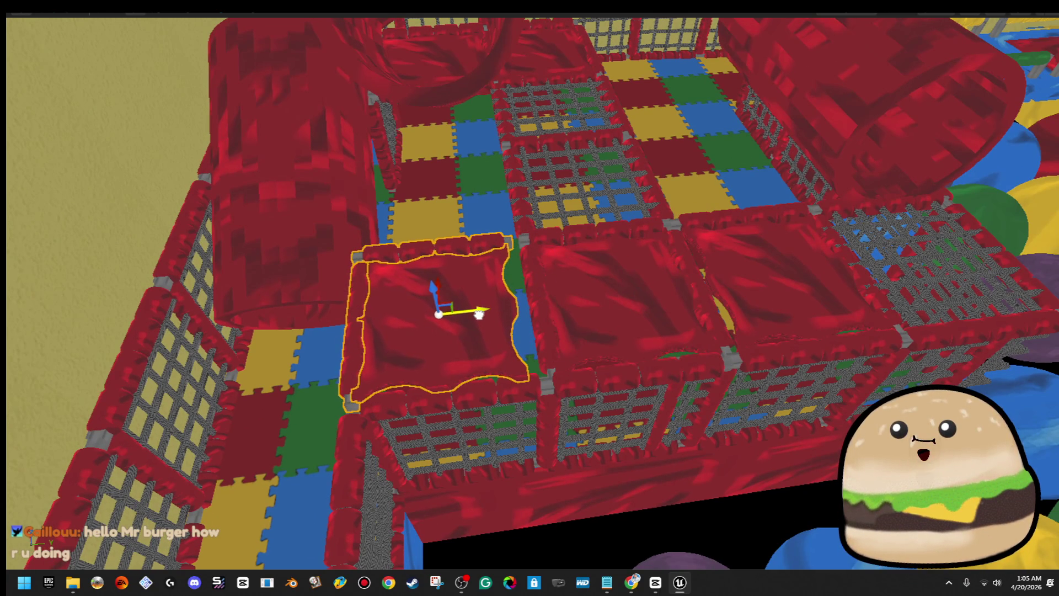
{"action": "left_click", "coordinate": [491, 253]}
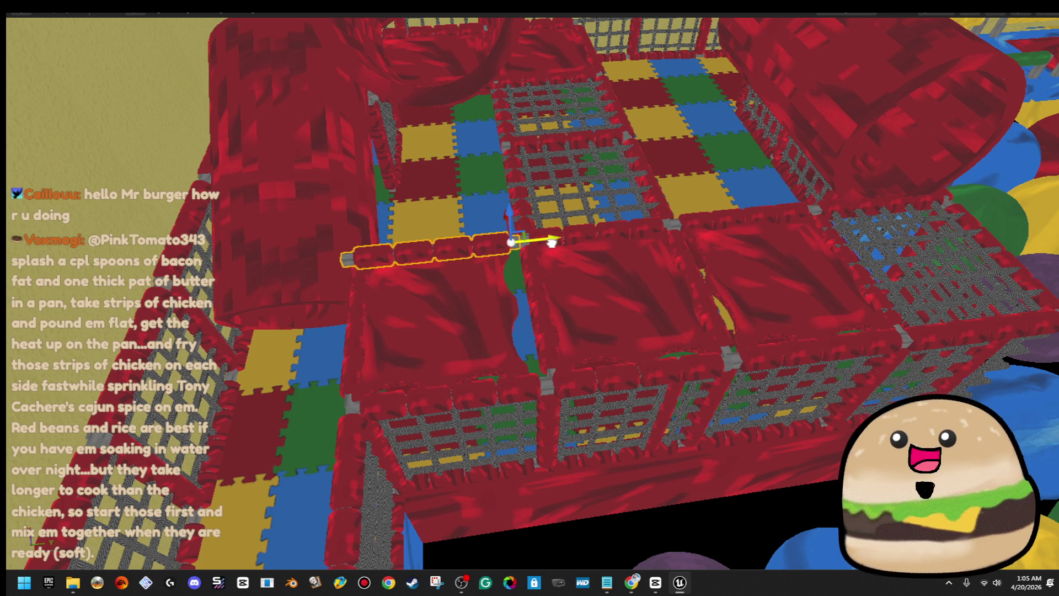
{"action": "left_click", "coordinate": [492, 288]}
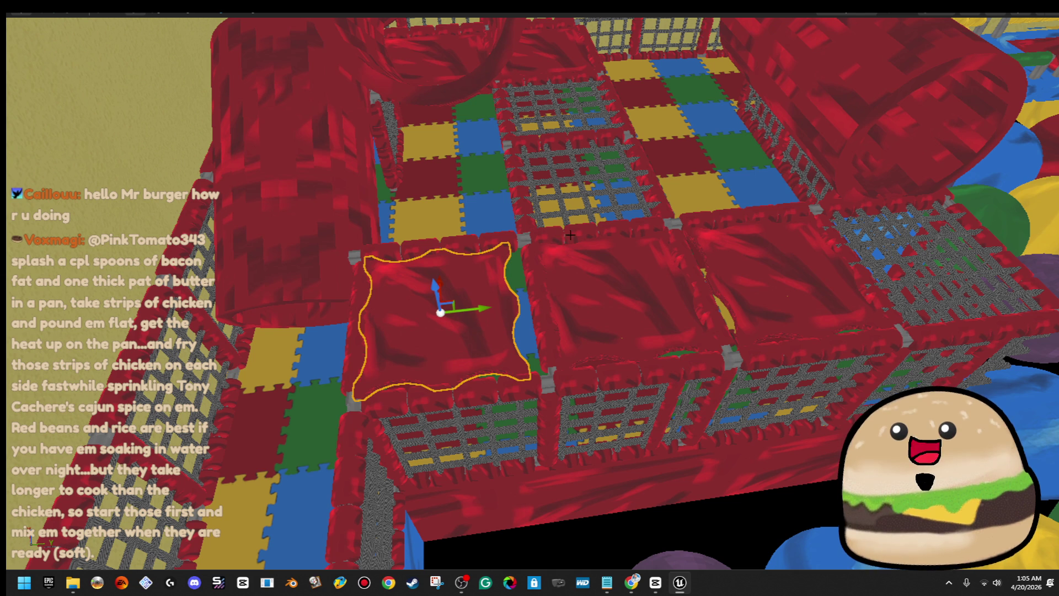
{"action": "scroll", "coordinate": [567, 238], "scroll_direction": "down", "scroll_amount": 3}
{"action": "scroll", "coordinate": [567, 238], "scroll_direction": "up", "scroll_amount": 5}
{"action": "scroll", "coordinate": [579, 318], "scroll_direction": "up", "scroll_amount": 2}
{"action": "left_click_drag", "start_coordinate": [489, 402], "coordinate": [662, 309]}
{"action": "key", "text": "w"}
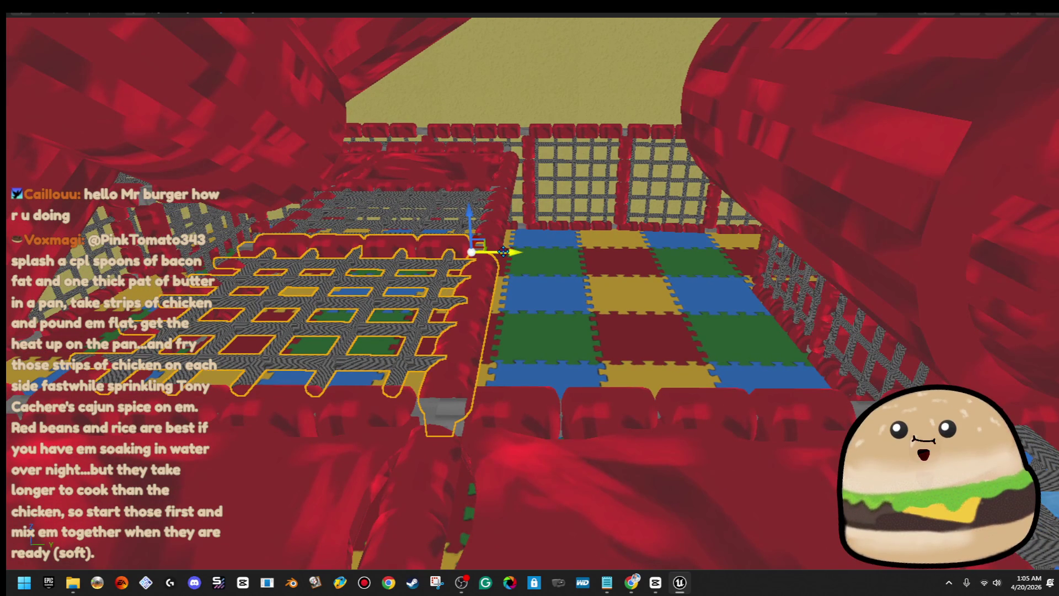
- Slide the net floor panel onto the tile floor, then left into the gap, undoing to straighten it
{"action": "mouse_move", "coordinate": [503, 252]}
{"action": "left_mouse_down"}
{"action": "mouse_move", "coordinate": [755, 256]}
{"action": "mouse_move", "coordinate": [748, 264]}
{"action": "left_mouse_up"}
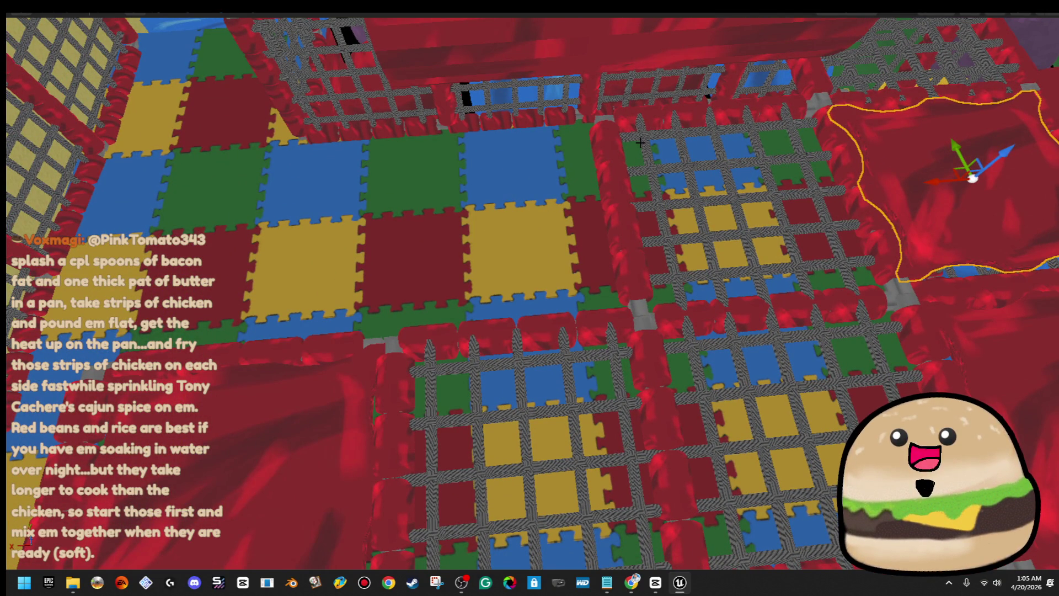
{"action": "left_click", "coordinate": [639, 143]}
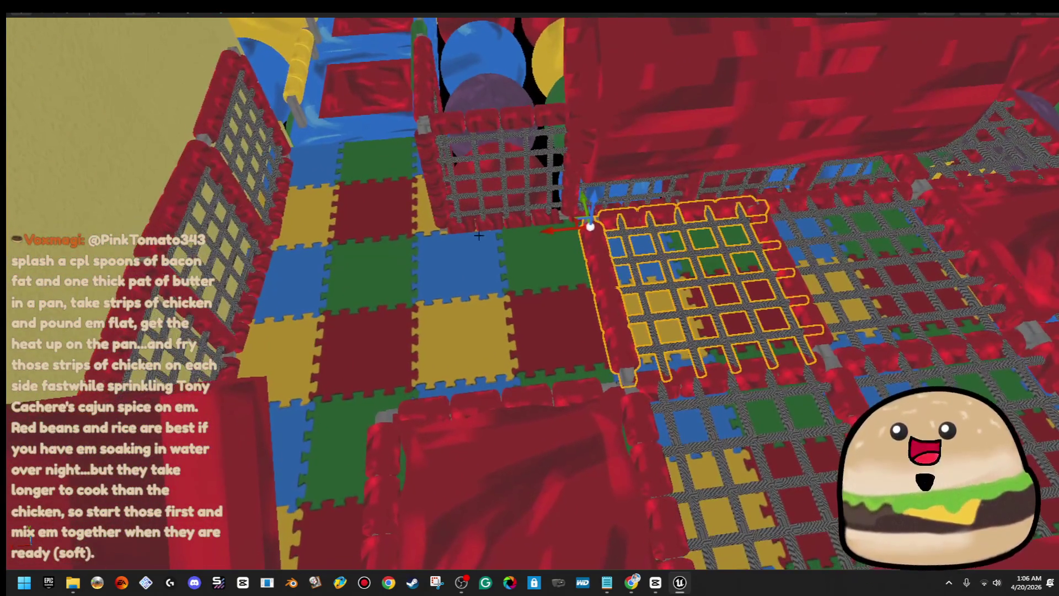
{"action": "left_click_drag", "start_coordinate": [547, 232], "coordinate": [350, 270]}
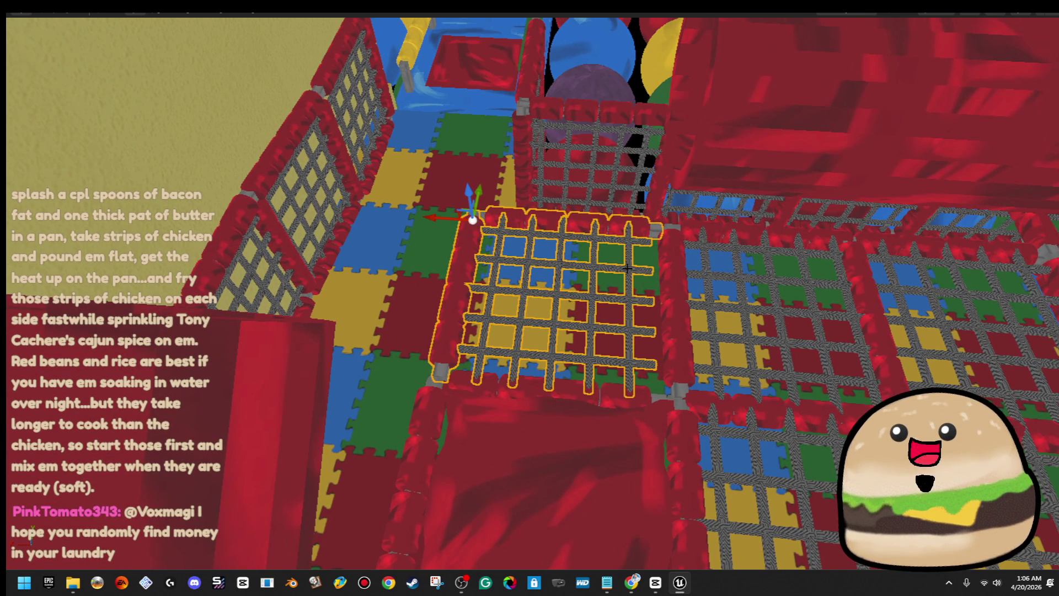
{"action": "key", "text": "ctrl+z"}
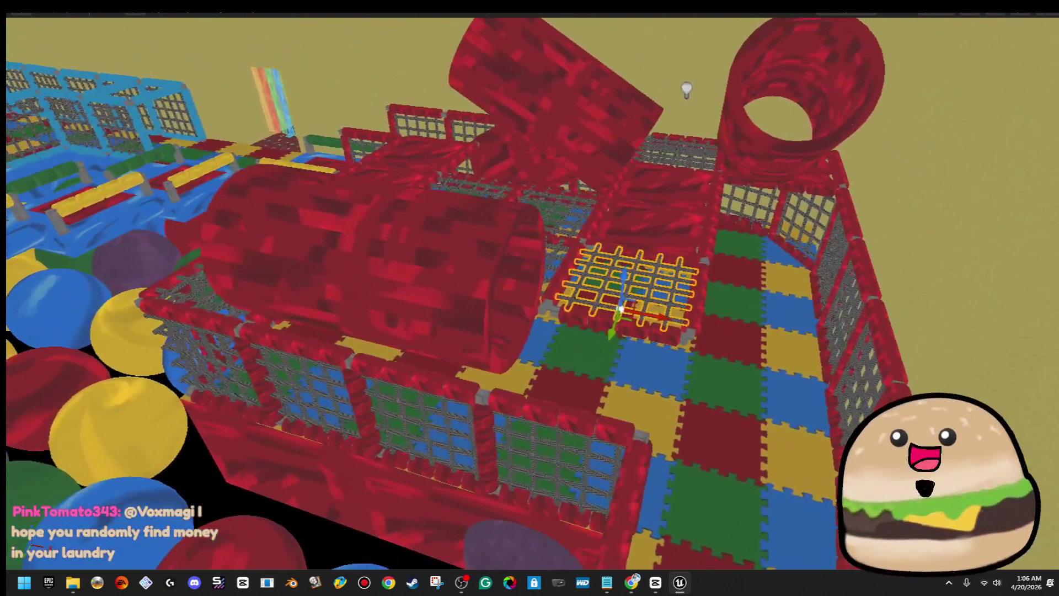
- Select the big red tube slide in scale mode and add the long side rail to the selection
{"action": "left_click", "coordinate": [363, 315]}
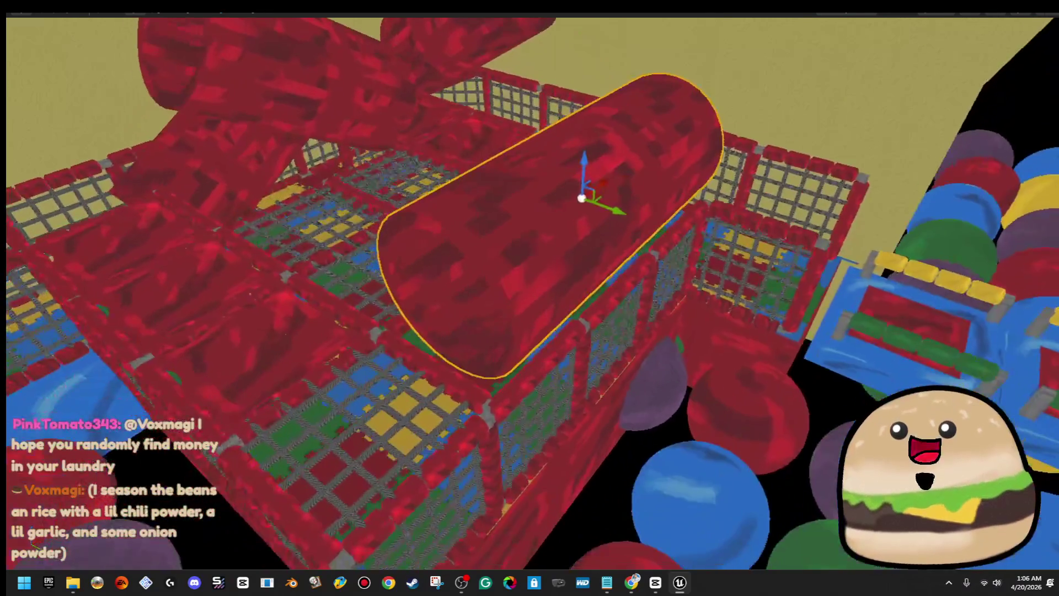
{"action": "key", "text": "r"}
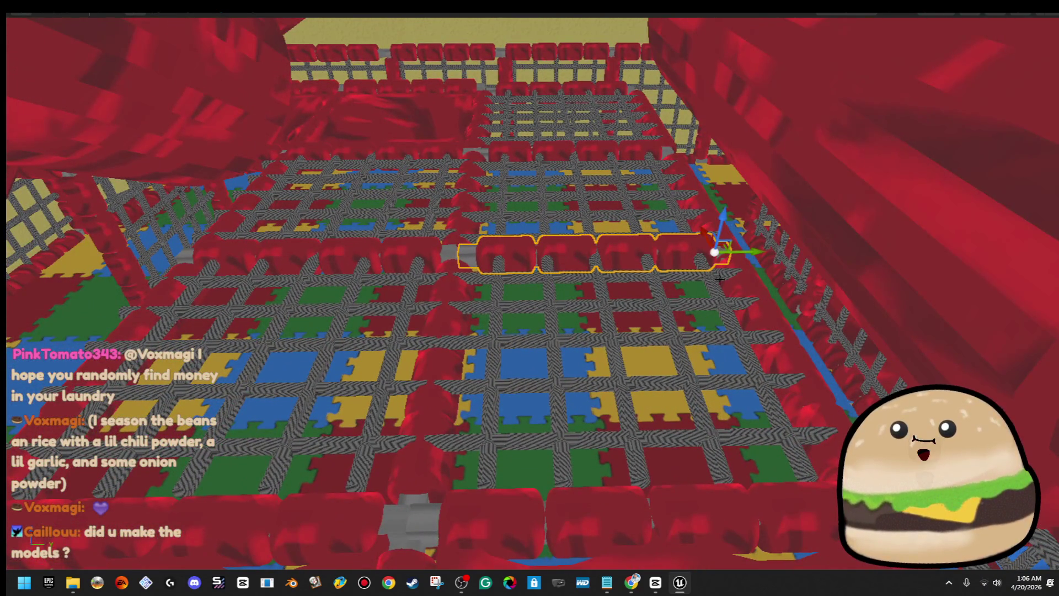
{"action": "left_click", "coordinate": [726, 281], "text": "ctrl"}
- Tilt the rail, floor net and front red seats by -15° and nudge the net frame into position
{"action": "left_click", "coordinate": [719, 302], "text": "ctrl"}
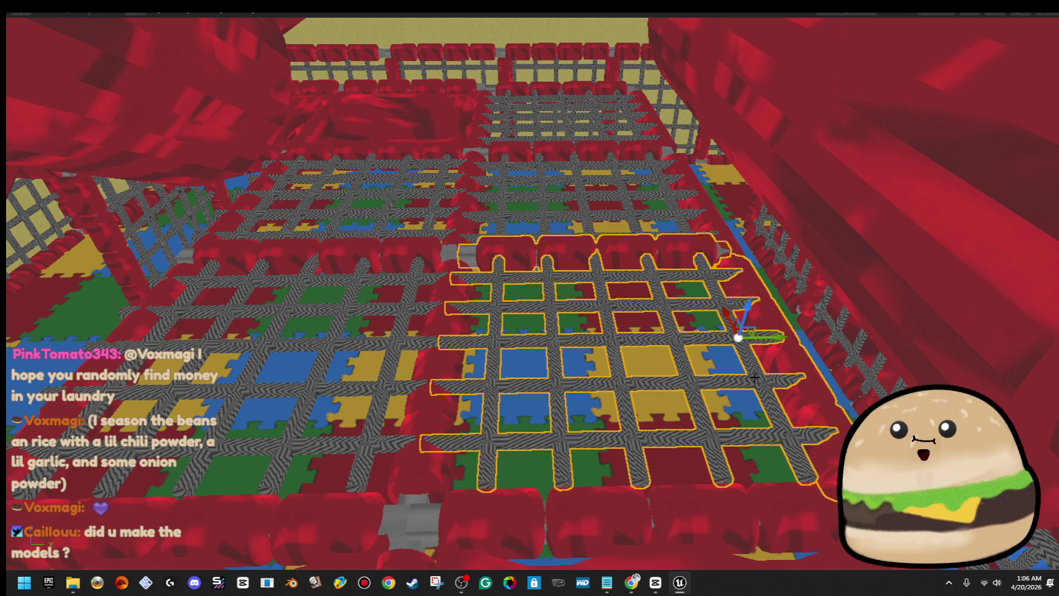
{"action": "left_click", "coordinate": [539, 524], "text": "ctrl"}
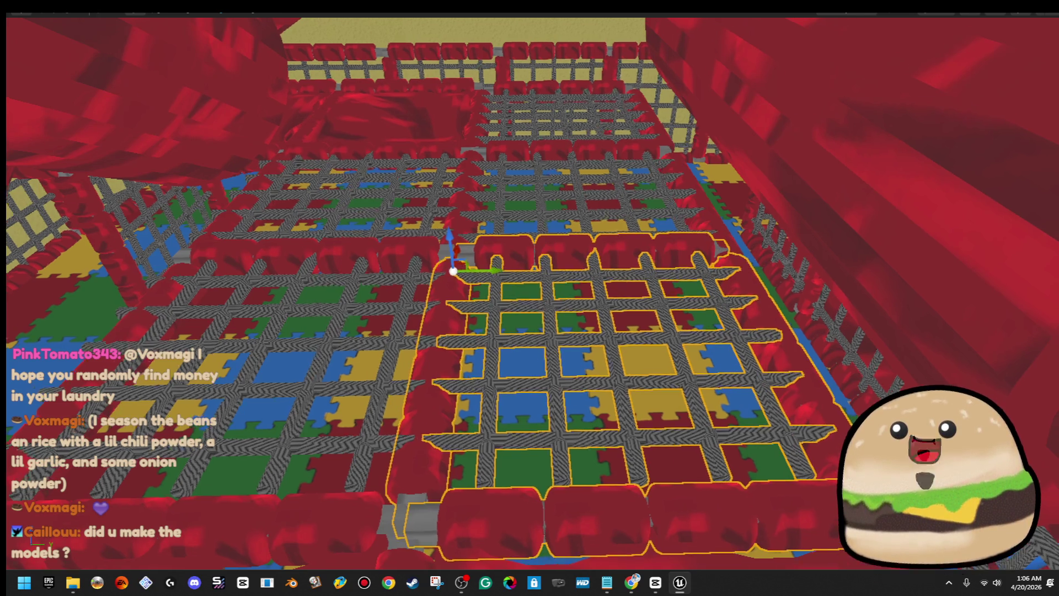
{"action": "key", "text": "f"}
{"action": "mouse_move", "coordinate": [453, 269]}
{"action": "left_mouse_down"}
{"action": "mouse_move", "coordinate": [408, 284]}
{"action": "mouse_move", "coordinate": [392, 327]}
{"action": "left_mouse_up"}
{"action": "key", "text": "f"}
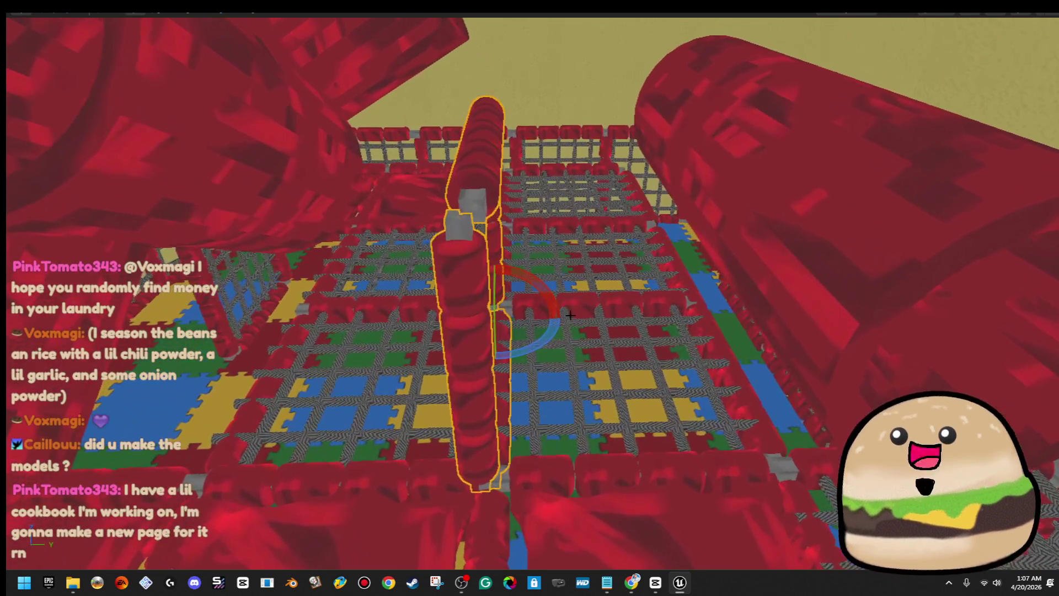
{"action": "key", "text": "w"}
{"action": "mouse_move", "coordinate": [534, 320]}
{"action": "left_mouse_down"}
{"action": "mouse_move", "coordinate": [780, 319]}
{"action": "mouse_move", "coordinate": [738, 329]}
{"action": "left_mouse_up"}
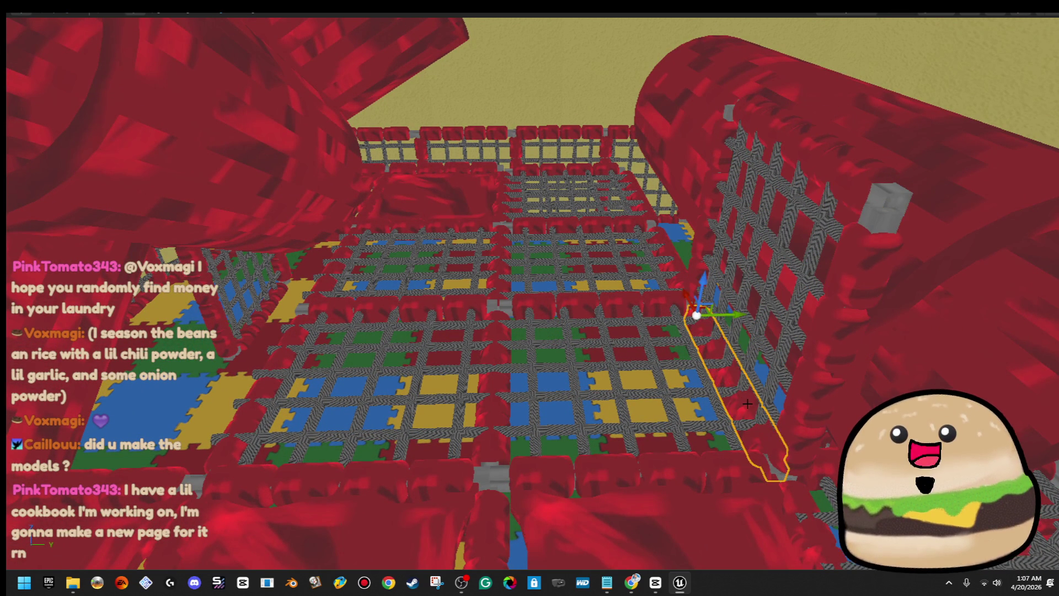
- Inspect the red bar of the net frame up close, then pull the view back
{"action": "key", "text": "Escape"}
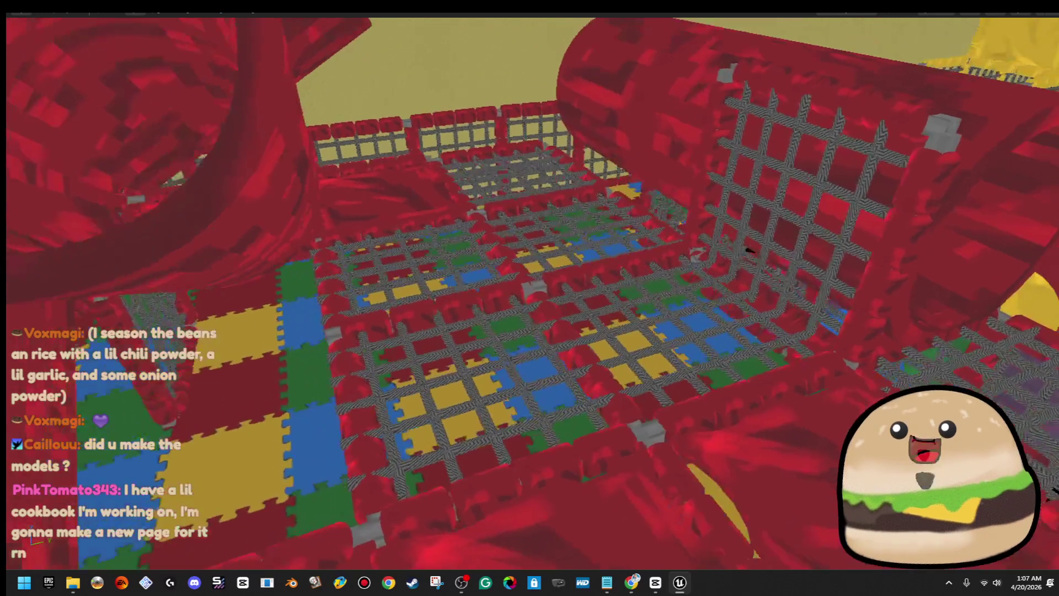
{"action": "left_click_drag", "start_coordinate": [748, 250], "coordinate": [756, 402]}
{"action": "left_click", "coordinate": [756, 403]}
{"action": "key", "text": "f"}
{"action": "key", "text": "Escape"}
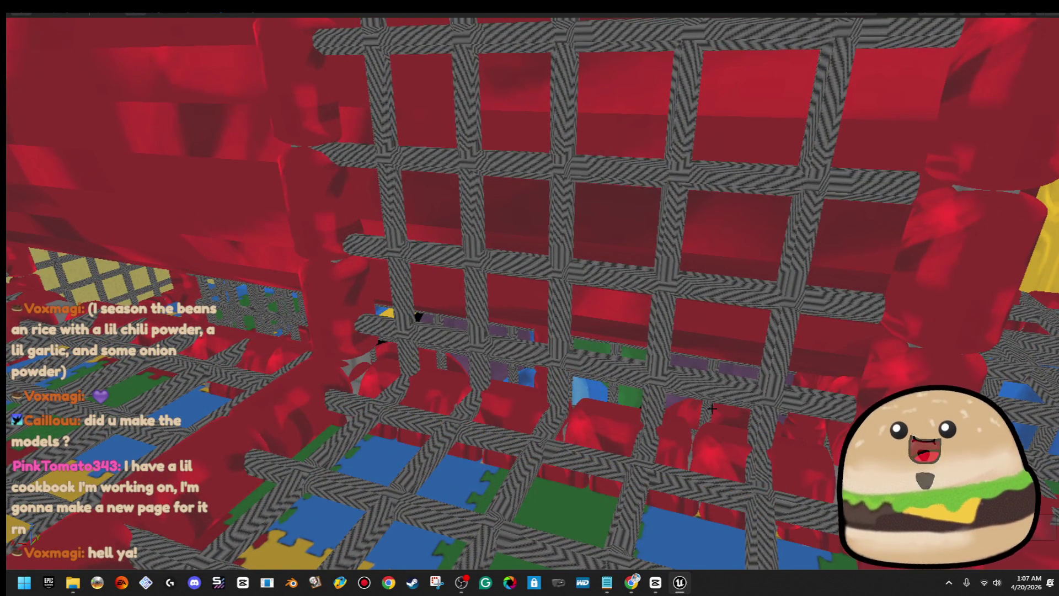
{"action": "scroll", "coordinate": [707, 408], "scroll_direction": "down", "scroll_amount": 5}
{"action": "mouse_move", "coordinate": [707, 409]}
{"action": "left_mouse_down"}
{"action": "mouse_move", "coordinate": [703, 358]}
{"action": "mouse_move", "coordinate": [762, 241]}
{"action": "left_mouse_up"}
- Select the net wall and its red bars, undo once, and slide the wall left beside the tube
{"action": "left_click", "coordinate": [762, 242]}
{"action": "left_click", "coordinate": [625, 200]}
{"action": "left_click", "coordinate": [511, 139], "text": "ctrl"}
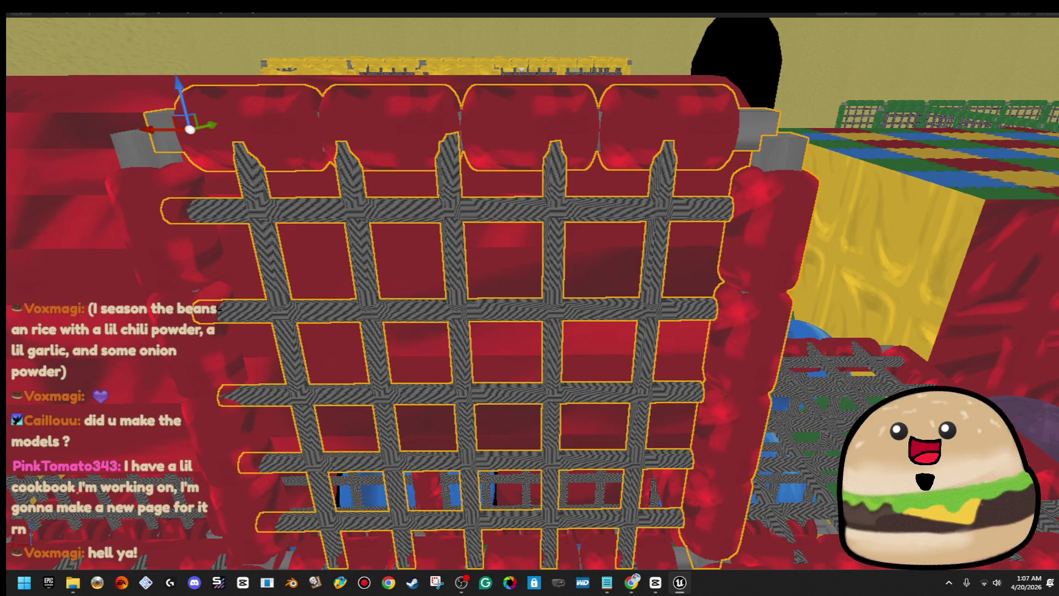
{"action": "left_click", "coordinate": [147, 160], "text": "ctrl"}
{"action": "left_click_drag", "start_coordinate": [147, 160], "coordinate": [166, 138]}
{"action": "left_click_drag", "start_coordinate": [527, 194], "coordinate": [272, 203]}
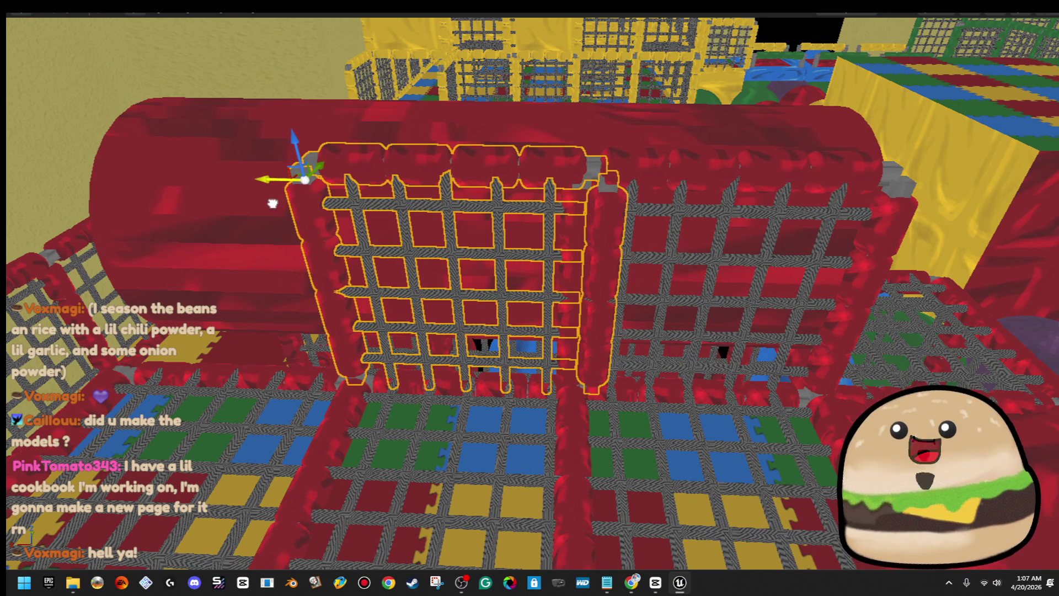
{"action": "key", "text": "ctrl+z"}
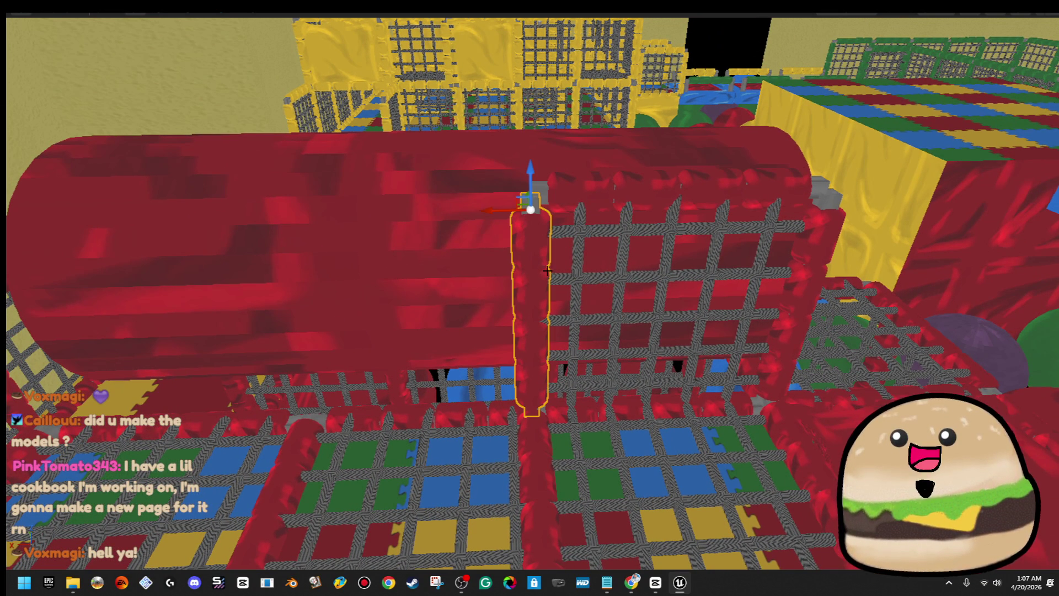
{"action": "key", "text": "w"}
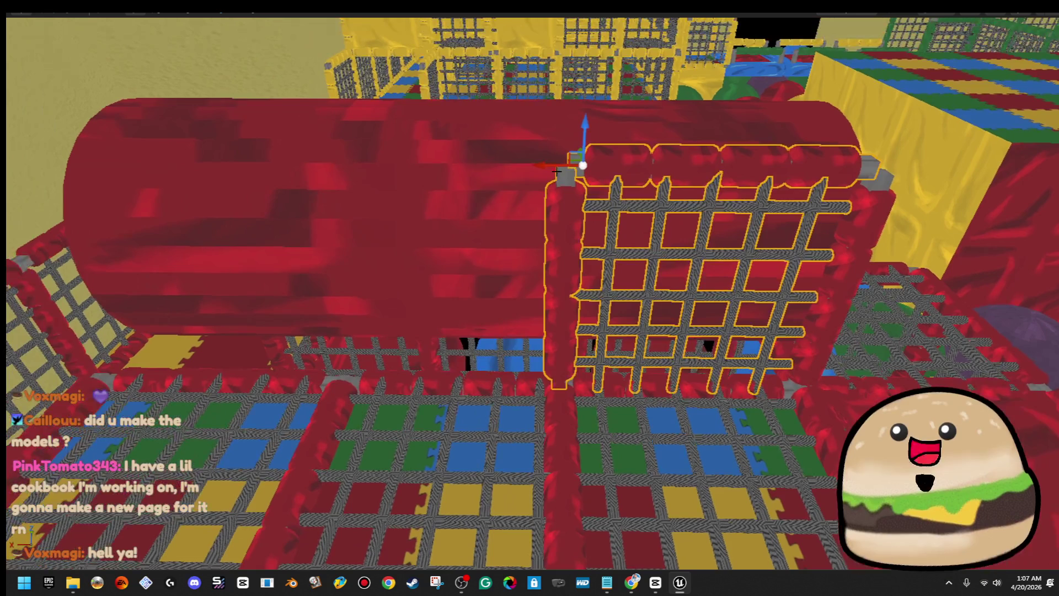
{"action": "left_click_drag", "start_coordinate": [551, 163], "coordinate": [309, 165]}
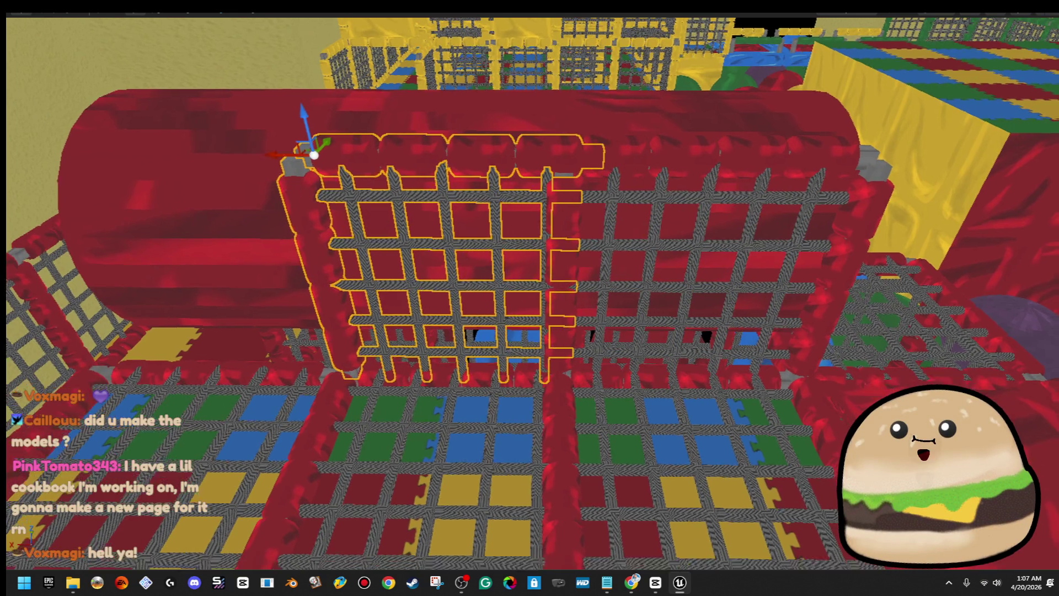
{"action": "mouse_move", "coordinate": [769, 146]}
{"action": "left_mouse_down"}
{"action": "mouse_move", "coordinate": [475, 175]}
{"action": "mouse_move", "coordinate": [461, 190]}
{"action": "mouse_move", "coordinate": [571, 197]}
{"action": "left_mouse_up"}
{"action": "mouse_move", "coordinate": [310, 232]}
{"action": "left_mouse_down"}
{"action": "mouse_move", "coordinate": [596, 254]}
{"action": "mouse_move", "coordinate": [452, 405]}
{"action": "left_mouse_up"}
- Turn the view toward the ball pit and nudge the red cushion mat slightly left
{"action": "left_click", "coordinate": [517, 306]}
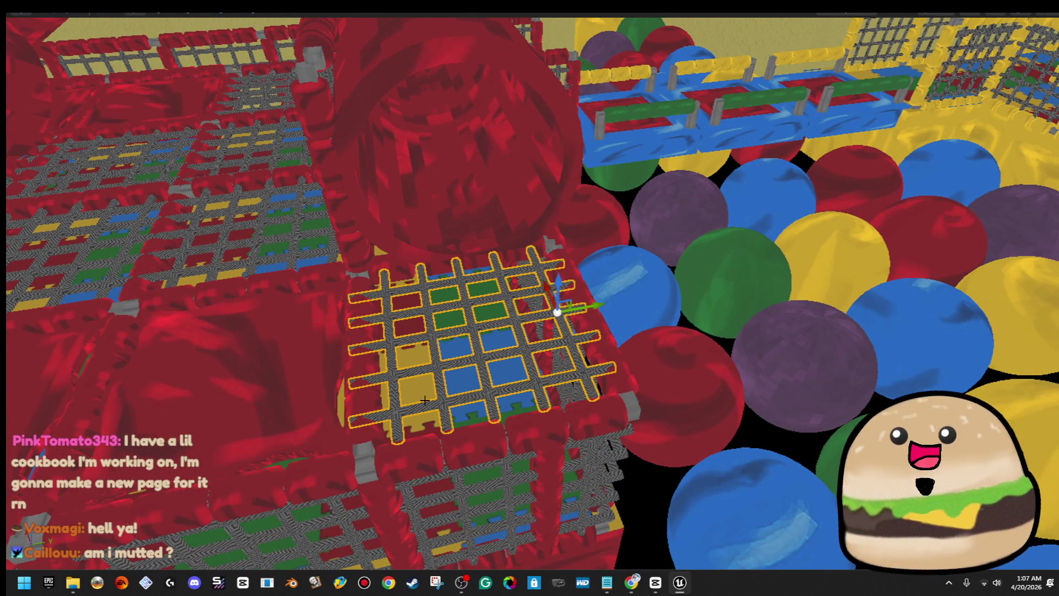
{"action": "left_click_drag", "start_coordinate": [366, 401], "coordinate": [717, 343]}
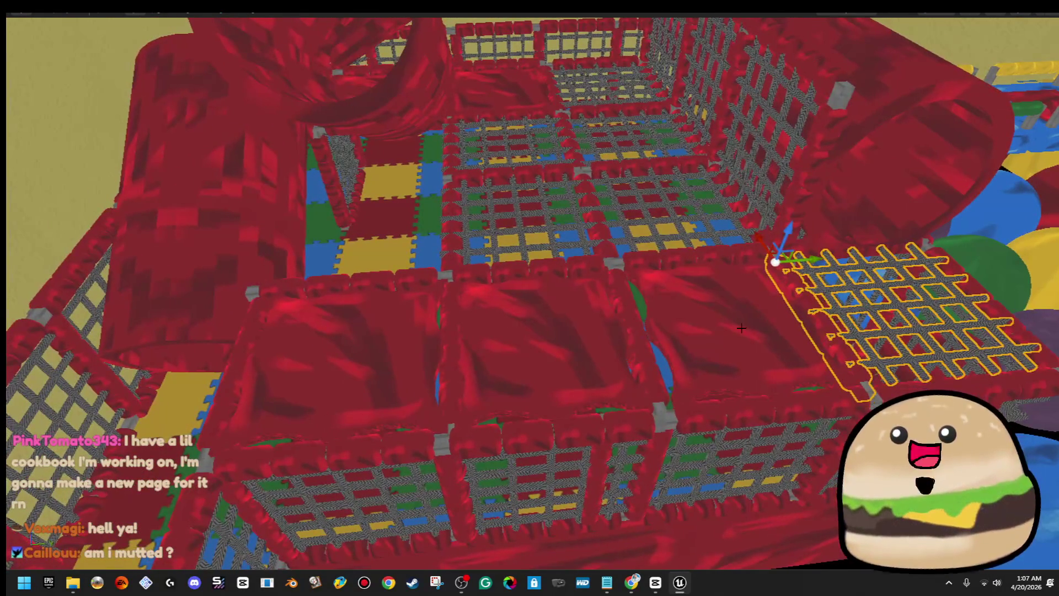
{"action": "mouse_move", "coordinate": [842, 274]}
{"action": "left_mouse_down"}
{"action": "mouse_move", "coordinate": [822, 231]}
{"action": "mouse_move", "coordinate": [842, 275]}
{"action": "left_mouse_up"}
{"action": "scroll", "coordinate": [860, 274], "scroll_direction": "down", "scroll_amount": 5}
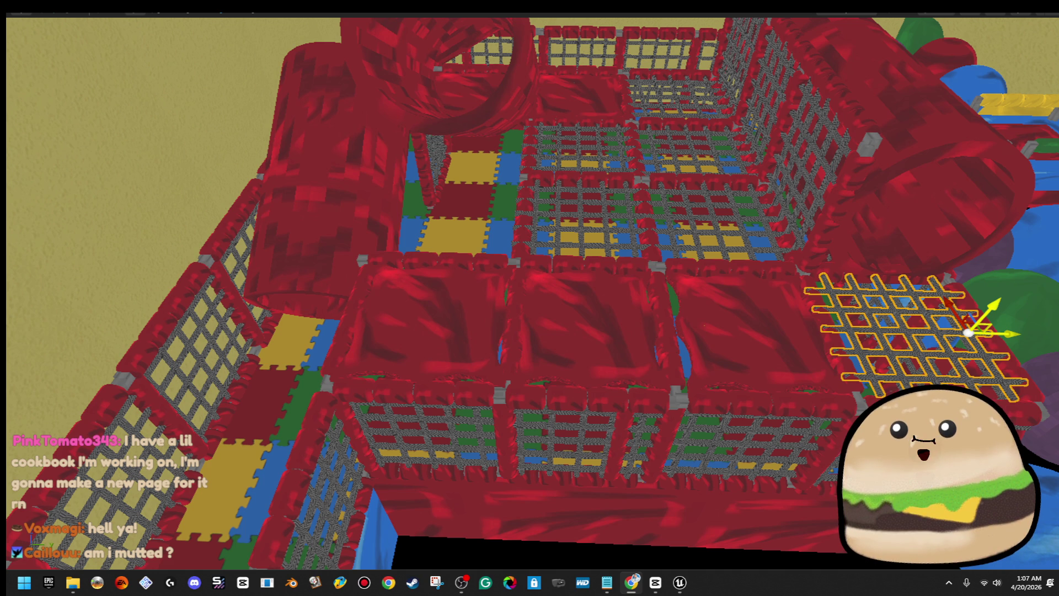
{"action": "left_click_drag", "start_coordinate": [825, 387], "coordinate": [926, 385]}
{"action": "left_click", "coordinate": [505, 347]}
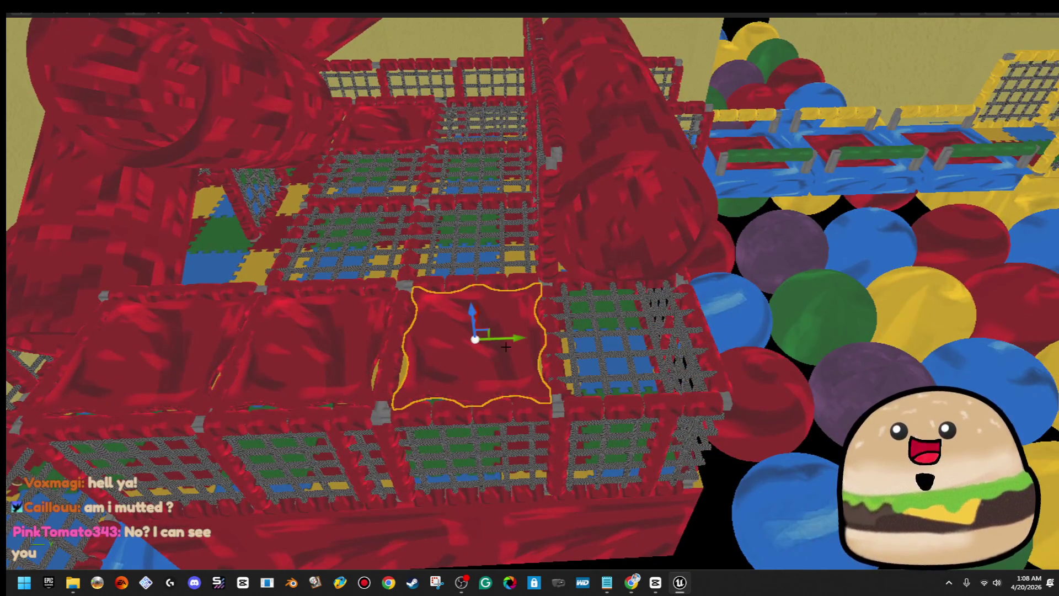
{"action": "left_click_drag", "start_coordinate": [513, 338], "coordinate": [510, 339]}
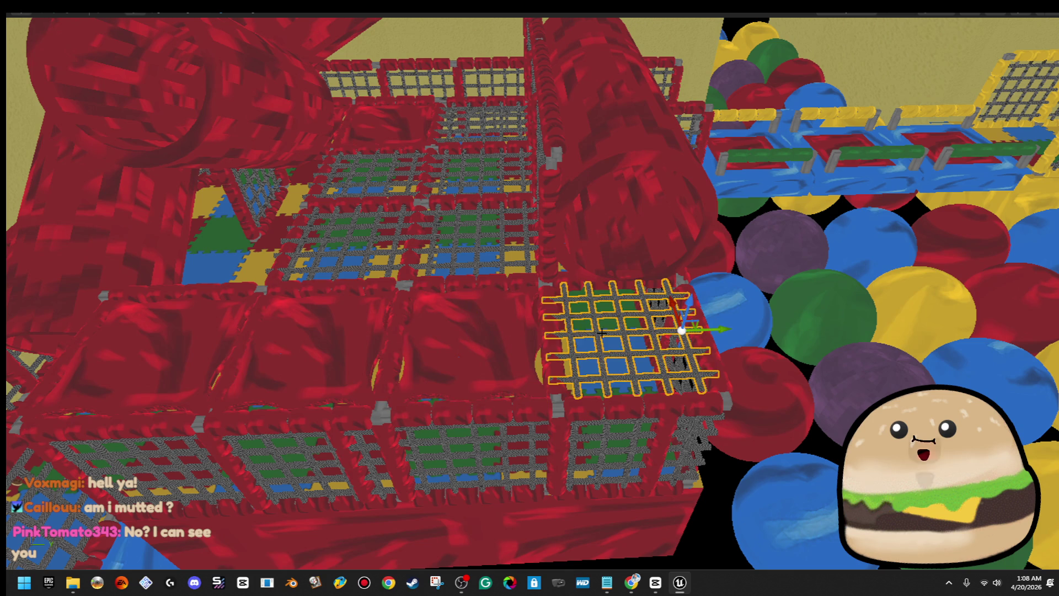
- Move the net panel beside the cushion to the structure's left side and enlarge it
{"action": "left_click", "coordinate": [623, 339]}
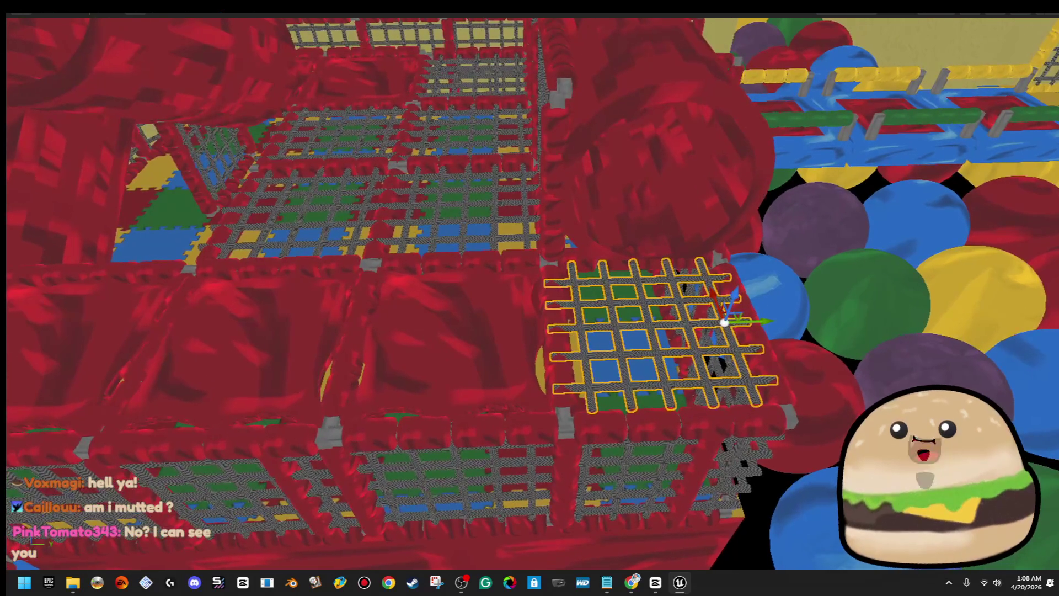
{"action": "scroll", "coordinate": [623, 339], "scroll_direction": "down", "scroll_amount": 5}
{"action": "left_click_drag", "start_coordinate": [824, 311], "coordinate": [446, 348]}
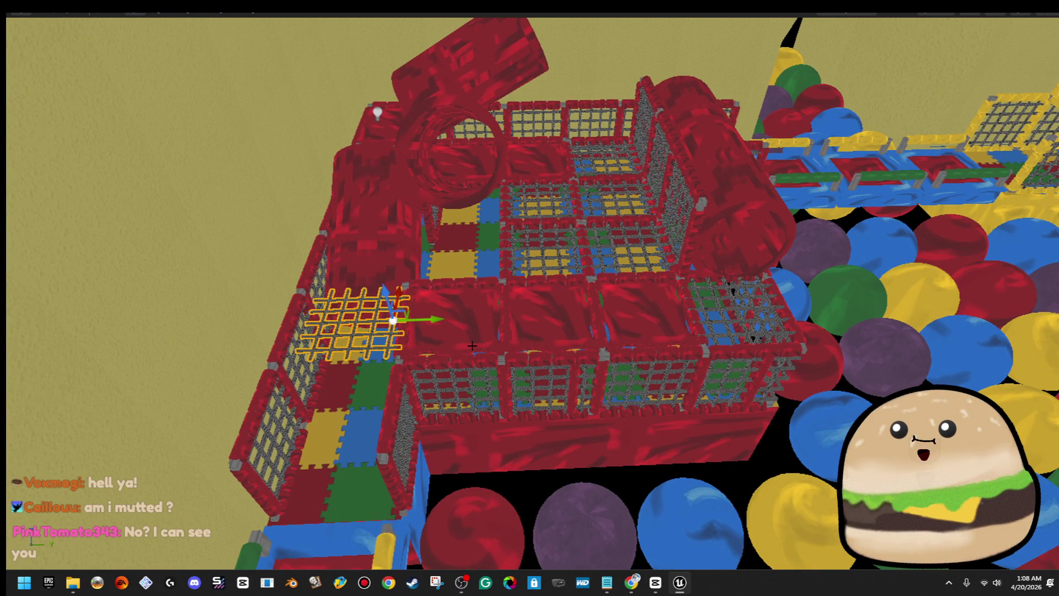
{"action": "scroll", "coordinate": [472, 346], "scroll_direction": "up", "scroll_amount": 5}
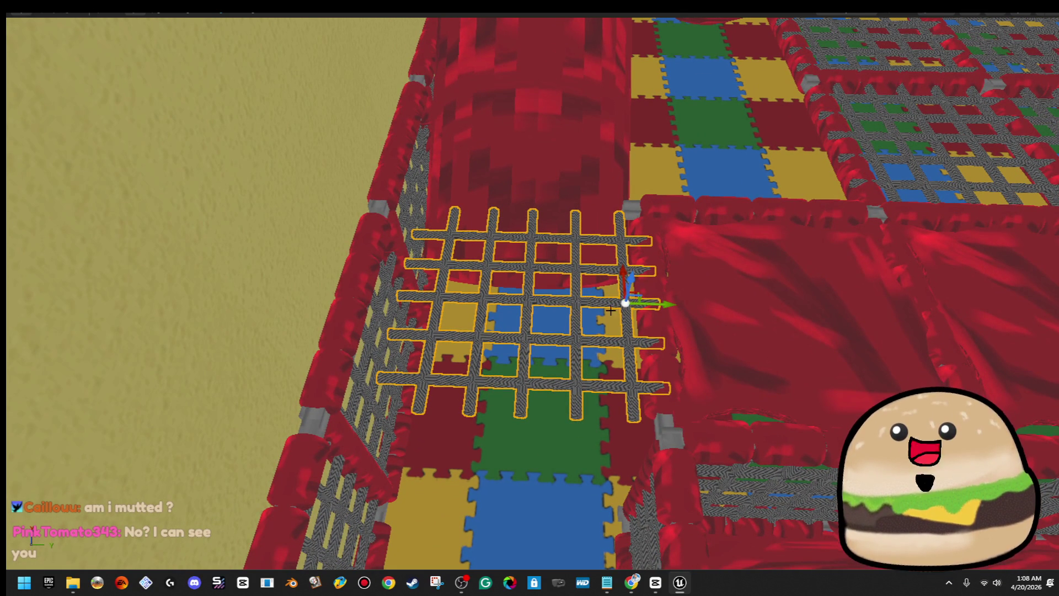
{"action": "left_click_drag", "start_coordinate": [664, 304], "coordinate": [640, 305]}
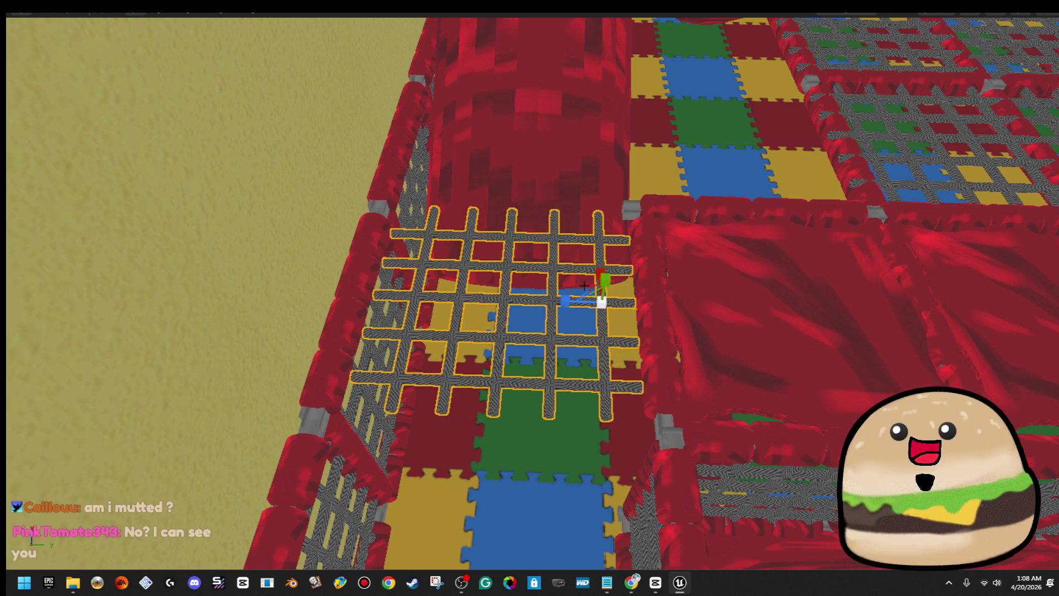
{"action": "mouse_move", "coordinate": [586, 285]}
{"action": "left_mouse_down"}
{"action": "mouse_move", "coordinate": [644, 304]}
{"action": "mouse_move", "coordinate": [617, 278]}
{"action": "left_mouse_up"}
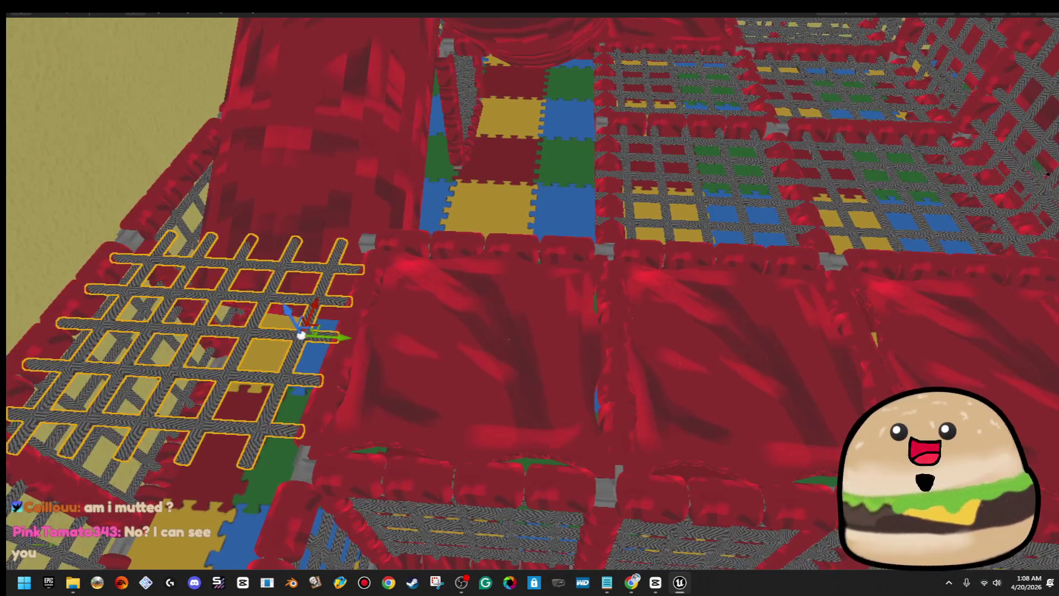
- Slide the upper and lower red padded rail segments to the net panel's edge
{"action": "left_click", "coordinate": [536, 254]}
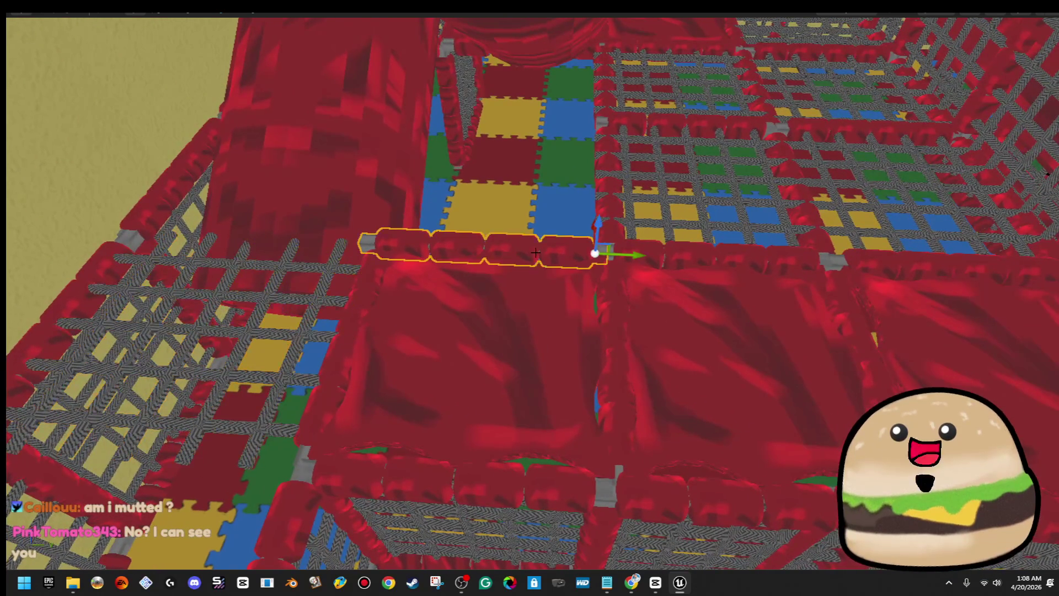
{"action": "left_click", "coordinate": [502, 477], "text": "shift"}
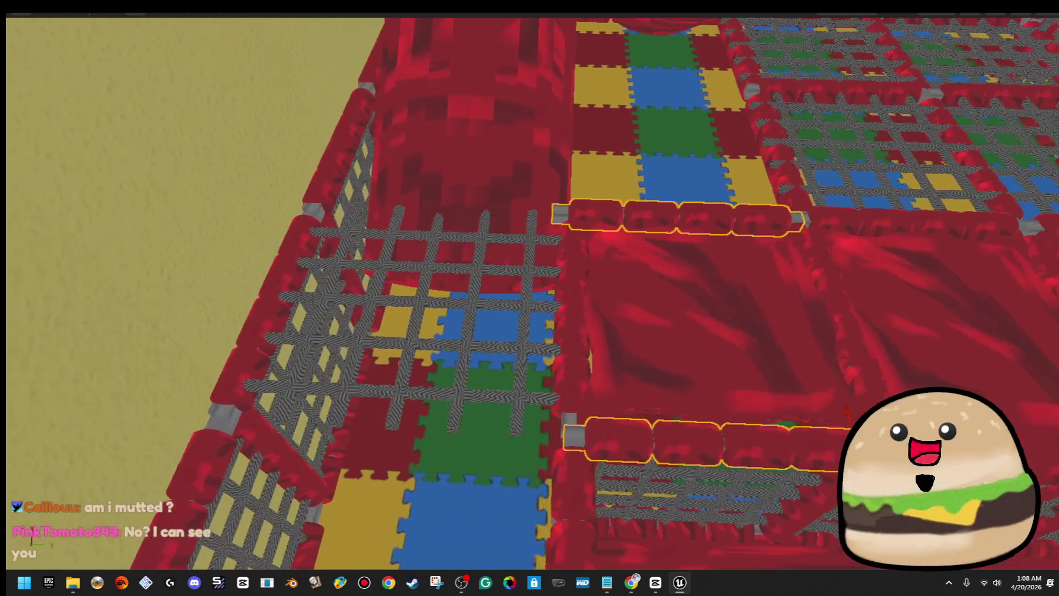
{"action": "left_click_drag", "start_coordinate": [899, 446], "coordinate": [615, 454]}
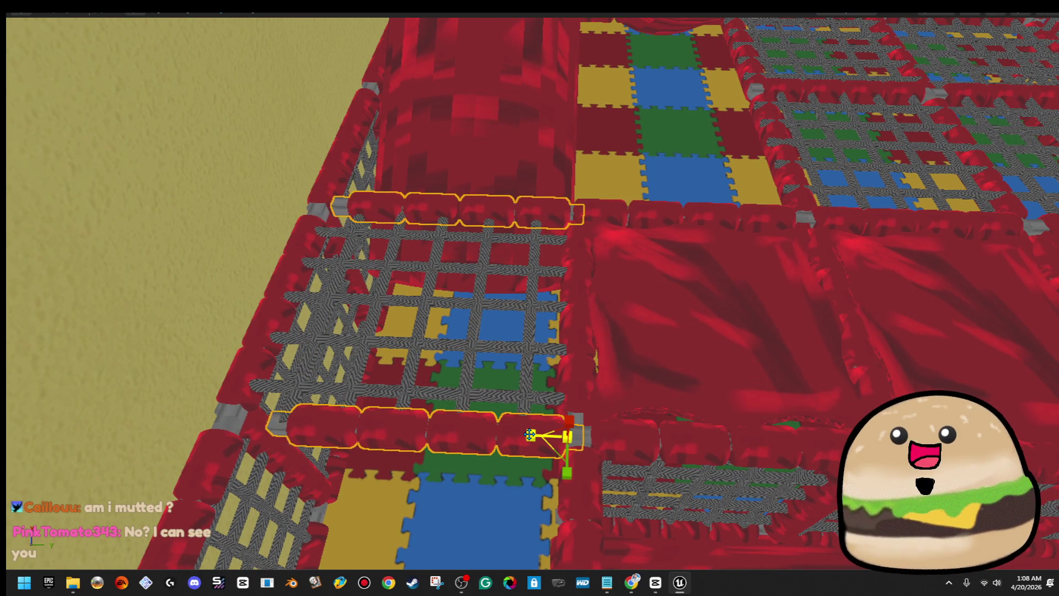
{"action": "left_click_drag", "start_coordinate": [557, 435], "coordinate": [514, 388]}
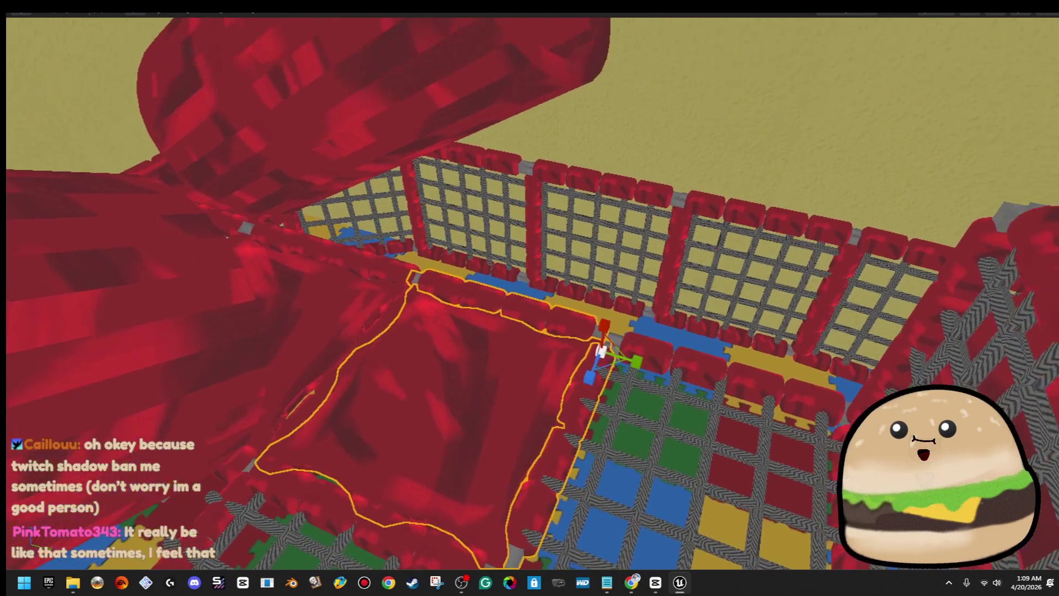
- Move a red padded piece to the right side and shift the top and bottom bolsters along X
{"action": "left_click", "coordinate": [474, 339]}
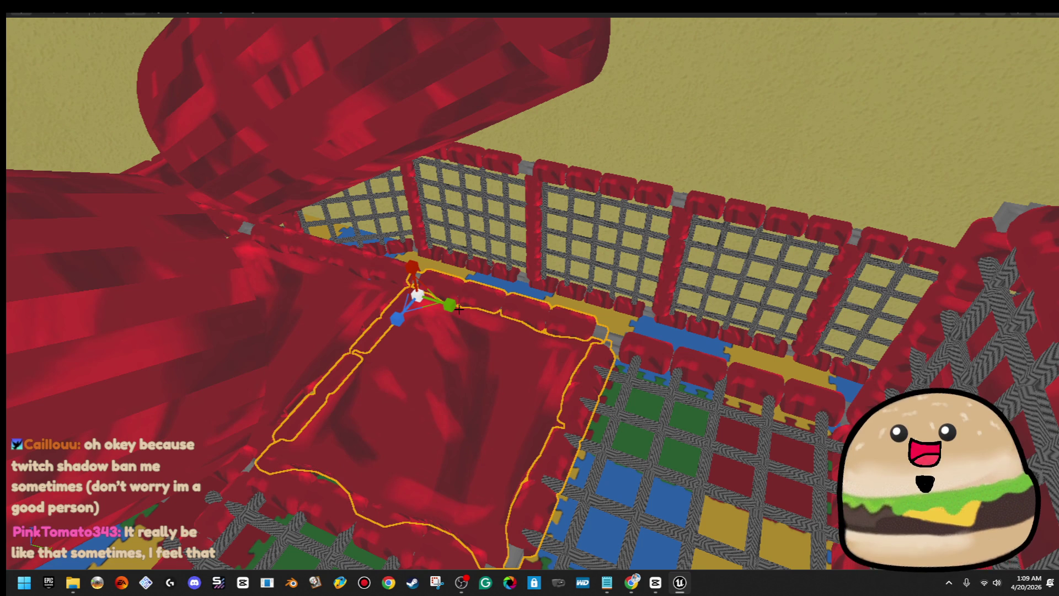
{"action": "mouse_move", "coordinate": [435, 291]}
{"action": "left_mouse_down"}
{"action": "mouse_move", "coordinate": [661, 242]}
{"action": "mouse_move", "coordinate": [681, 217]}
{"action": "mouse_move", "coordinate": [674, 225]}
{"action": "left_mouse_up"}
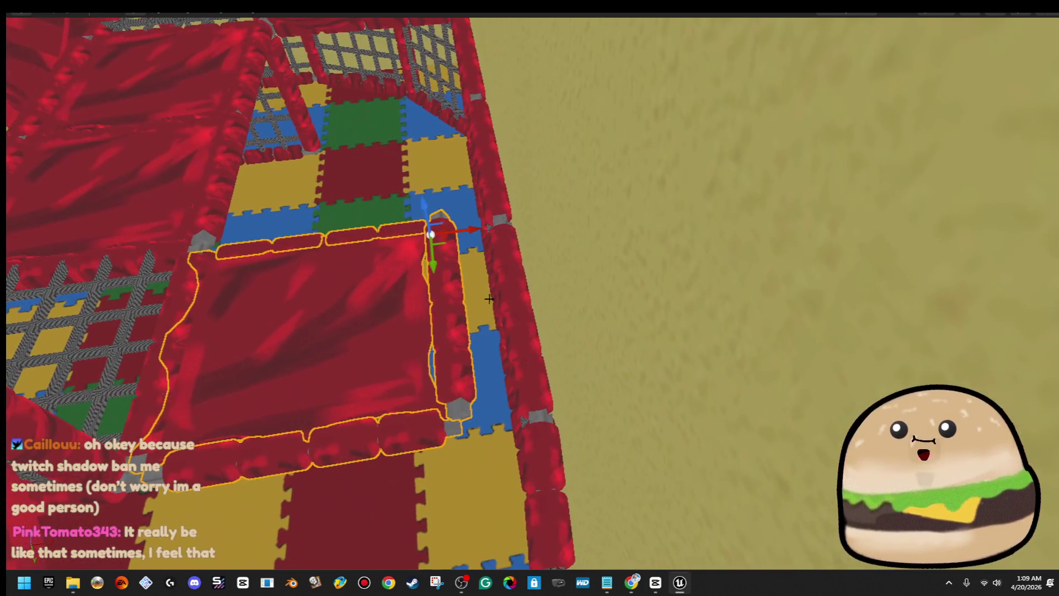
{"action": "left_click", "coordinate": [448, 310]}
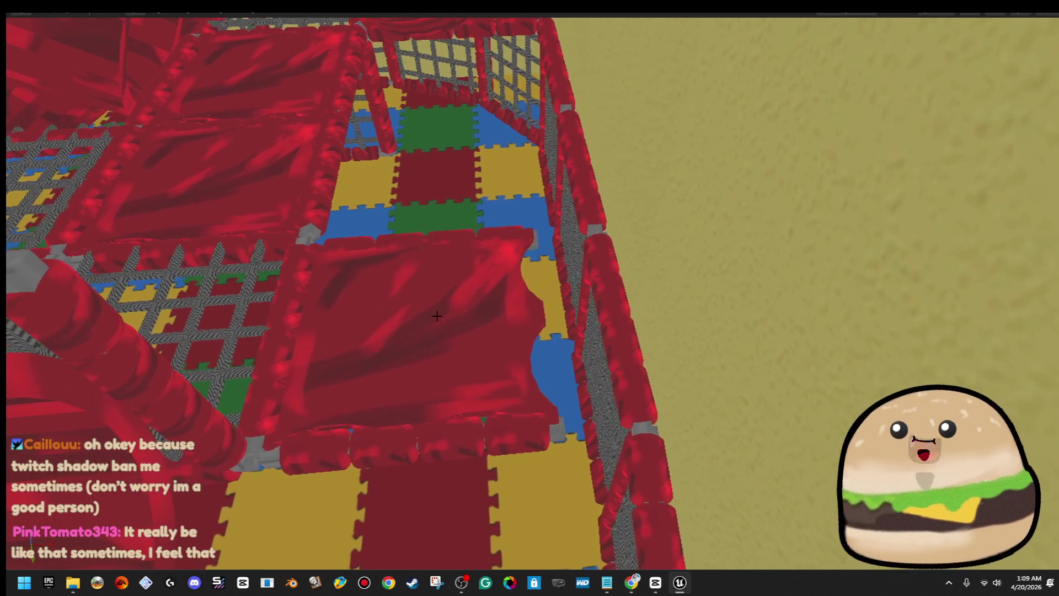
{"action": "left_click", "coordinate": [464, 299]}
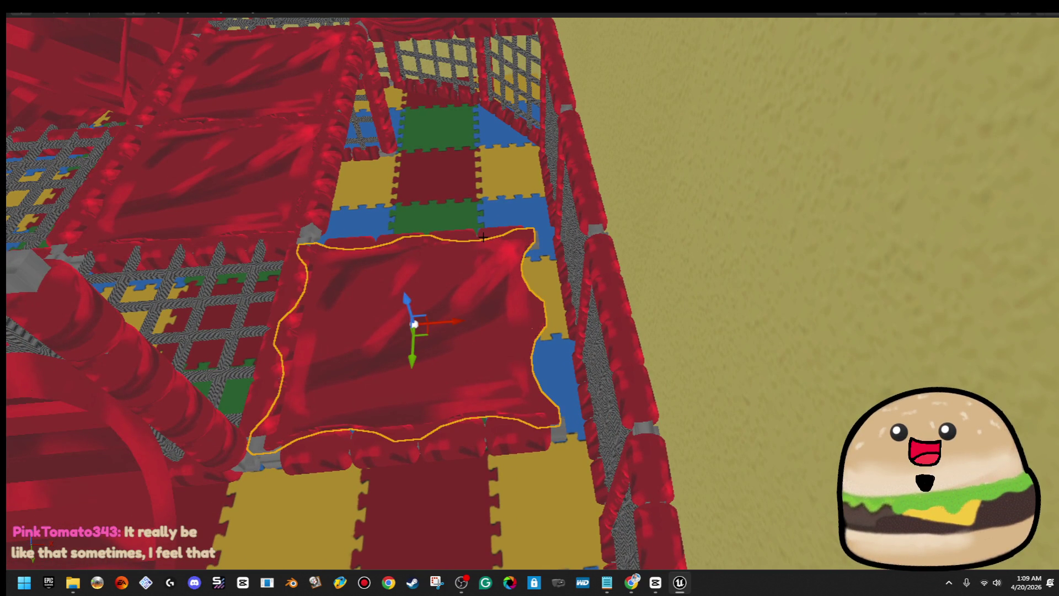
{"action": "left_click", "coordinate": [482, 237]}
{"action": "left_click", "coordinate": [512, 418], "text": "ctrl"}
{"action": "left_click_drag", "start_coordinate": [589, 427], "coordinate": [670, 429]}
{"action": "left_click_drag", "start_coordinate": [595, 425], "coordinate": [592, 425]}
- Nudge the red cushion mat sideways and scale it wider on both sides
{"action": "left_click", "coordinate": [526, 337]}
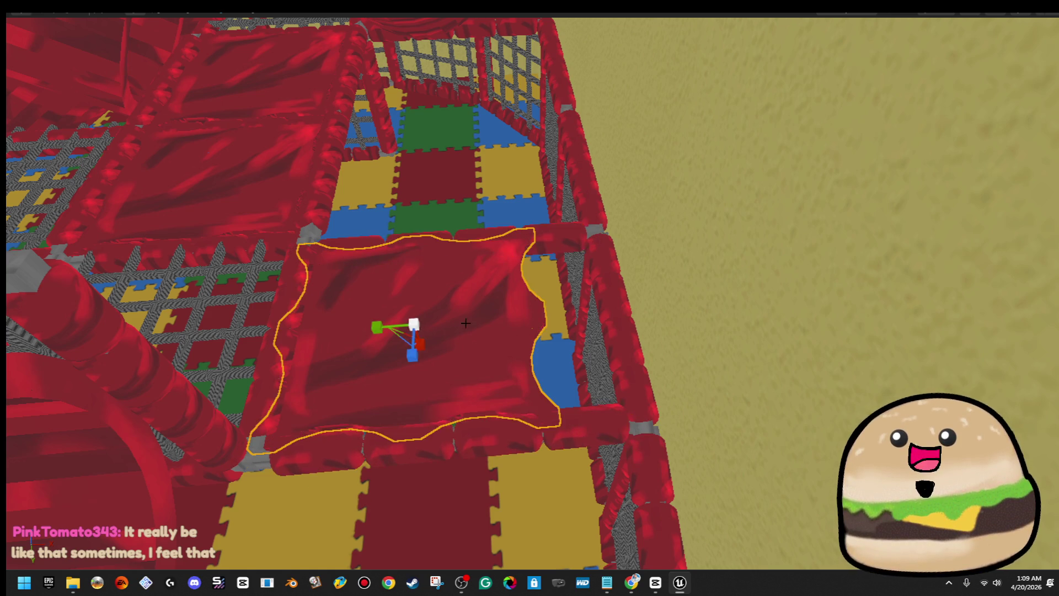
{"action": "key", "text": "f"}
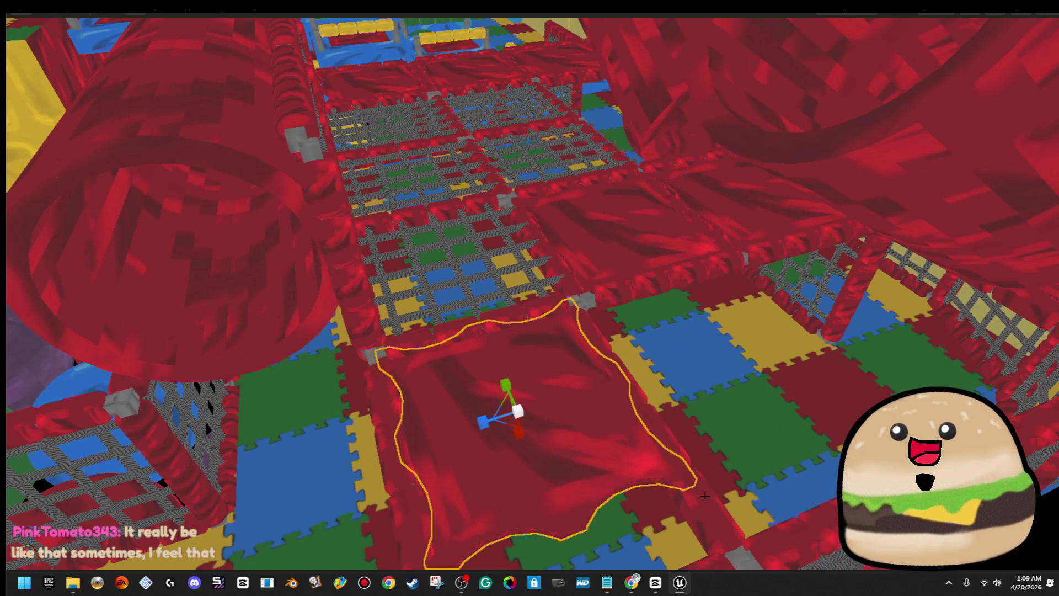
{"action": "left_click", "coordinate": [707, 500]}
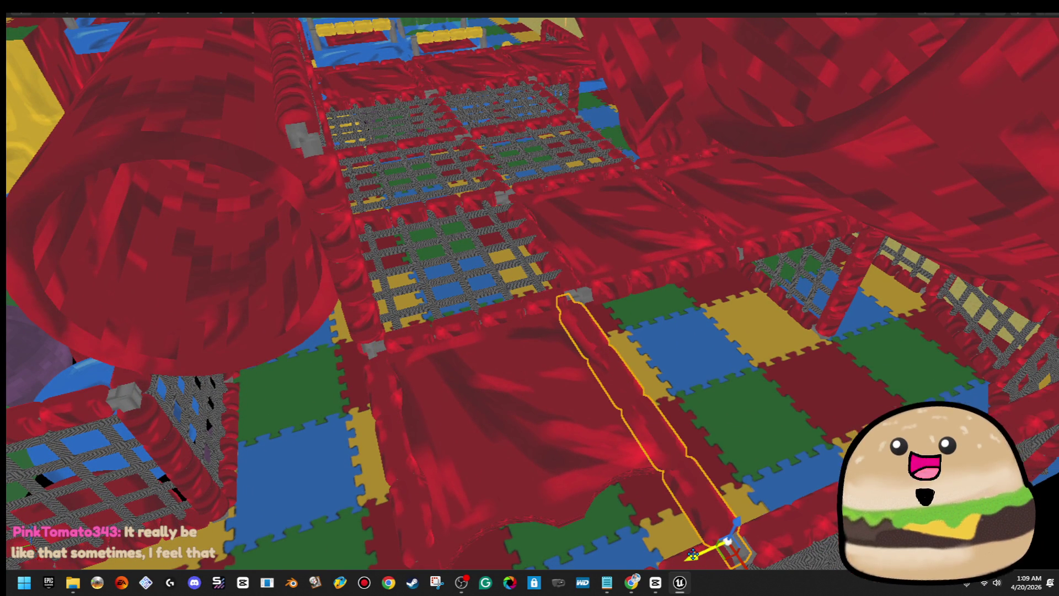
{"action": "left_click", "coordinate": [451, 372]}
{"action": "key", "text": "f"}
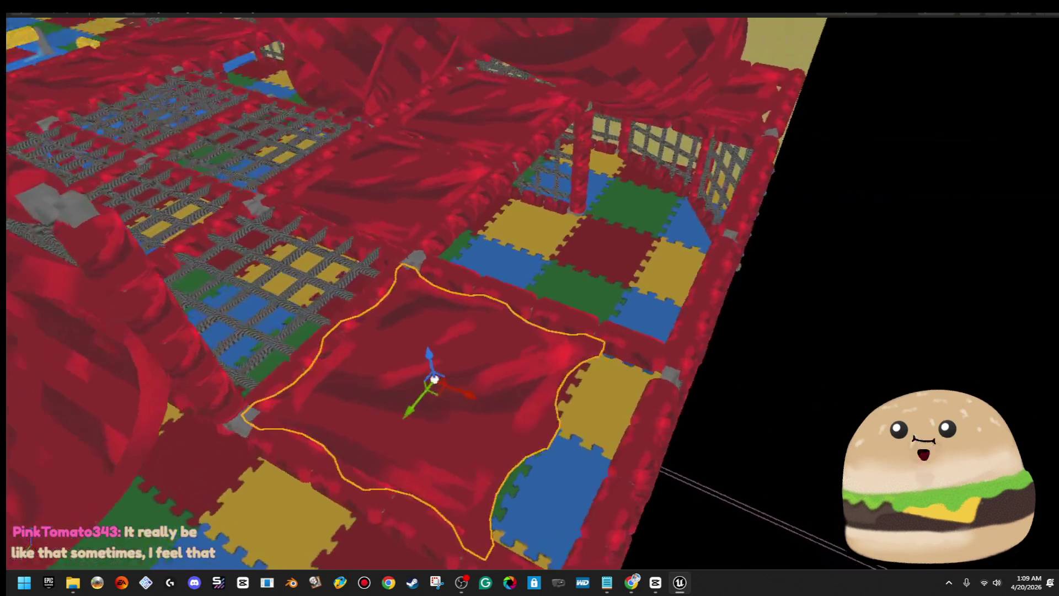
{"action": "mouse_move", "coordinate": [635, 353]}
{"action": "left_mouse_down"}
{"action": "mouse_move", "coordinate": [689, 355]}
{"action": "mouse_move", "coordinate": [669, 358]}
{"action": "left_mouse_up"}
{"action": "key", "text": "r"}
{"action": "mouse_move", "coordinate": [594, 347]}
{"action": "left_mouse_down"}
{"action": "mouse_move", "coordinate": [634, 353]}
{"action": "mouse_move", "coordinate": [596, 361]}
{"action": "mouse_move", "coordinate": [635, 289]}
{"action": "left_mouse_up"}
{"action": "key", "text": "f"}
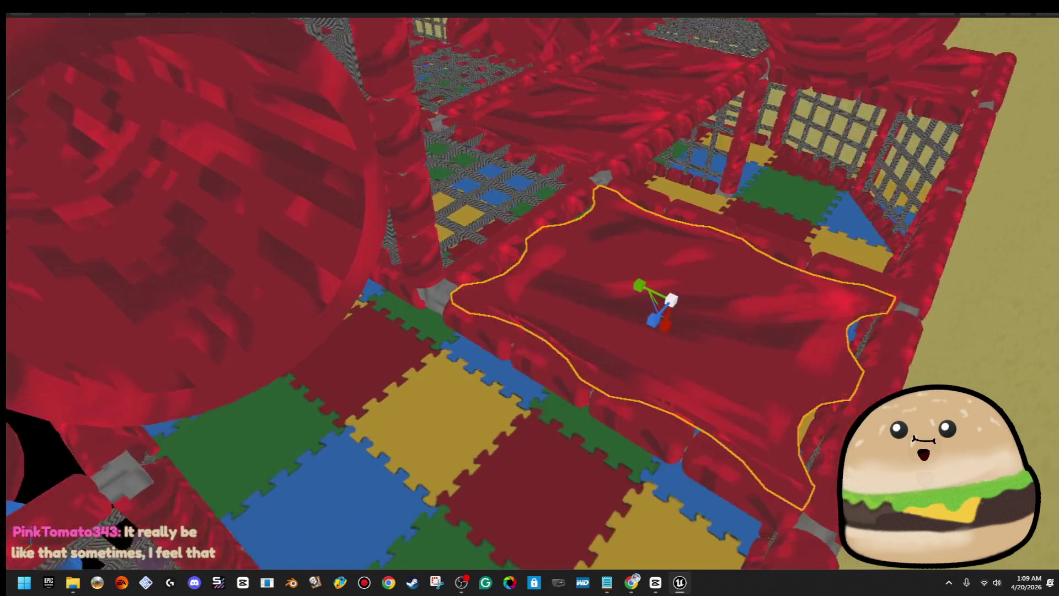
- Select the thin bar along the netting edge in scale mode, then view the red tube
{"action": "left_click_drag", "start_coordinate": [440, 175], "coordinate": [430, 246]}
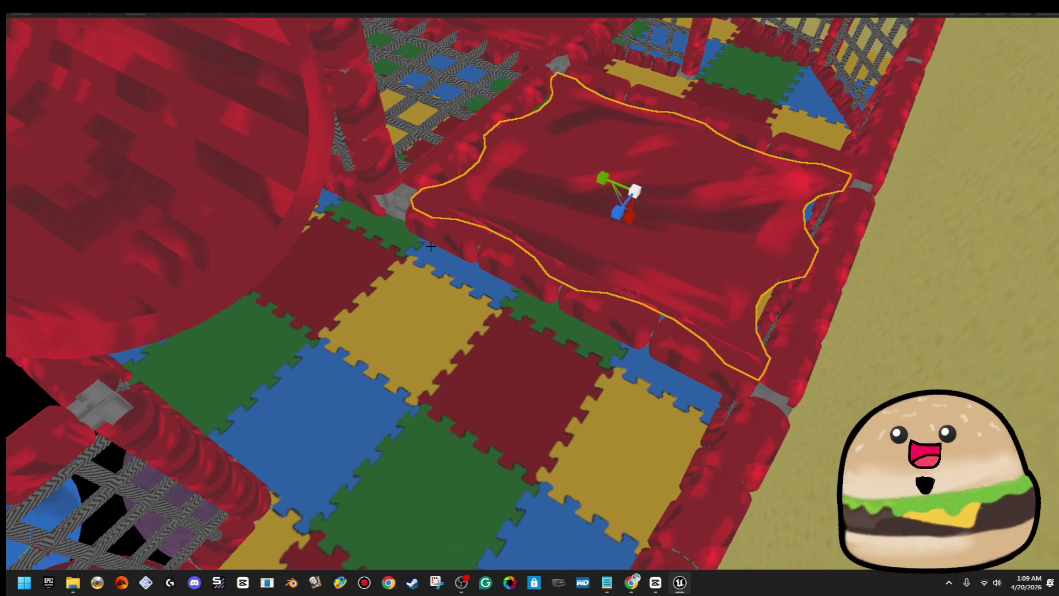
{"action": "left_click_drag", "start_coordinate": [457, 136], "coordinate": [465, 140]}
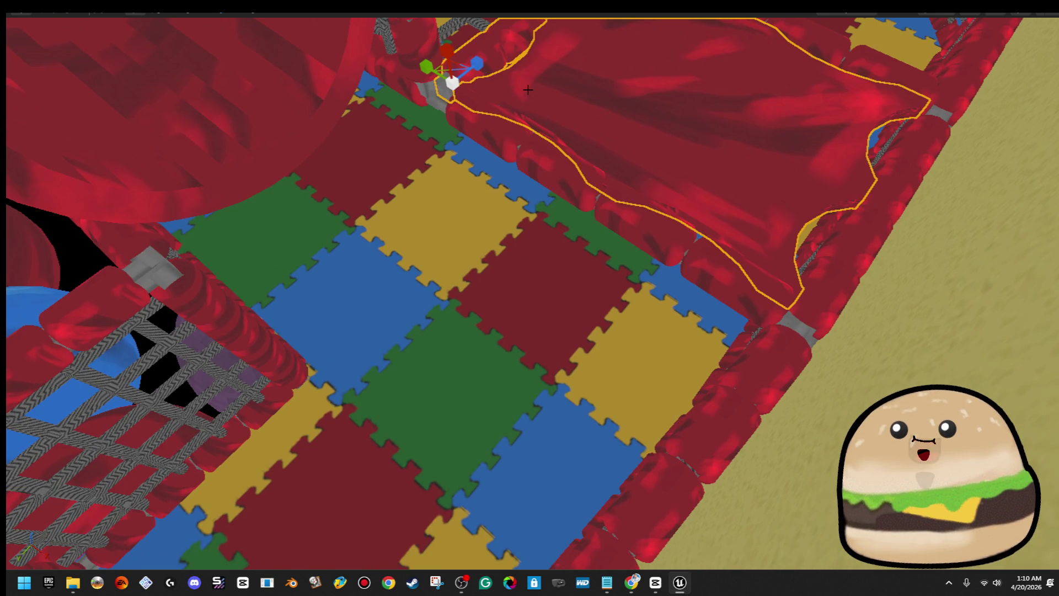
{"action": "key", "text": "f"}
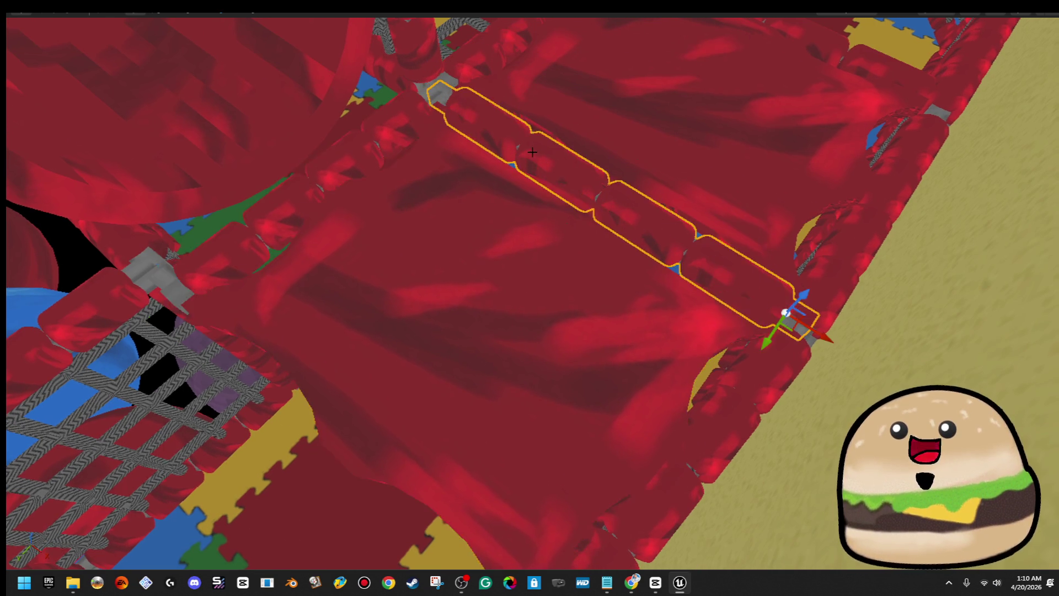
{"action": "key", "text": "f"}
{"action": "left_click_drag", "start_coordinate": [567, 226], "coordinate": [518, 291]}
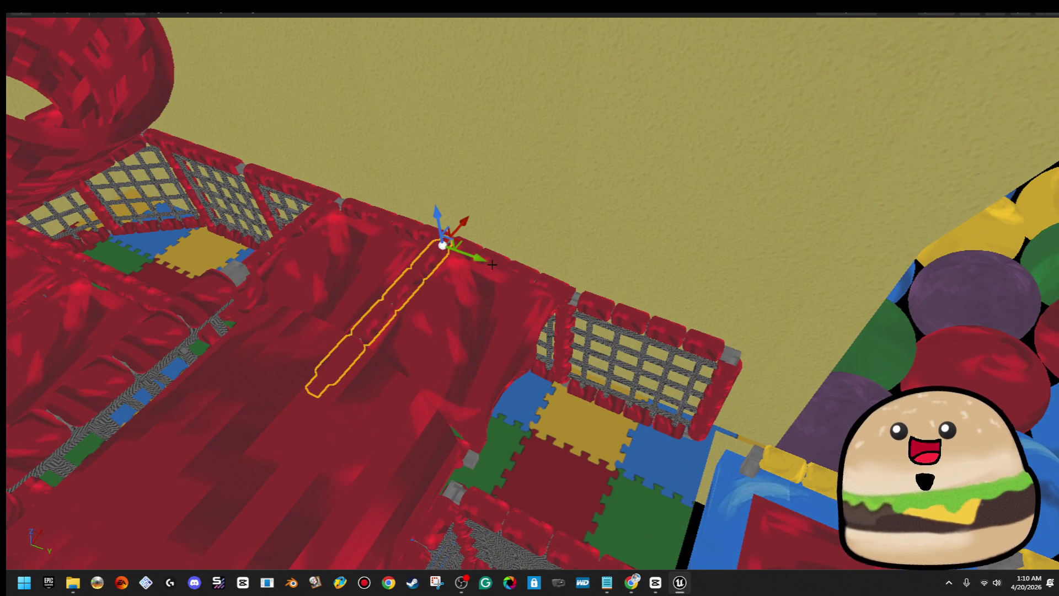
{"action": "left_click", "coordinate": [532, 383]}
{"action": "mouse_move", "coordinate": [532, 384]}
{"action": "left_mouse_down"}
{"action": "mouse_move", "coordinate": [497, 386]}
{"action": "mouse_move", "coordinate": [598, 302]}
{"action": "mouse_move", "coordinate": [551, 306]}
{"action": "left_mouse_up"}
{"action": "key", "text": "r"}
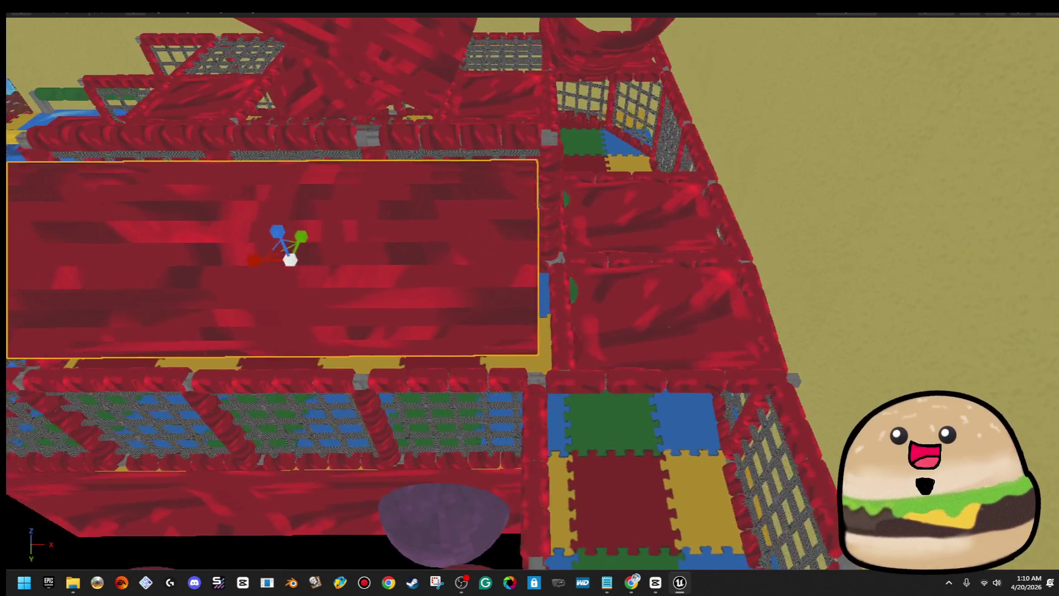
{"action": "key", "text": "f"}
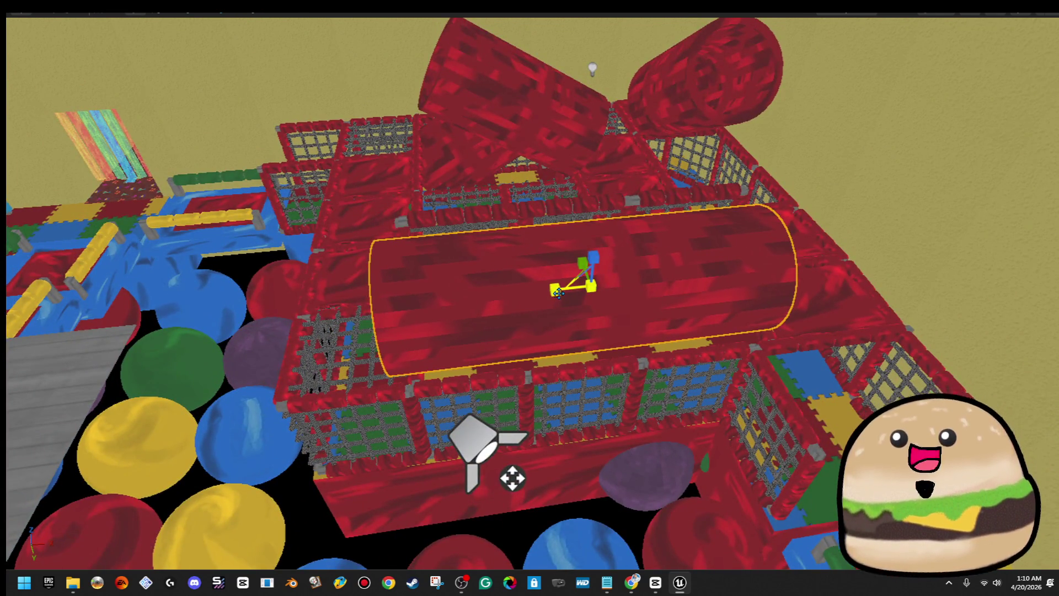
{"action": "left_click_drag", "start_coordinate": [625, 285], "coordinate": [496, 287]}
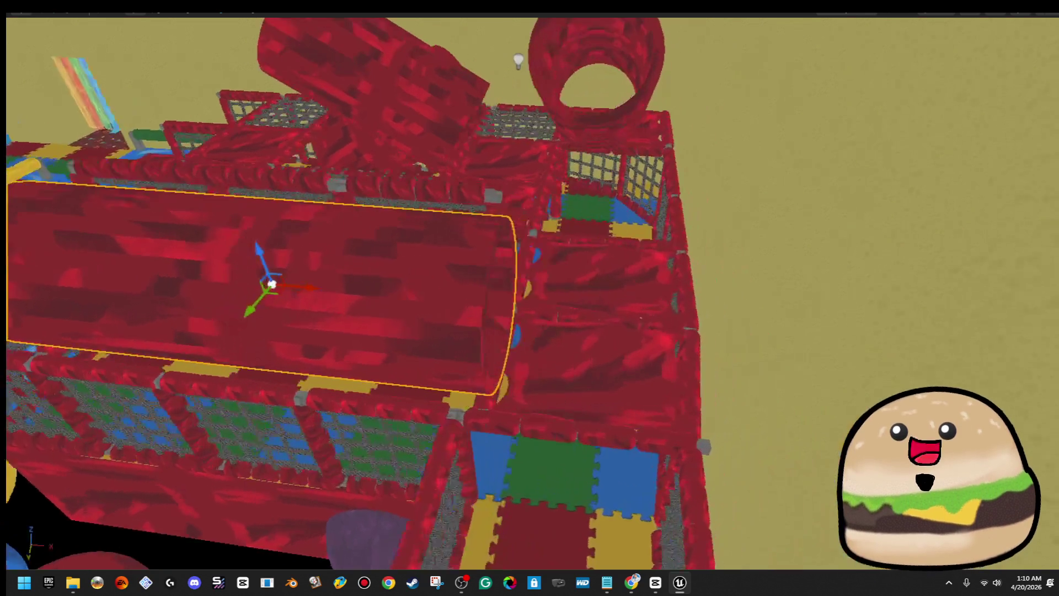
- Rotate the net panel upright at the foam-tile pen's edge and slide it left
{"action": "key", "text": "f"}
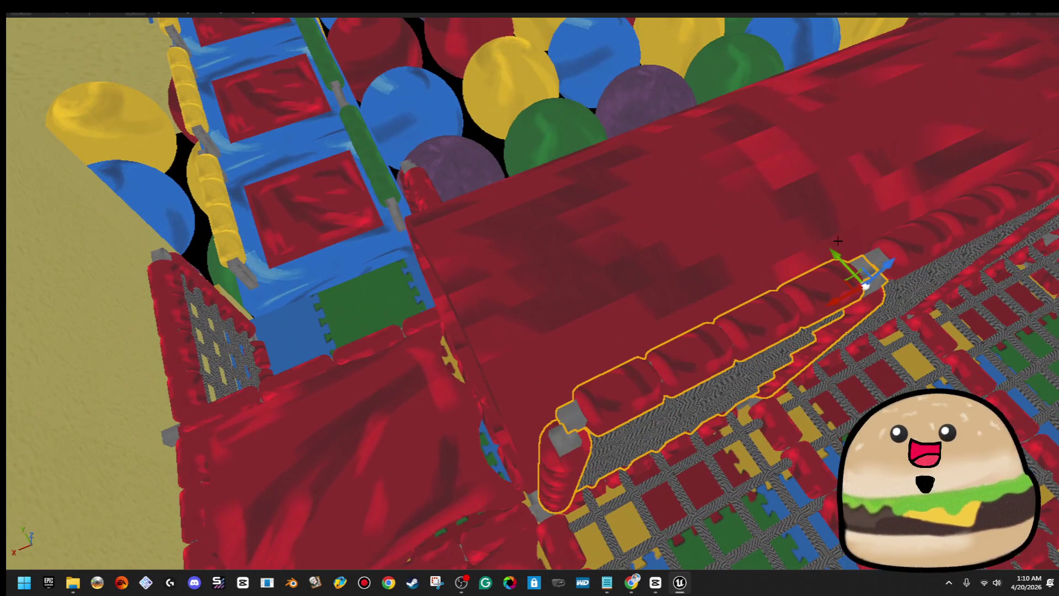
{"action": "mouse_move", "coordinate": [837, 241]}
{"action": "left_mouse_down"}
{"action": "mouse_move", "coordinate": [629, 129]}
{"action": "mouse_move", "coordinate": [634, 113]}
{"action": "mouse_move", "coordinate": [499, 148]}
{"action": "mouse_move", "coordinate": [323, 165]}
{"action": "mouse_move", "coordinate": [356, 201]}
{"action": "left_mouse_up"}
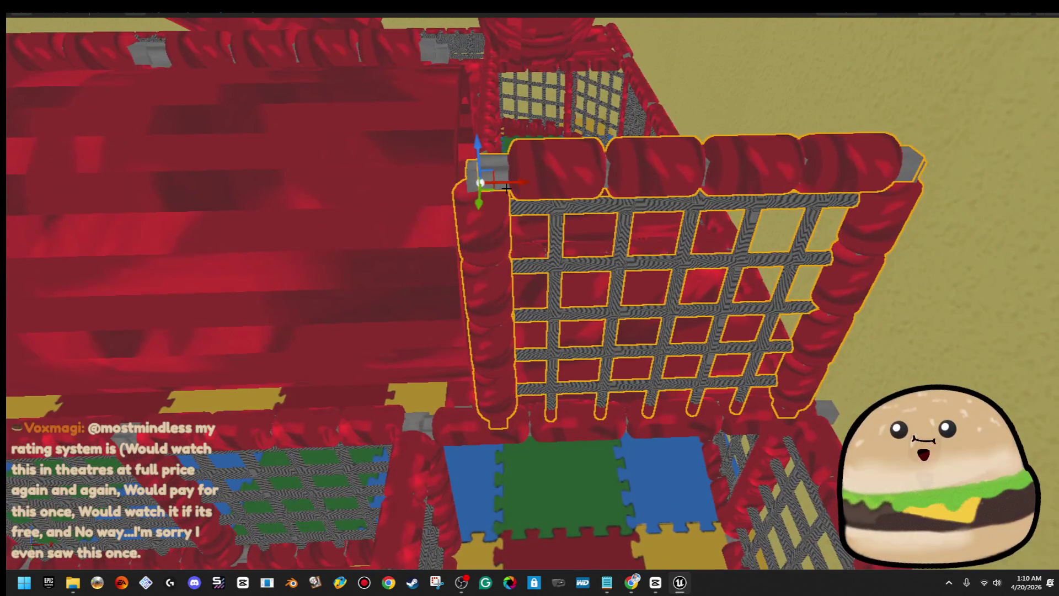
{"action": "mouse_move", "coordinate": [514, 182]}
{"action": "left_mouse_down"}
{"action": "mouse_move", "coordinate": [435, 187]}
{"action": "mouse_move", "coordinate": [410, 210]}
{"action": "left_mouse_up"}
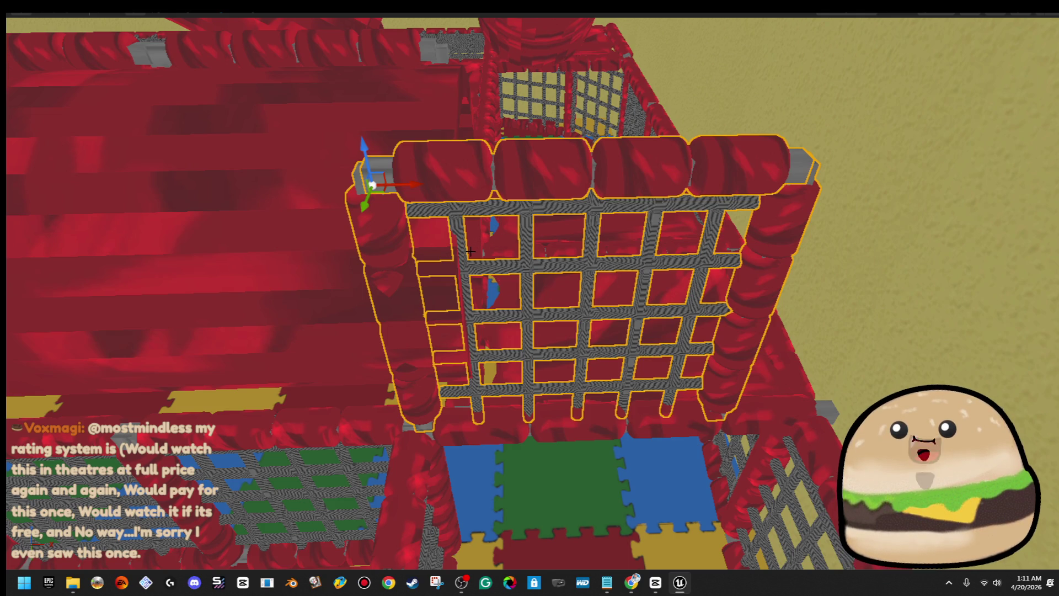
- Move the cage's right pole outward to the right
{"action": "left_click_drag", "start_coordinate": [467, 253], "coordinate": [281, 298]}
{"action": "left_click", "coordinate": [498, 204]}
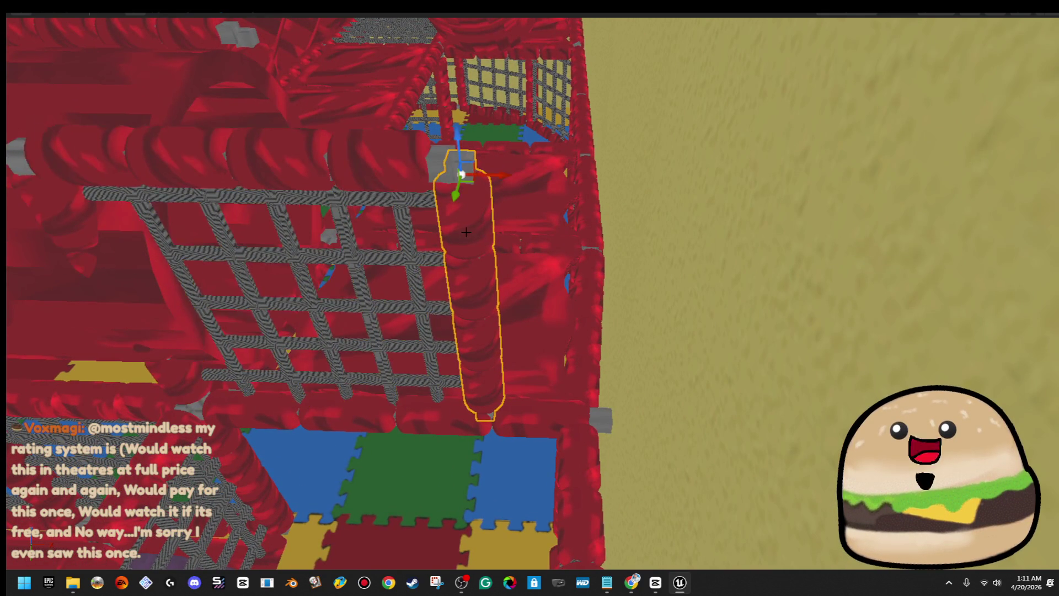
{"action": "key", "text": "f"}
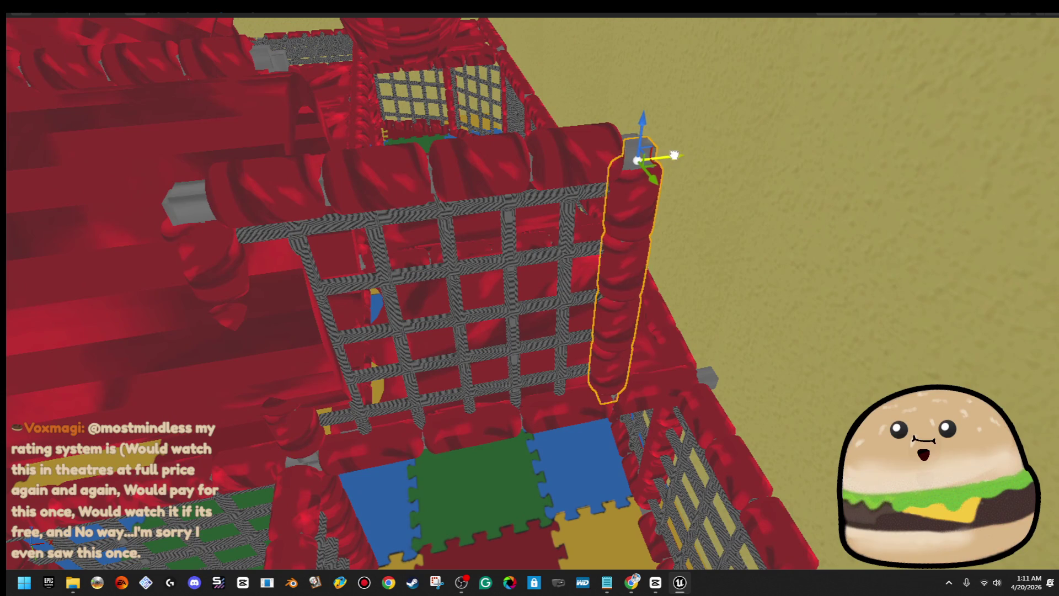
{"action": "left_click_drag", "start_coordinate": [674, 155], "coordinate": [686, 158]}
- Lengthen the top red roller bar leftward across the gap
{"action": "left_click", "coordinate": [296, 193]}
{"action": "left_click", "coordinate": [197, 269]}
{"action": "left_click", "coordinate": [694, 153]}
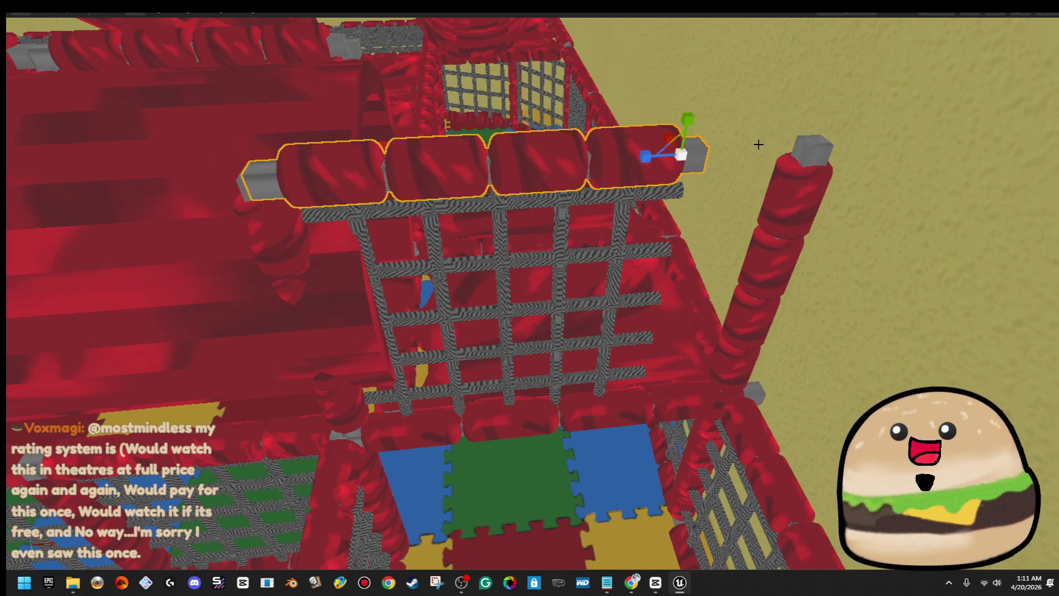
{"action": "left_click_drag", "start_coordinate": [643, 163], "coordinate": [820, 145]}
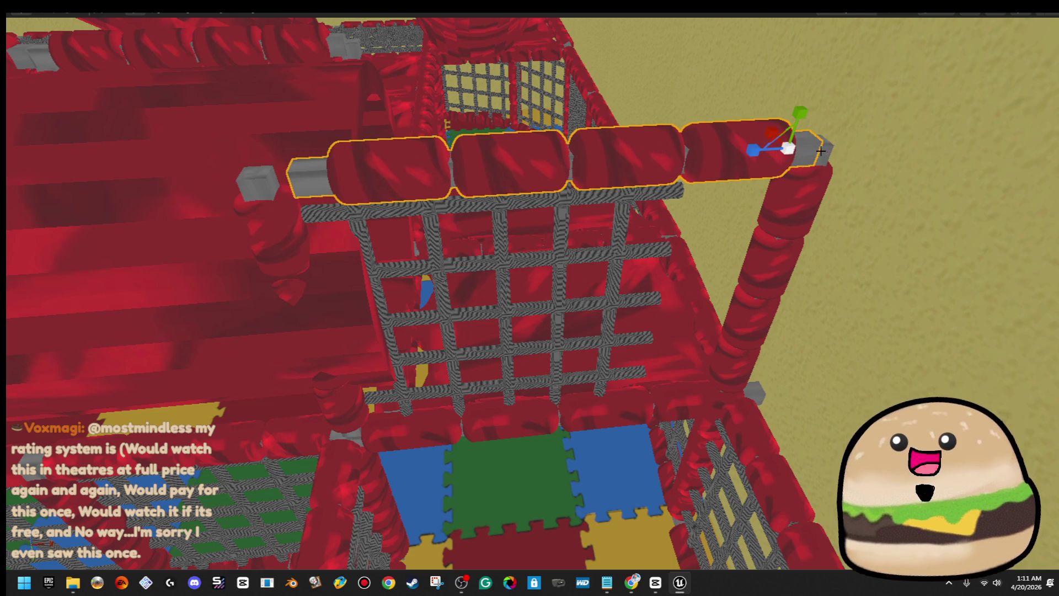
{"action": "left_click_drag", "start_coordinate": [756, 149], "coordinate": [693, 175]}
{"action": "left_click", "coordinate": [301, 248]}
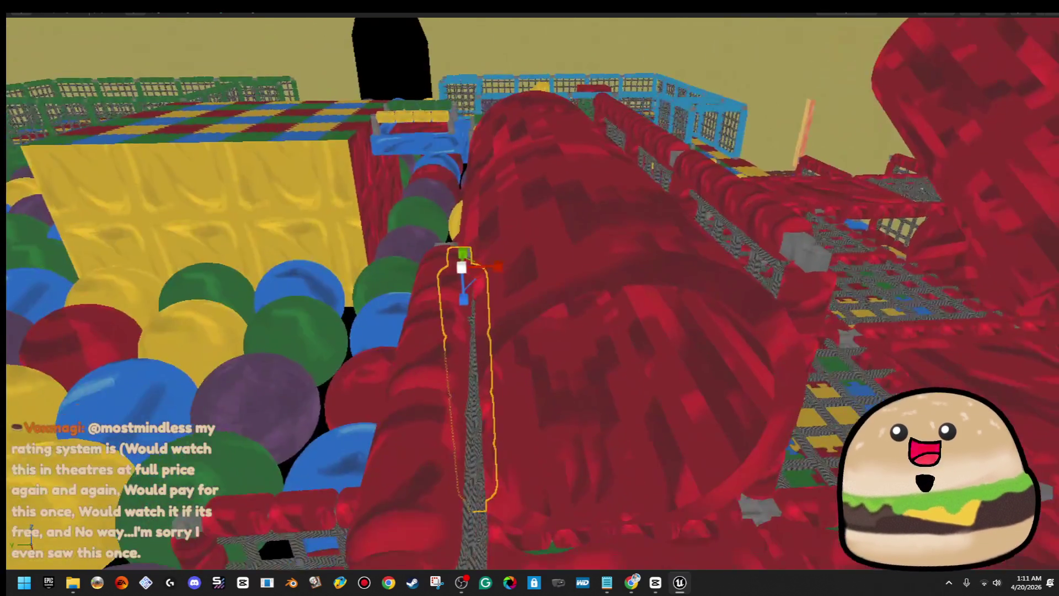
- Select the grid net wall and frame it head-on in the view
{"action": "left_click_drag", "start_coordinate": [481, 264], "coordinate": [481, 264]}
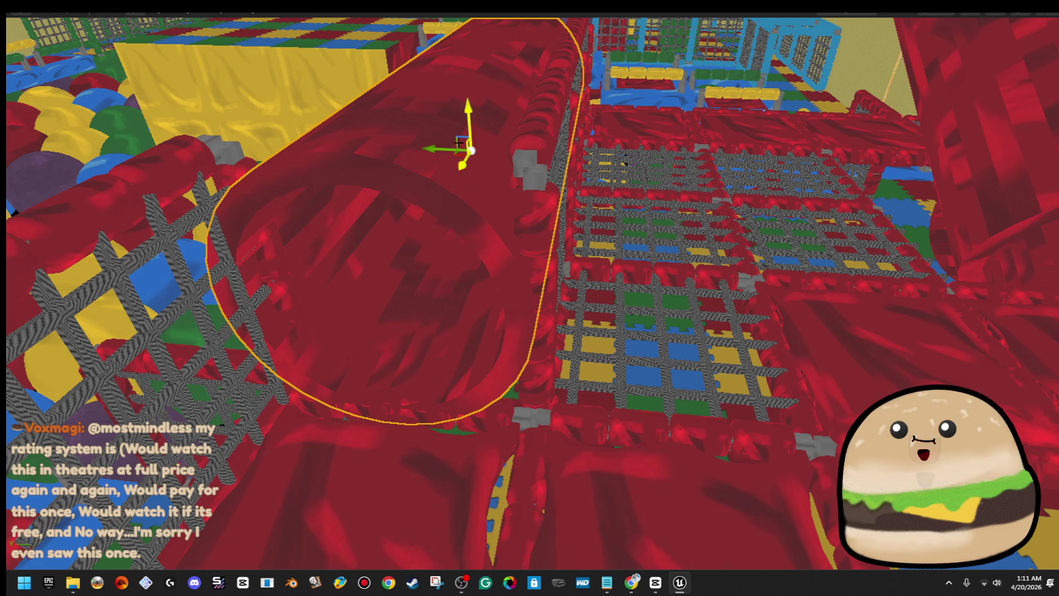
{"action": "left_click_drag", "start_coordinate": [432, 153], "coordinate": [432, 153]}
{"action": "left_click_drag", "start_coordinate": [435, 256], "coordinate": [435, 255]}
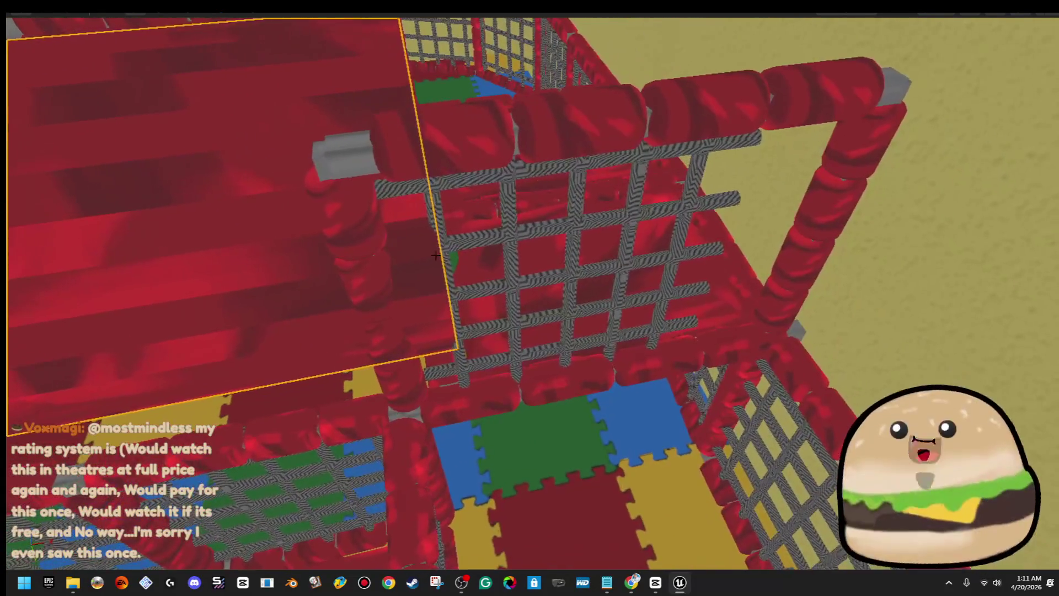
{"action": "left_click", "coordinate": [605, 293]}
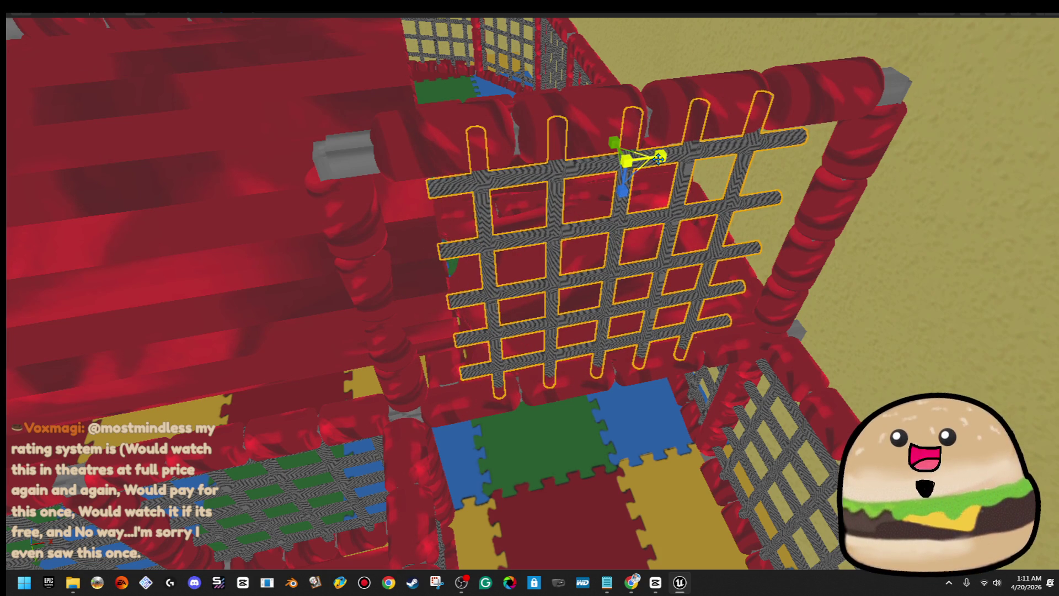
{"action": "key", "text": "f"}
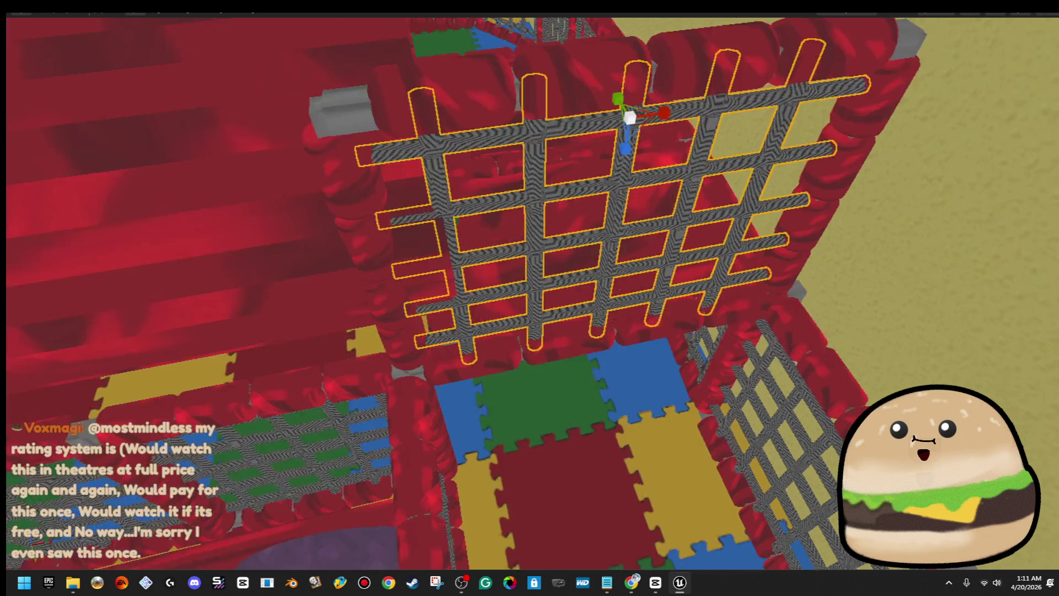
{"action": "scroll", "coordinate": [658, 176], "scroll_direction": "down", "scroll_amount": 5}
{"action": "left_click_drag", "start_coordinate": [607, 193], "coordinate": [658, 176]}
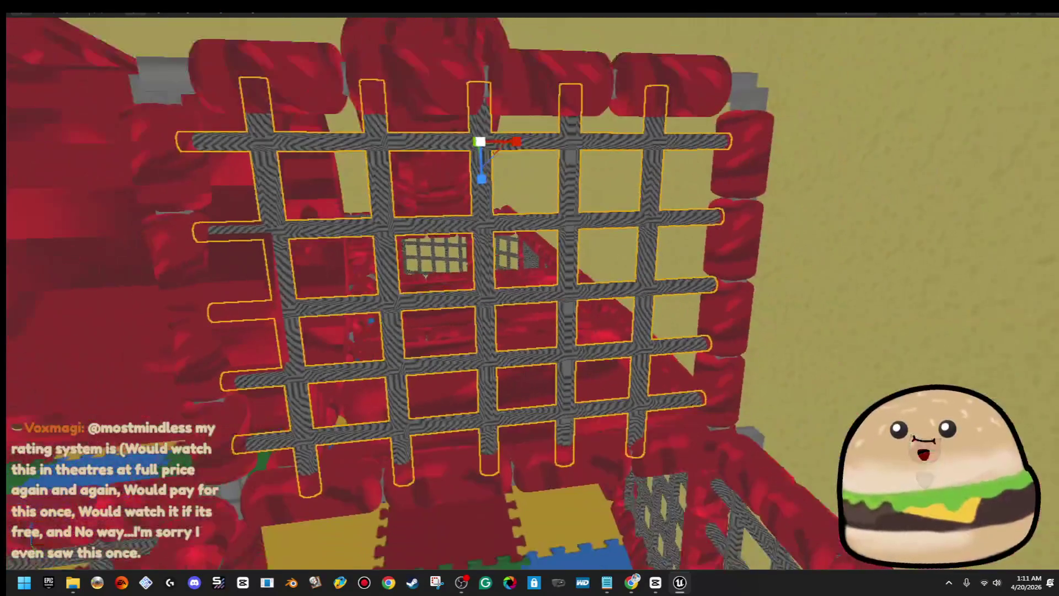
{"action": "scroll", "coordinate": [621, 199], "scroll_direction": "down", "scroll_amount": 3}
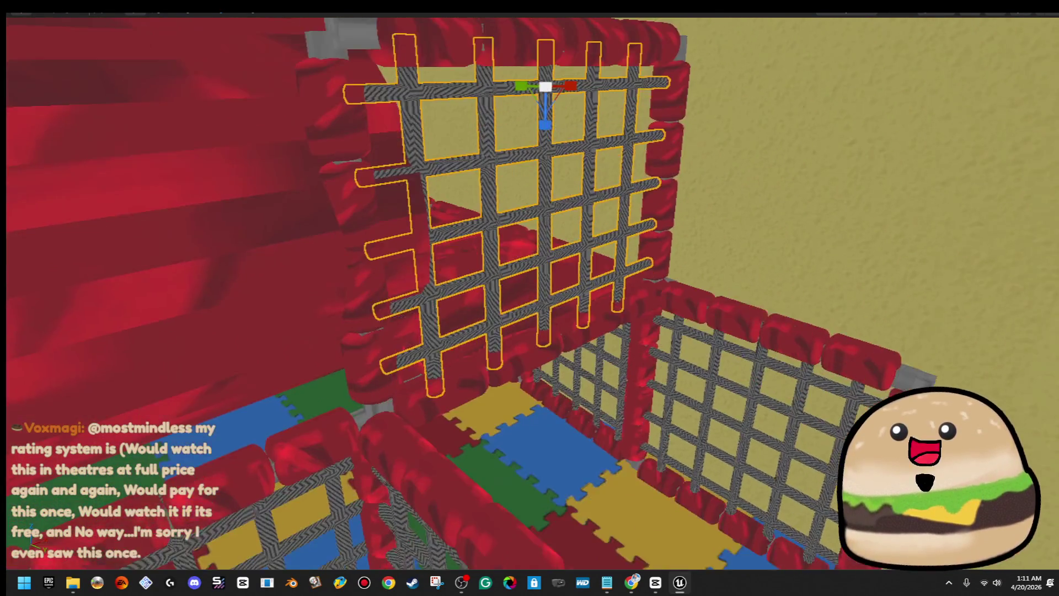
{"action": "mouse_move", "coordinate": [622, 199]}
{"action": "left_mouse_down"}
{"action": "mouse_move", "coordinate": [573, 243]}
{"action": "mouse_move", "coordinate": [563, 271]}
{"action": "mouse_move", "coordinate": [563, 226]}
{"action": "left_mouse_up"}
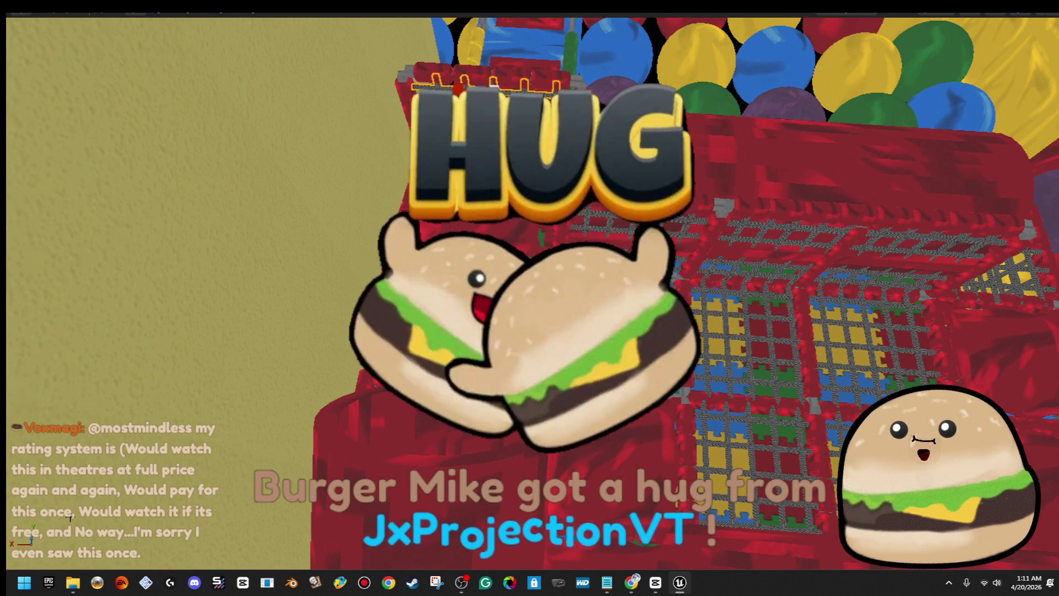
{"action": "key", "text": "f"}
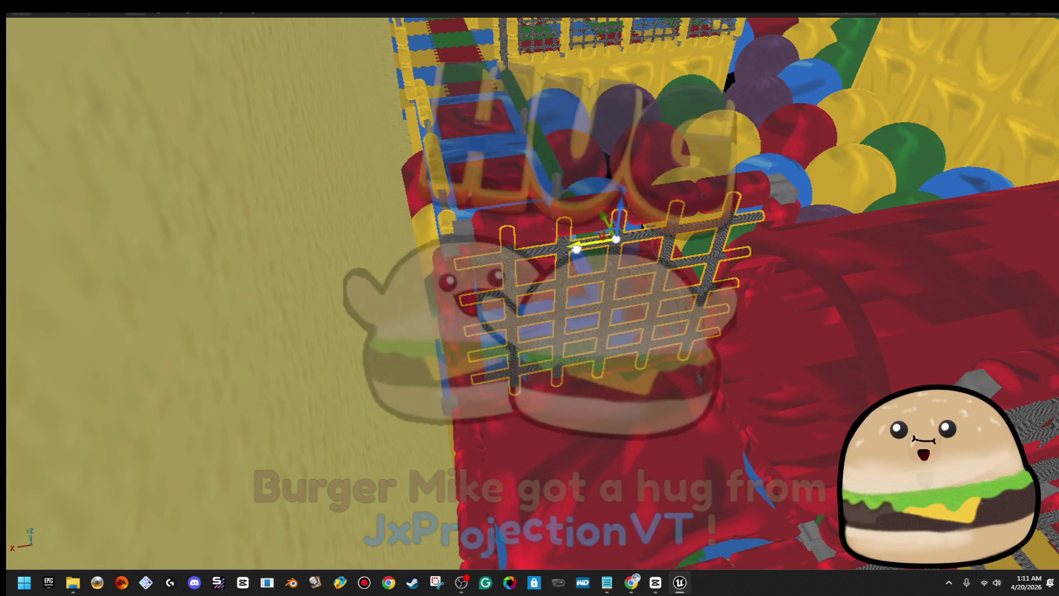
- Fold the net panel down 90 degrees and shrink the red tube slightly
{"action": "left_click", "coordinate": [481, 247]}
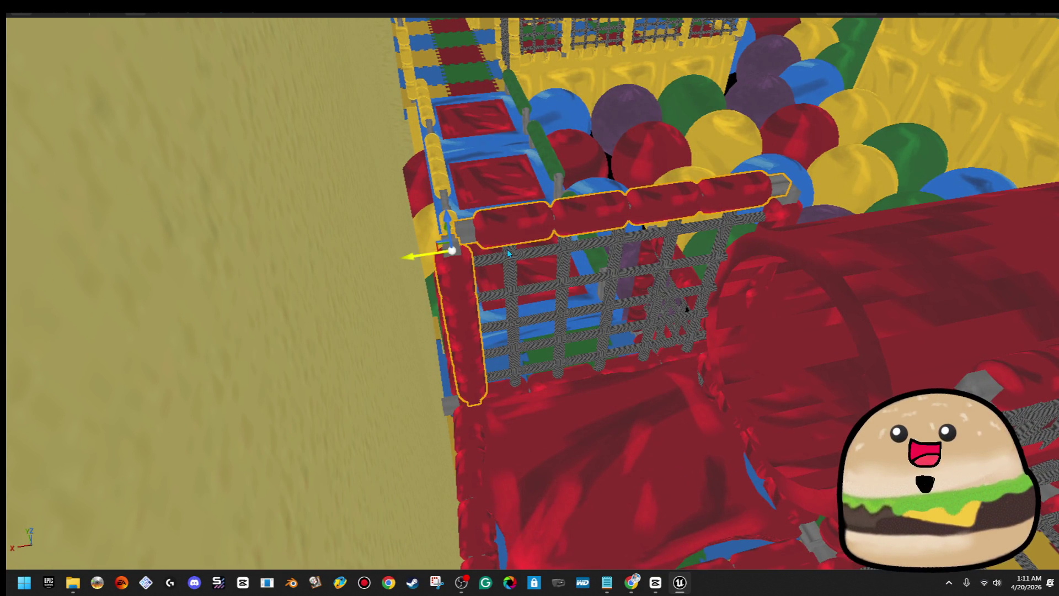
{"action": "left_click_drag", "start_coordinate": [519, 264], "coordinate": [484, 134]}
{"action": "key", "text": "e"}
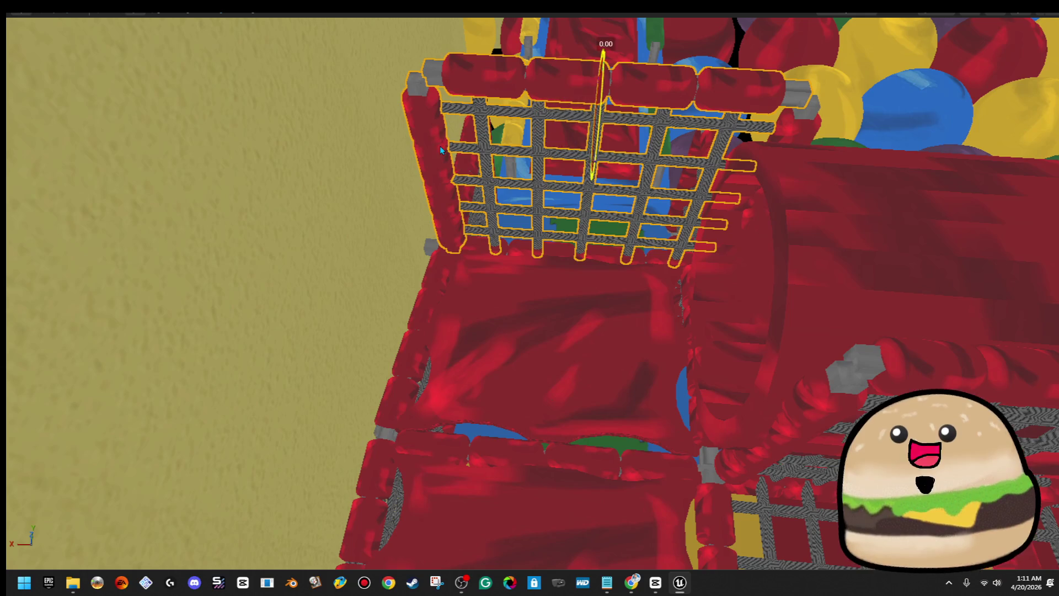
{"action": "mouse_move", "coordinate": [354, 86]}
{"action": "left_mouse_down"}
{"action": "mouse_move", "coordinate": [440, 47]}
{"action": "mouse_move", "coordinate": [432, 53]}
{"action": "mouse_move", "coordinate": [497, 110]}
{"action": "mouse_move", "coordinate": [744, 204]}
{"action": "mouse_move", "coordinate": [1001, 275]}
{"action": "mouse_move", "coordinate": [735, 136]}
{"action": "mouse_move", "coordinate": [717, 160]}
{"action": "left_mouse_up"}
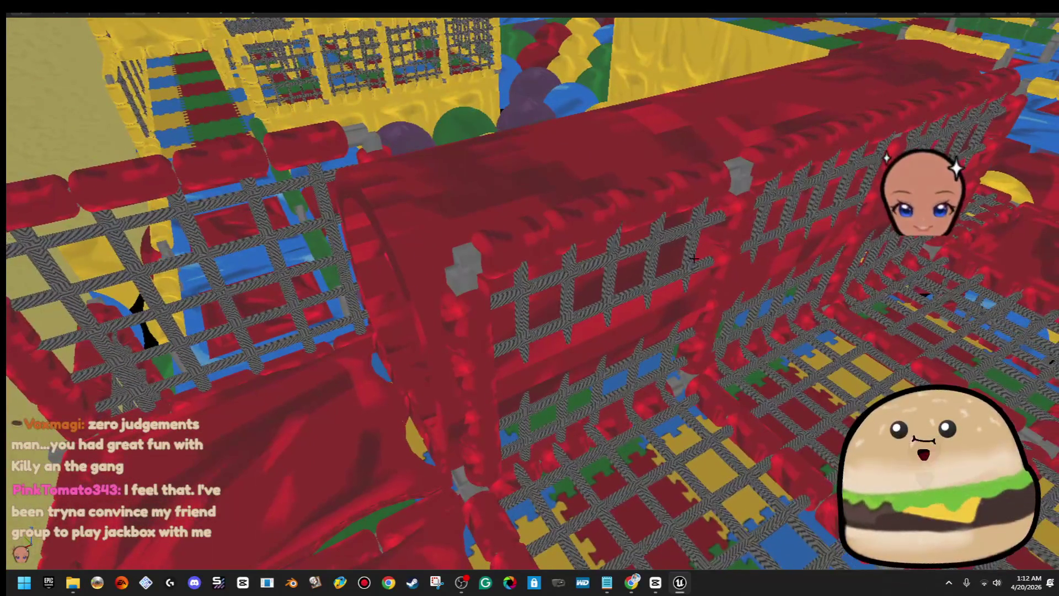
{"action": "left_click", "coordinate": [646, 313]}
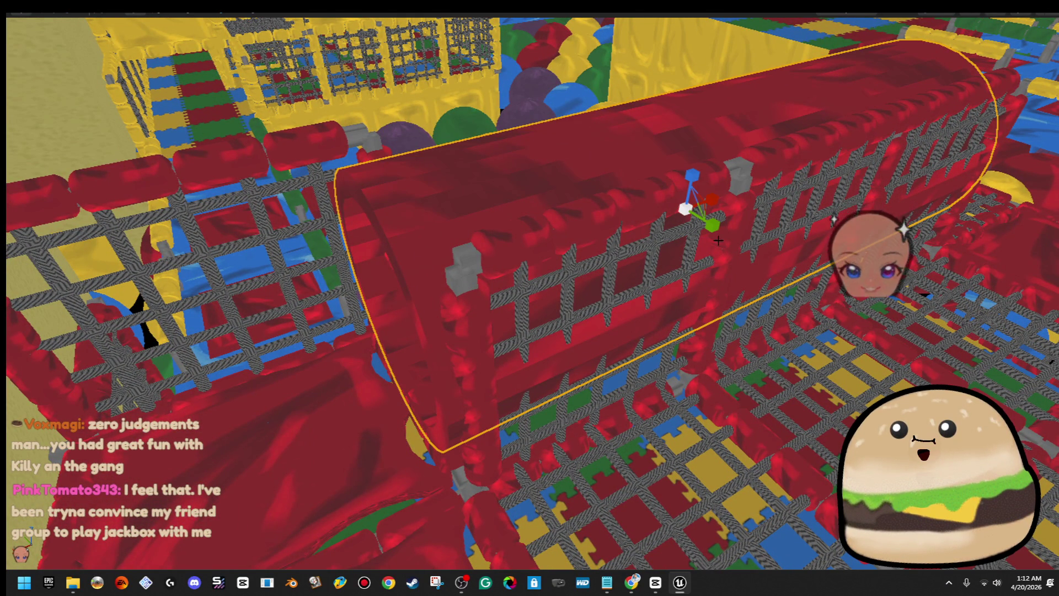
{"action": "mouse_move", "coordinate": [698, 212]}
{"action": "left_mouse_down"}
{"action": "mouse_move", "coordinate": [607, 199]}
{"action": "mouse_move", "coordinate": [573, 231]}
{"action": "left_mouse_up"}
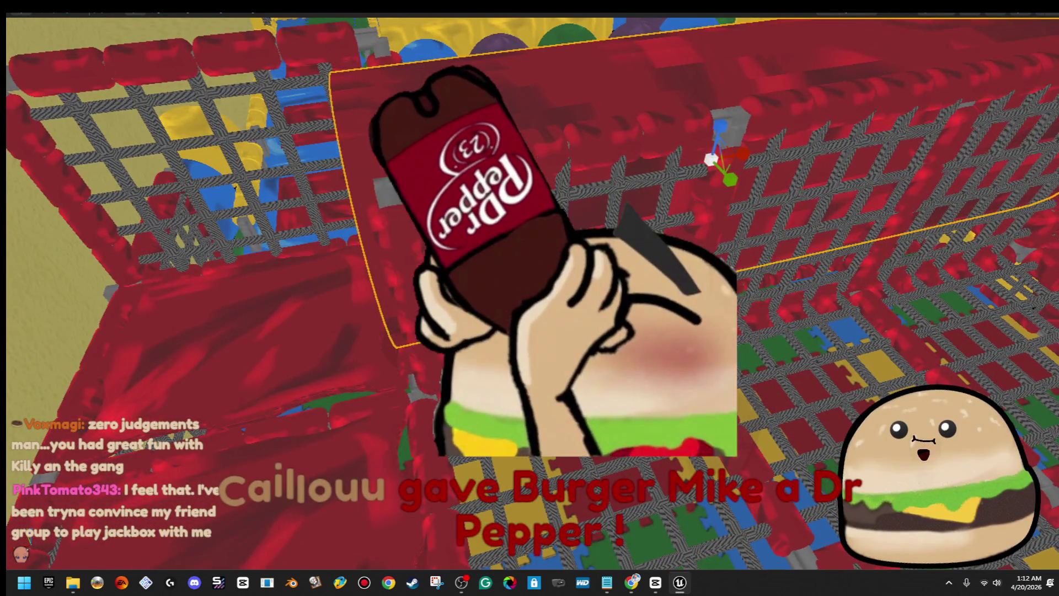
- Rotate the smaller grid piece about 85 degrees and slide it with the tube to the right
{"action": "left_click", "coordinate": [421, 252]}
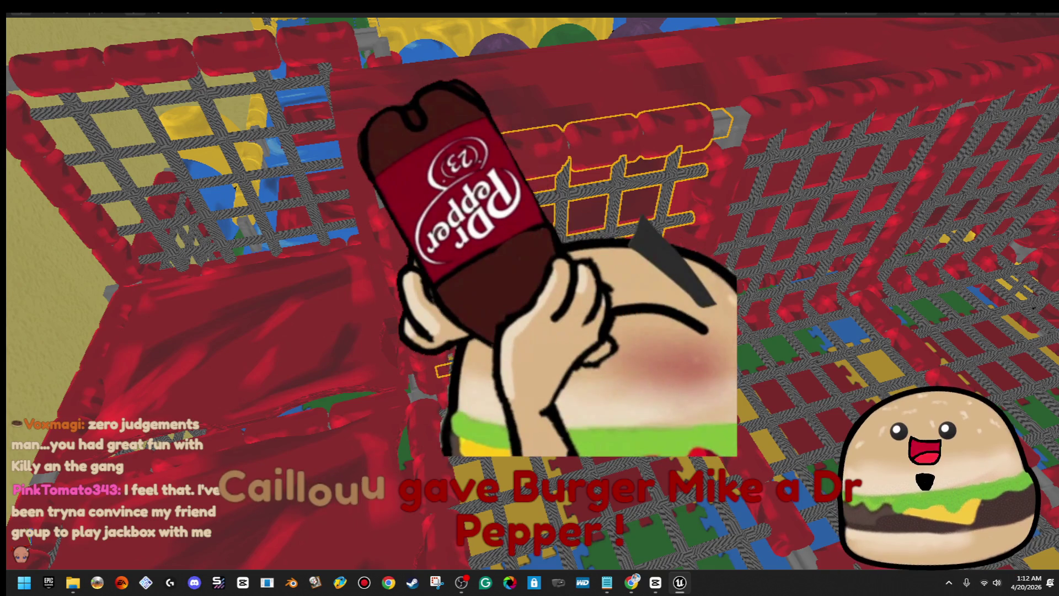
{"action": "key", "text": "f"}
{"action": "key", "text": "e"}
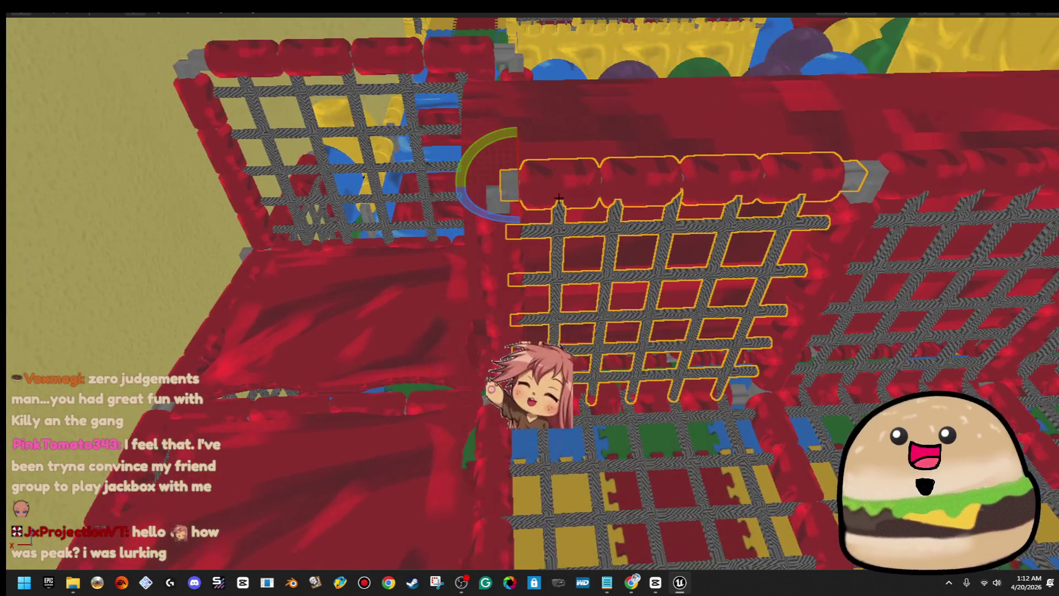
{"action": "mouse_move", "coordinate": [490, 221]}
{"action": "left_mouse_down"}
{"action": "mouse_move", "coordinate": [453, 188]}
{"action": "mouse_move", "coordinate": [490, 222]}
{"action": "left_mouse_up"}
{"action": "mouse_move", "coordinate": [619, 217]}
{"action": "left_mouse_down"}
{"action": "mouse_move", "coordinate": [672, 283]}
{"action": "mouse_move", "coordinate": [226, 244]}
{"action": "mouse_move", "coordinate": [348, 256]}
{"action": "left_mouse_up"}
{"action": "key", "text": "w"}
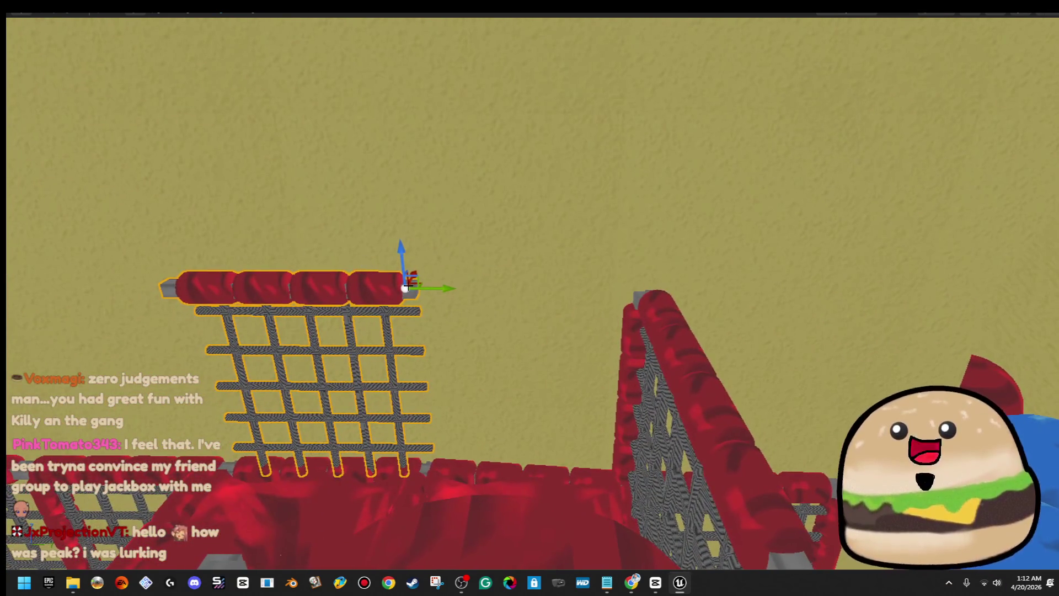
{"action": "mouse_move", "coordinate": [448, 288]}
{"action": "left_mouse_down"}
{"action": "mouse_move", "coordinate": [665, 286]}
{"action": "mouse_move", "coordinate": [442, 310]}
{"action": "left_mouse_up"}
- Move the vertical red post and the grid panel with its top rail to the left
{"action": "left_click", "coordinate": [652, 329]}
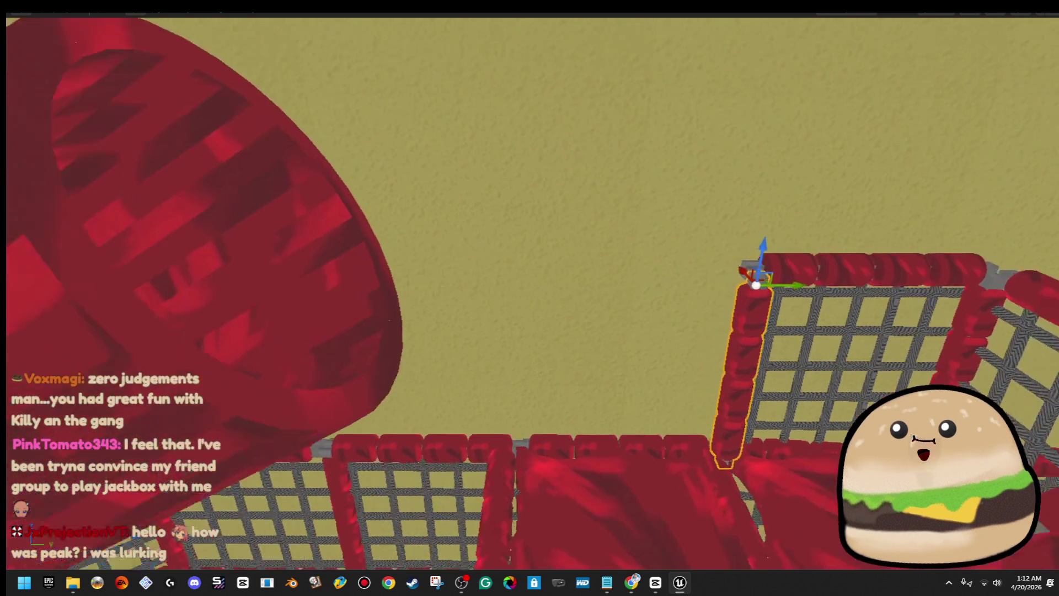
{"action": "left_click_drag", "start_coordinate": [760, 296], "coordinate": [810, 296]}
{"action": "left_click_drag", "start_coordinate": [745, 291], "coordinate": [487, 309]}
{"action": "left_click", "coordinate": [753, 293]}
{"action": "left_click", "coordinate": [757, 303], "text": "ctrl"}
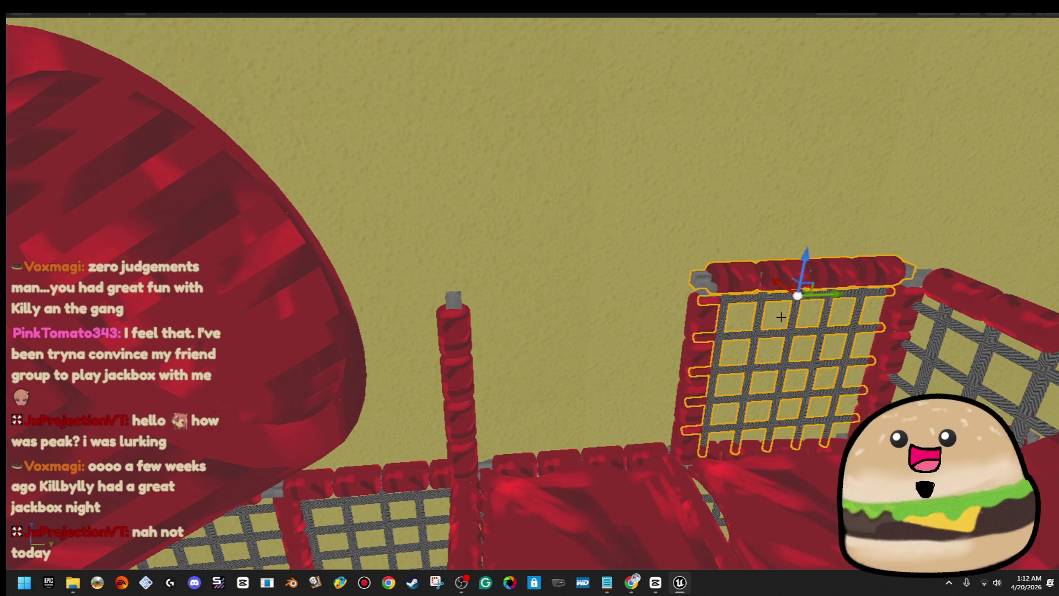
{"action": "mouse_move", "coordinate": [843, 300]}
{"action": "left_mouse_down"}
{"action": "mouse_move", "coordinate": [645, 304]}
{"action": "mouse_move", "coordinate": [629, 318]}
{"action": "left_mouse_up"}
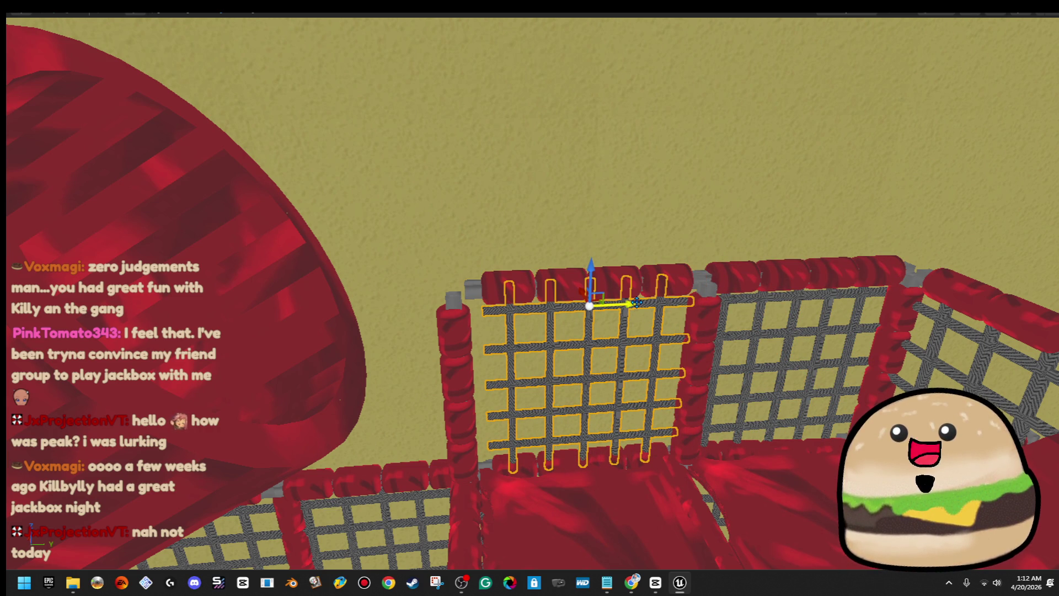
- Undo a trial Ctrl+R rotation of the grid panel, select the top rail, and exit full-screen
{"action": "key", "text": "ctrl+r"}
{"action": "key", "text": "ctrl+z"}
{"action": "left_click", "coordinate": [648, 280]}
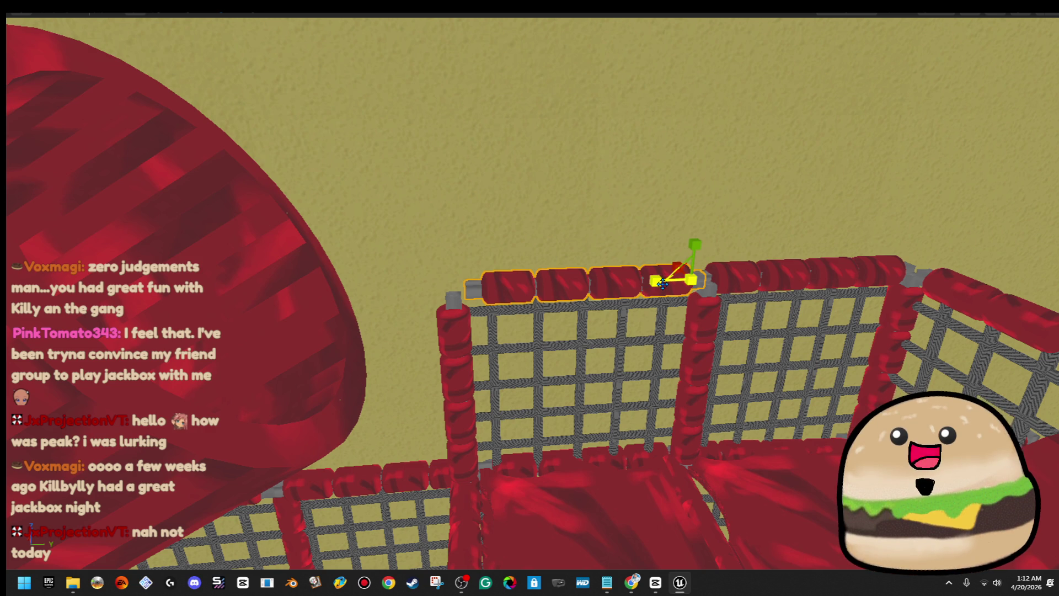
{"action": "mouse_move", "coordinate": [640, 275]}
{"action": "left_mouse_down"}
{"action": "mouse_move", "coordinate": [612, 353]}
{"action": "mouse_move", "coordinate": [454, 233]}
{"action": "left_mouse_up"}
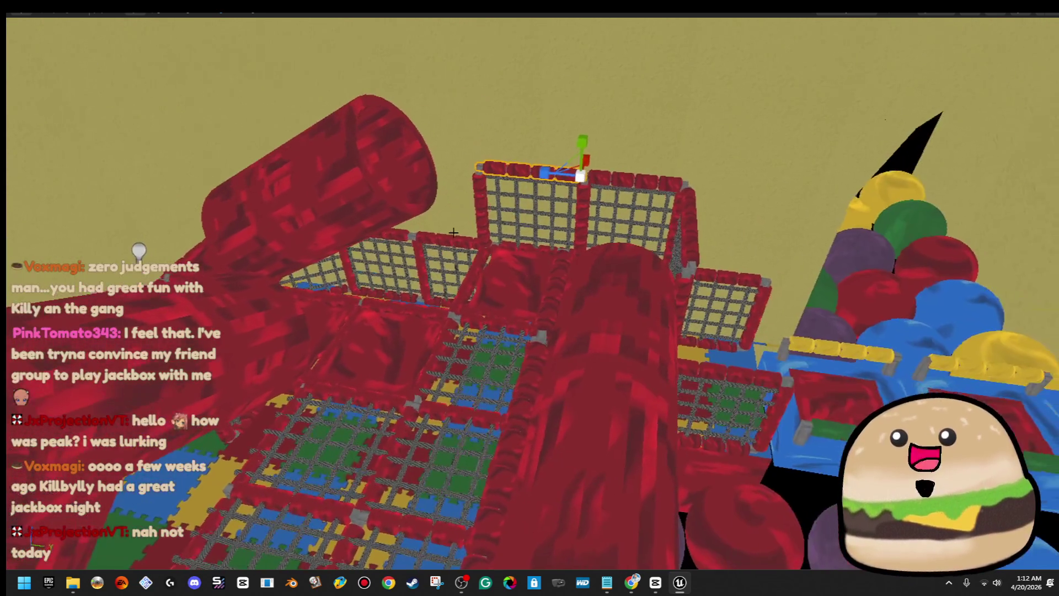
{"action": "key", "text": "F11"}
{"action": "left_click", "coordinate": [21, 17]}
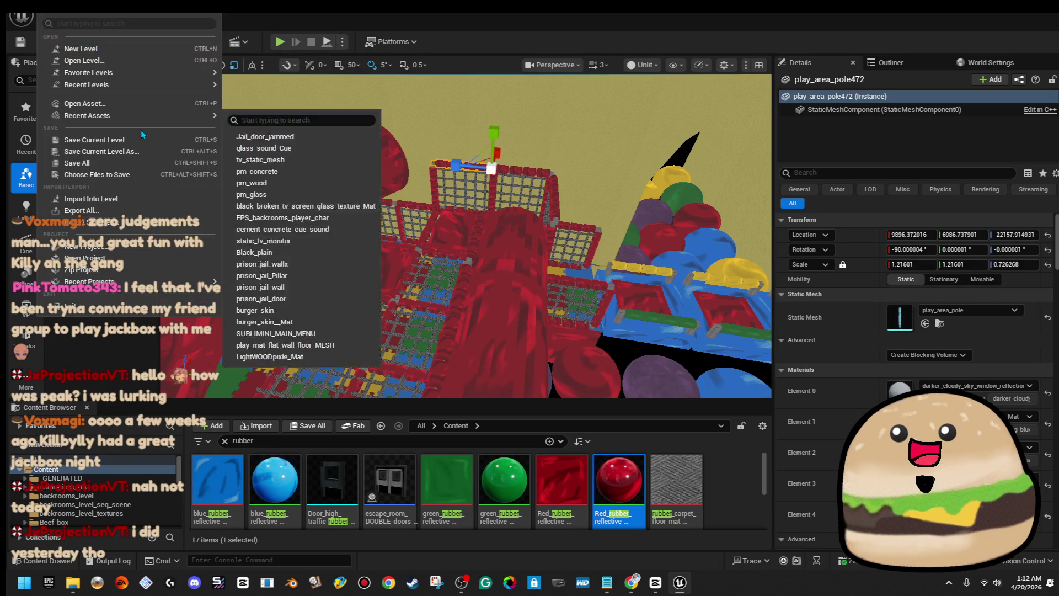
- Save all changes to the level and return the viewport to full screen
{"action": "left_click", "coordinate": [118, 163]}
{"action": "scroll", "coordinate": [629, 173], "scroll_direction": "up", "scroll_amount": 3}
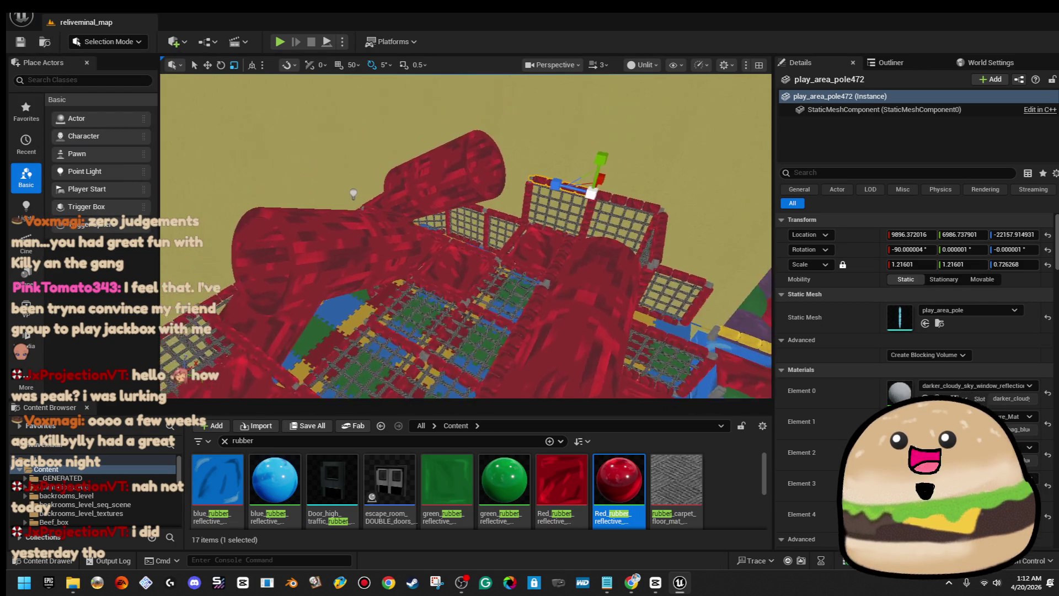
{"action": "key", "text": "F11"}
{"action": "mouse_move", "coordinate": [622, 180]}
{"action": "left_mouse_down"}
{"action": "mouse_move", "coordinate": [634, 165]}
{"action": "mouse_move", "coordinate": [587, 201]}
{"action": "mouse_move", "coordinate": [588, 231]}
{"action": "mouse_move", "coordinate": [631, 255]}
{"action": "left_mouse_up"}
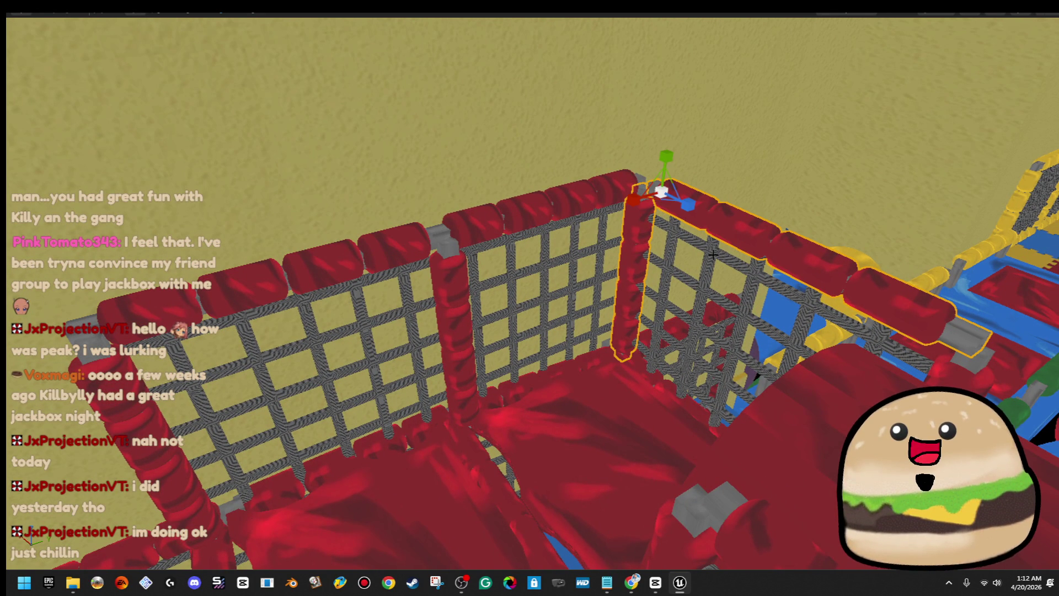
{"action": "mouse_move", "coordinate": [714, 254]}
{"action": "left_mouse_down"}
{"action": "mouse_move", "coordinate": [831, 300]}
{"action": "mouse_move", "coordinate": [830, 312]}
{"action": "left_mouse_up"}
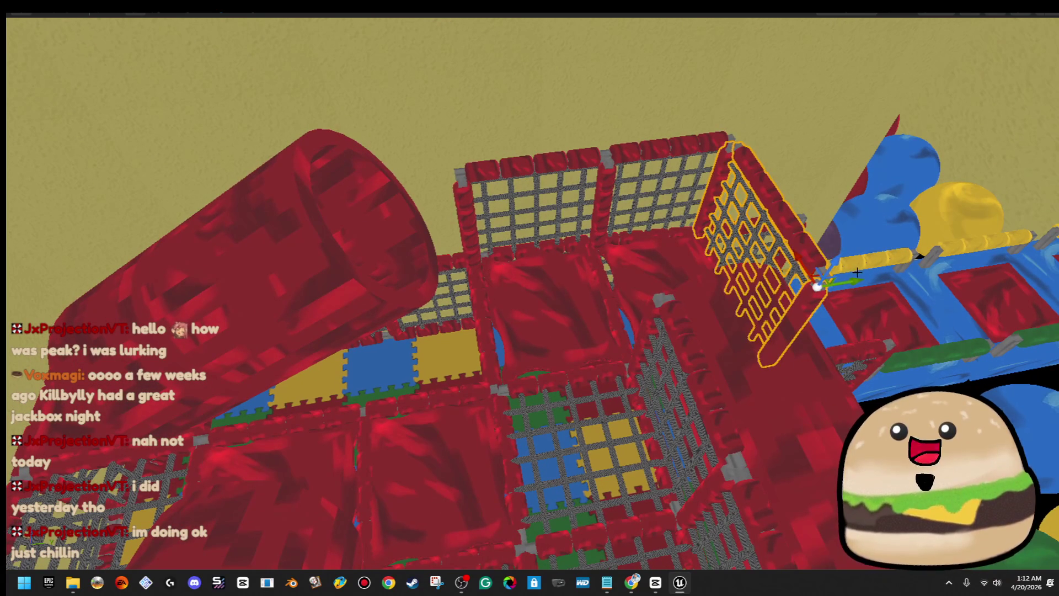
- Slide the vertical red rail and gridded net together to the right
{"action": "left_click", "coordinate": [499, 307]}
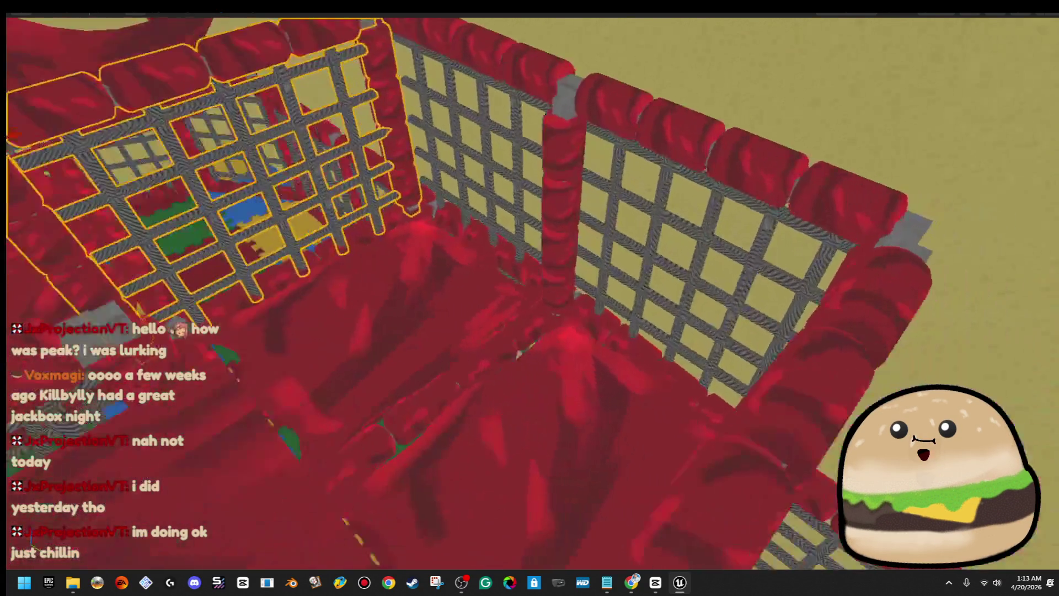
{"action": "left_click", "coordinate": [487, 406]}
{"action": "key", "text": "f"}
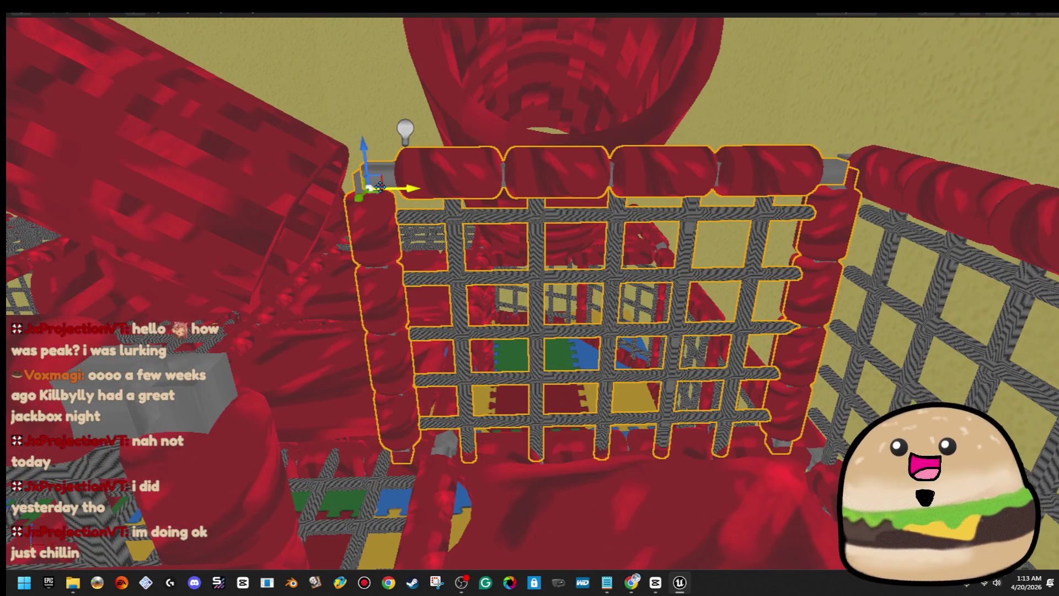
{"action": "mouse_move", "coordinate": [378, 191]}
{"action": "left_mouse_down"}
{"action": "mouse_move", "coordinate": [449, 189]}
{"action": "mouse_move", "coordinate": [424, 186]}
{"action": "left_mouse_up"}
{"action": "key", "text": "Escape"}
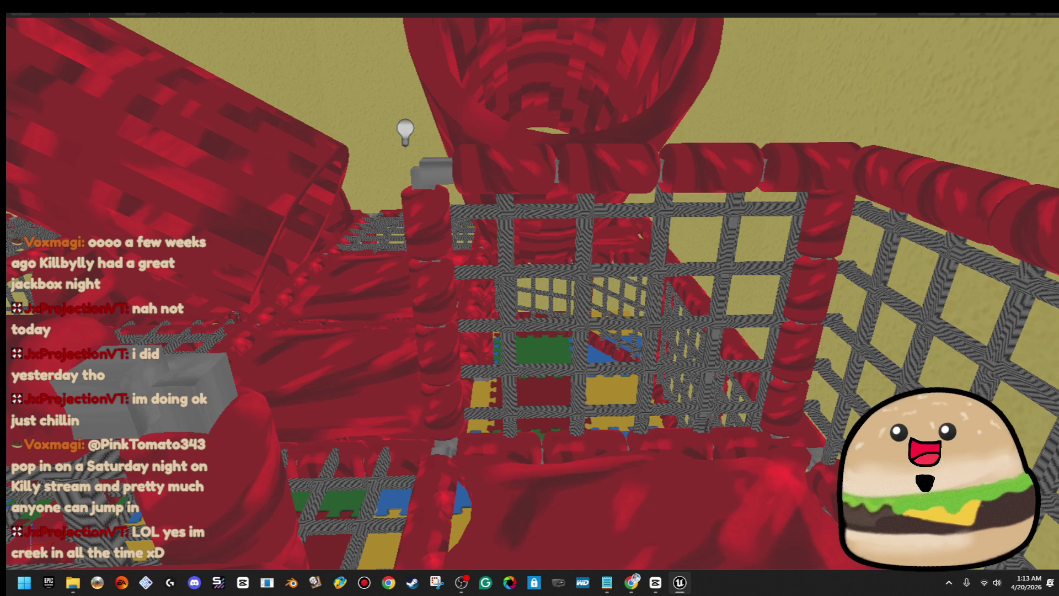
- Nudge the net slightly left and check the structure for remaining gaps
{"action": "left_click", "coordinate": [731, 272]}
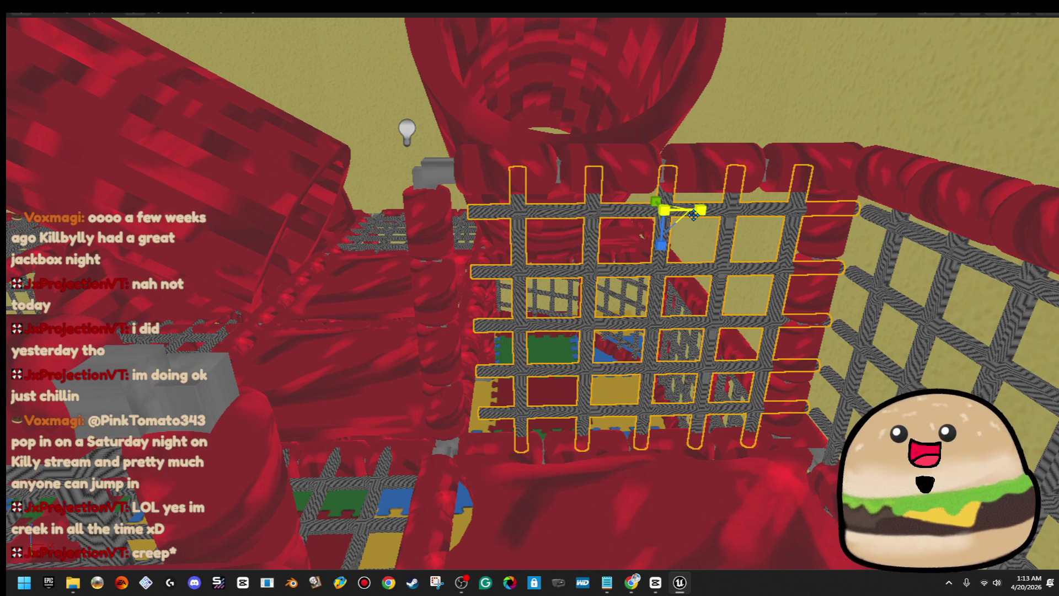
{"action": "left_click_drag", "start_coordinate": [709, 213], "coordinate": [679, 214]}
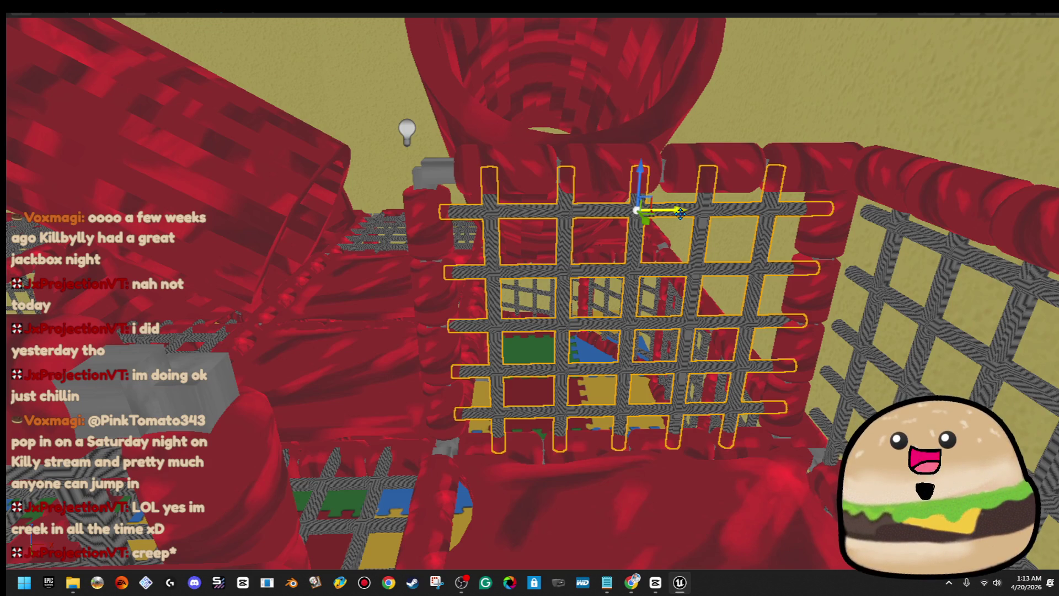
{"action": "mouse_move", "coordinate": [637, 210]}
{"action": "left_mouse_down"}
{"action": "mouse_move", "coordinate": [551, 276]}
{"action": "mouse_move", "coordinate": [689, 297]}
{"action": "mouse_move", "coordinate": [736, 317]}
{"action": "mouse_move", "coordinate": [742, 331]}
{"action": "left_mouse_up"}
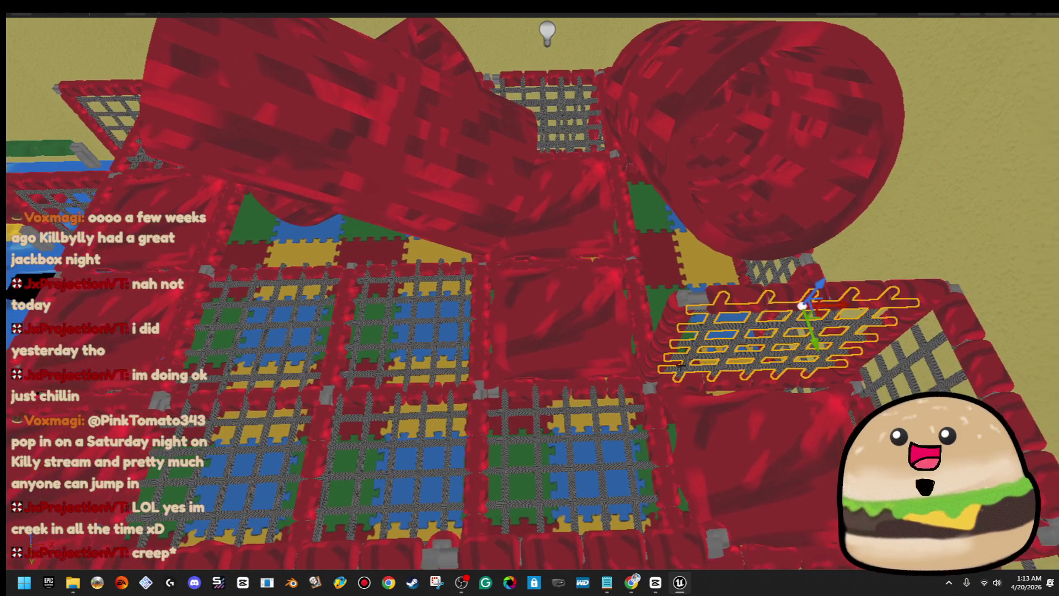
{"action": "left_click_drag", "start_coordinate": [613, 389], "coordinate": [621, 387]}
{"action": "left_click", "coordinate": [563, 238]}
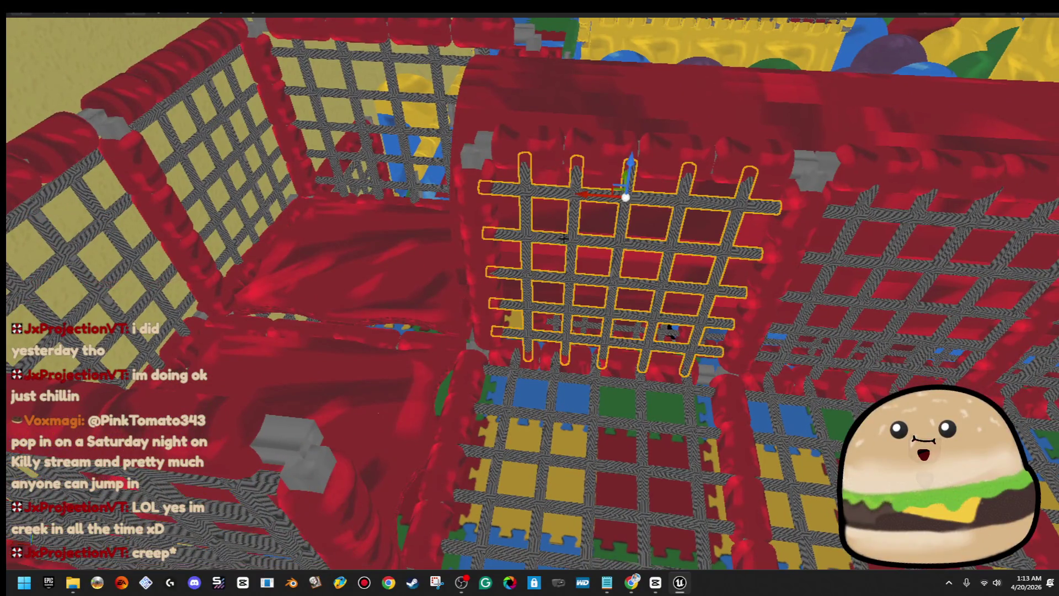
- Move both grid wall panels with their left and right posts and top bar toward the centre
{"action": "left_click", "coordinate": [488, 210], "text": "ctrl"}
{"action": "left_click", "coordinate": [663, 163], "text": "ctrl"}
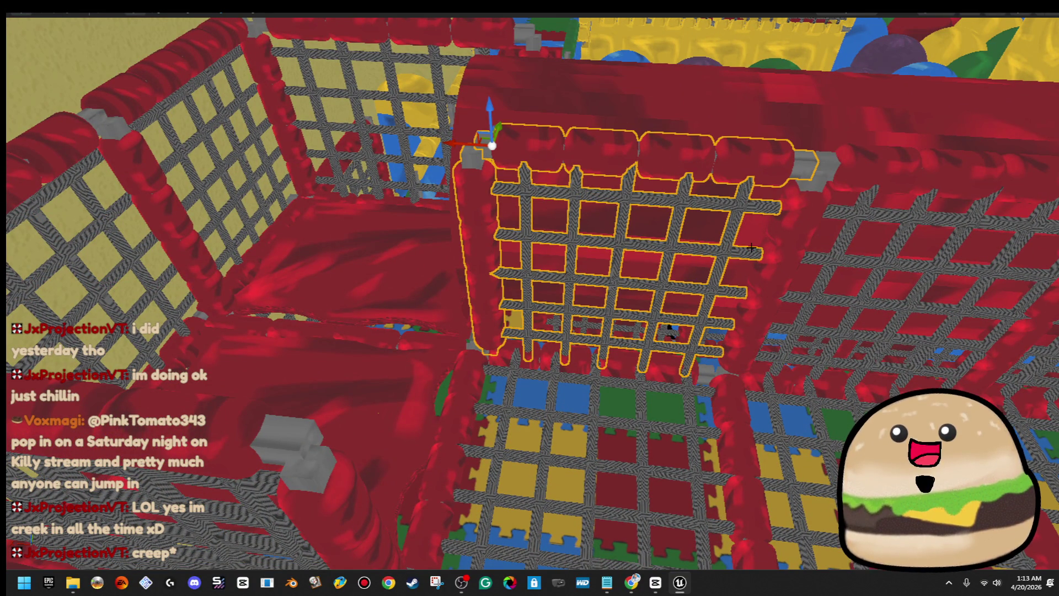
{"action": "left_click", "coordinate": [800, 233], "text": "ctrl"}
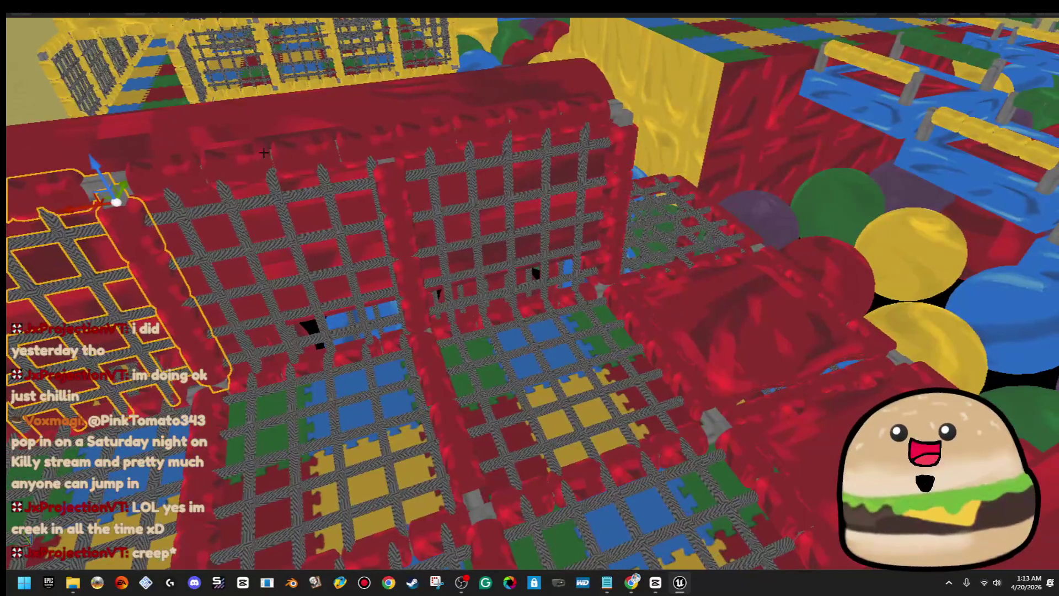
{"action": "left_click", "coordinate": [347, 191], "text": "ctrl"}
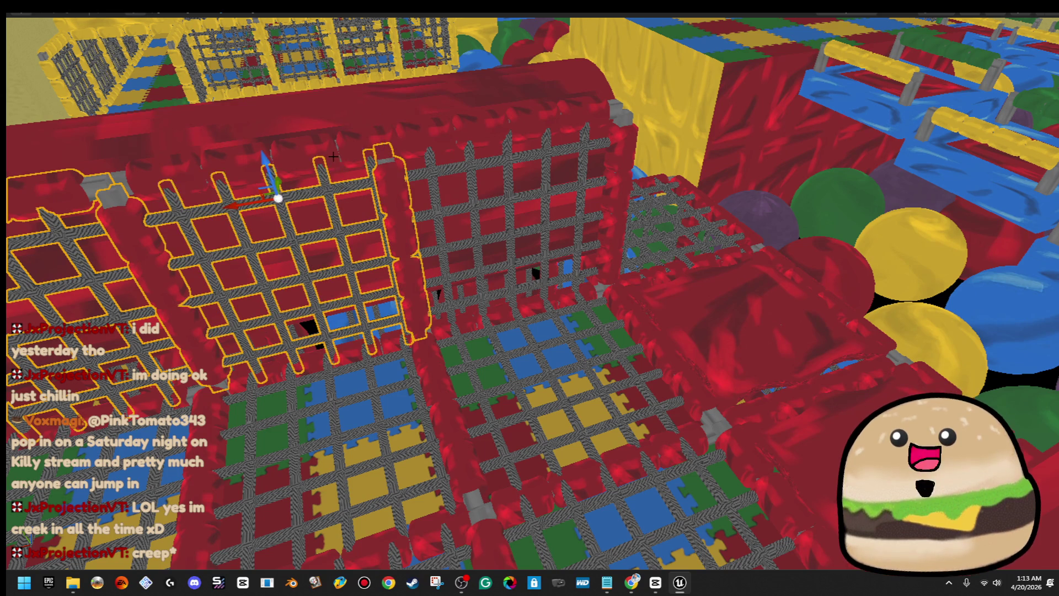
{"action": "left_click", "coordinate": [431, 154], "text": "ctrl"}
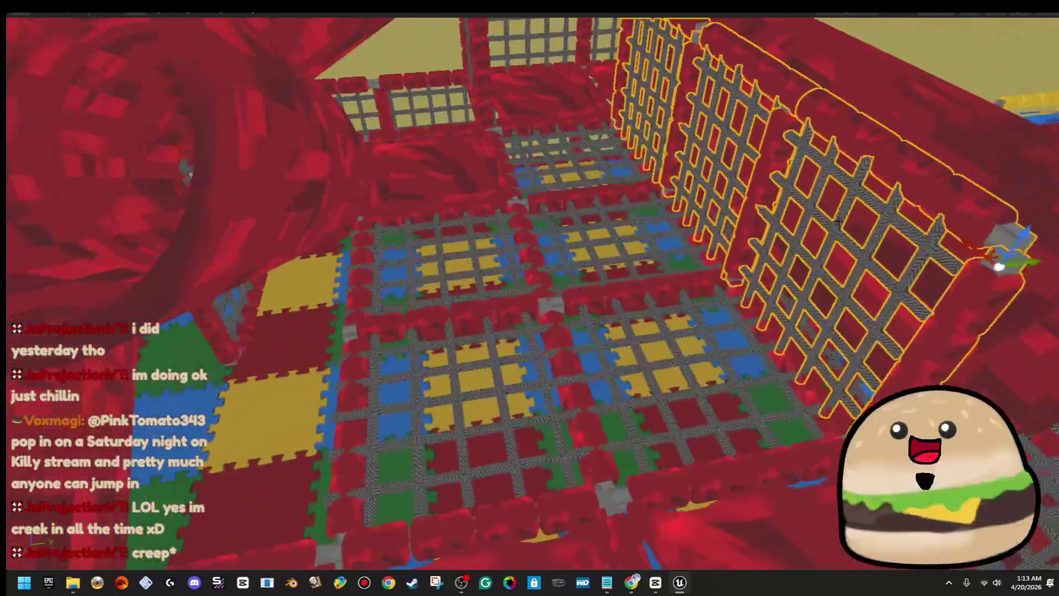
{"action": "mouse_move", "coordinate": [1033, 260]}
{"action": "left_mouse_down"}
{"action": "mouse_move", "coordinate": [698, 306]}
{"action": "mouse_move", "coordinate": [695, 319]}
{"action": "mouse_move", "coordinate": [295, 362]}
{"action": "left_mouse_up"}
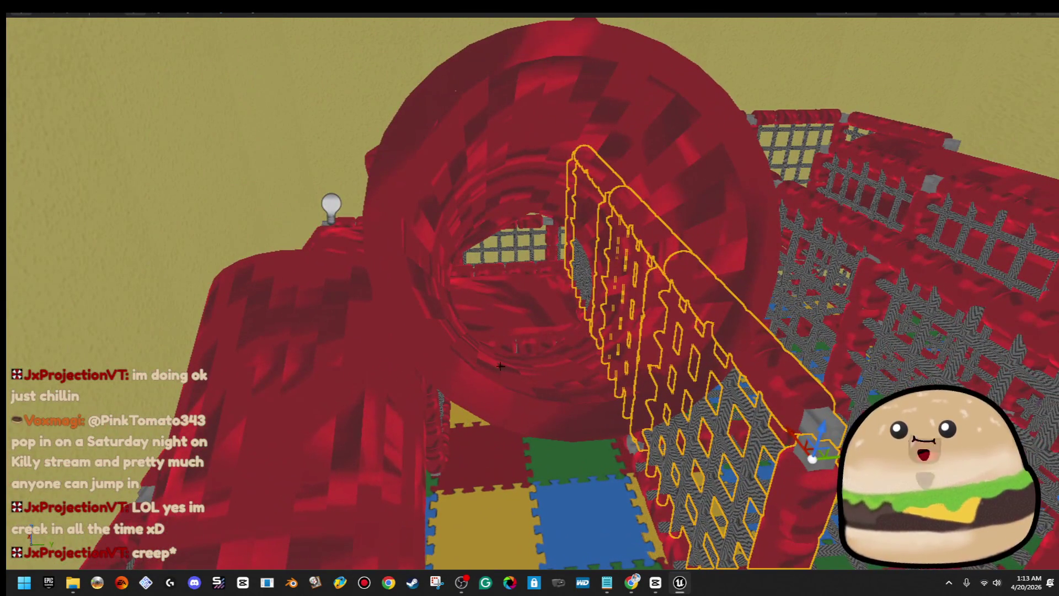
- Lift the red tube rail and its net panel up onto the upper level
{"action": "left_click", "coordinate": [607, 345]}
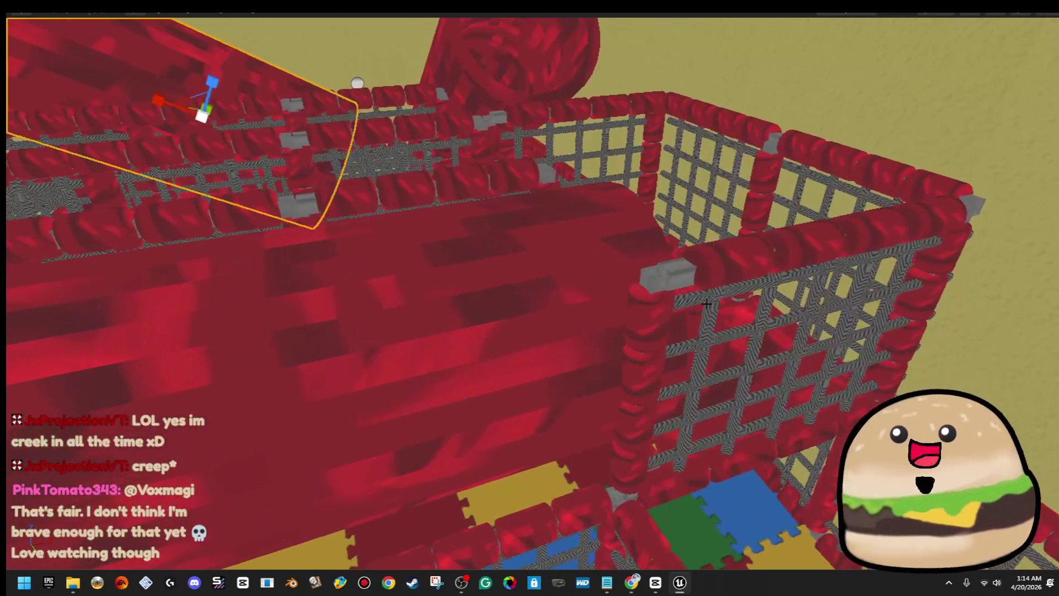
{"action": "left_click", "coordinate": [662, 306]}
{"action": "key", "text": "f"}
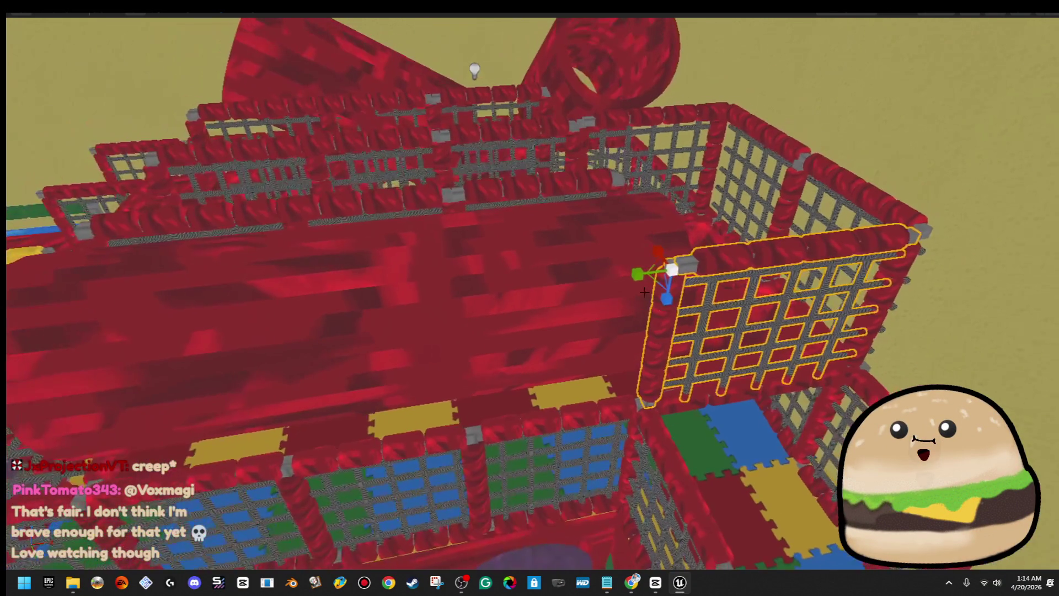
{"action": "left_click", "coordinate": [577, 416]}
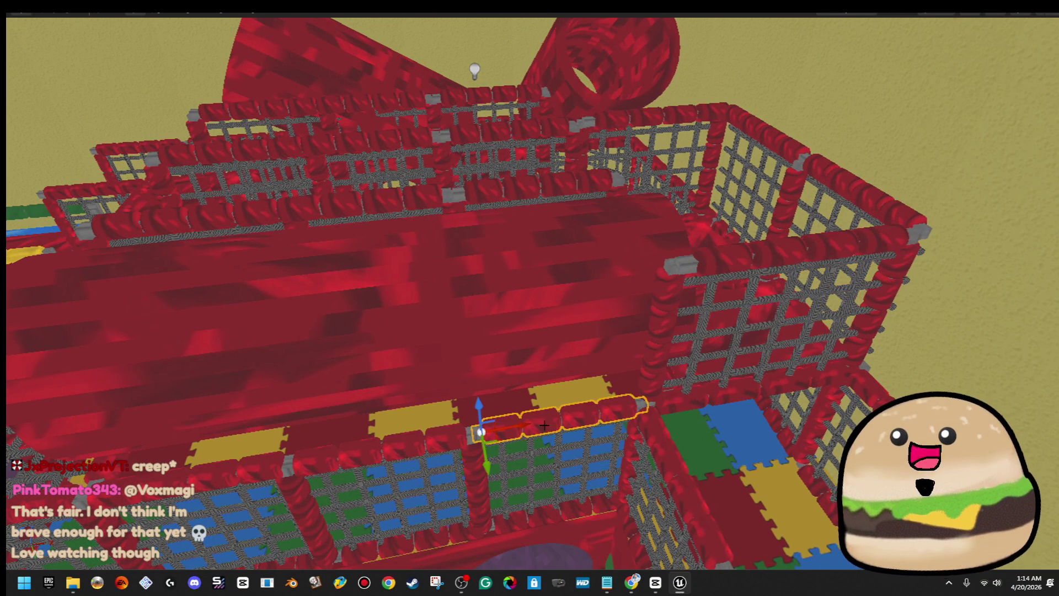
{"action": "left_click", "coordinate": [548, 449], "text": "ctrl"}
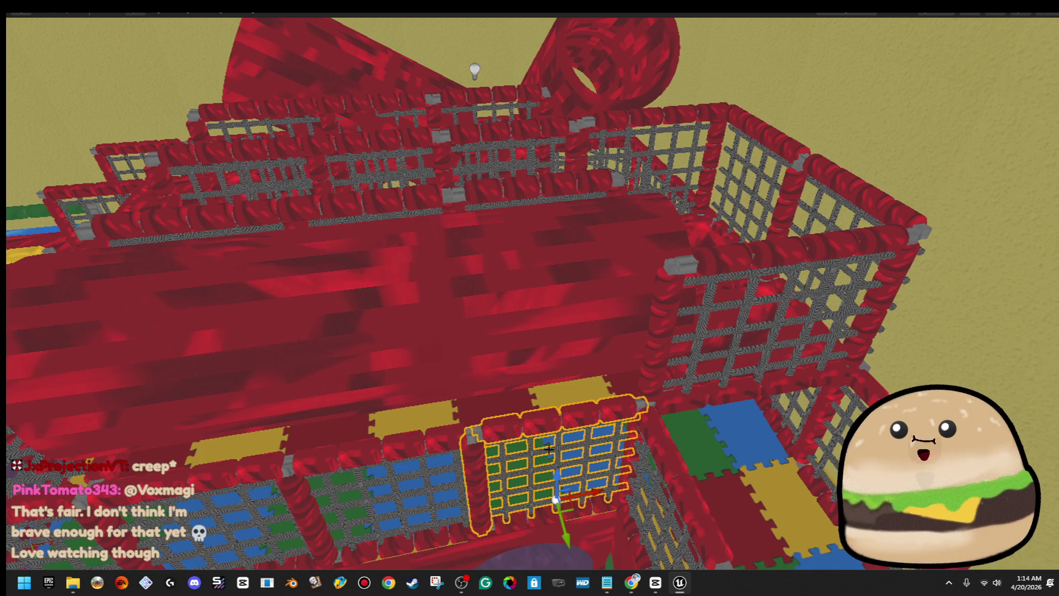
{"action": "left_click_drag", "start_coordinate": [558, 475], "coordinate": [567, 356]}
{"action": "key", "text": "f"}
- Slide the raised net panel frame left into place
{"action": "mouse_move", "coordinate": [736, 437]}
{"action": "left_mouse_down"}
{"action": "mouse_move", "coordinate": [556, 428]}
{"action": "mouse_move", "coordinate": [562, 391]}
{"action": "left_mouse_up"}
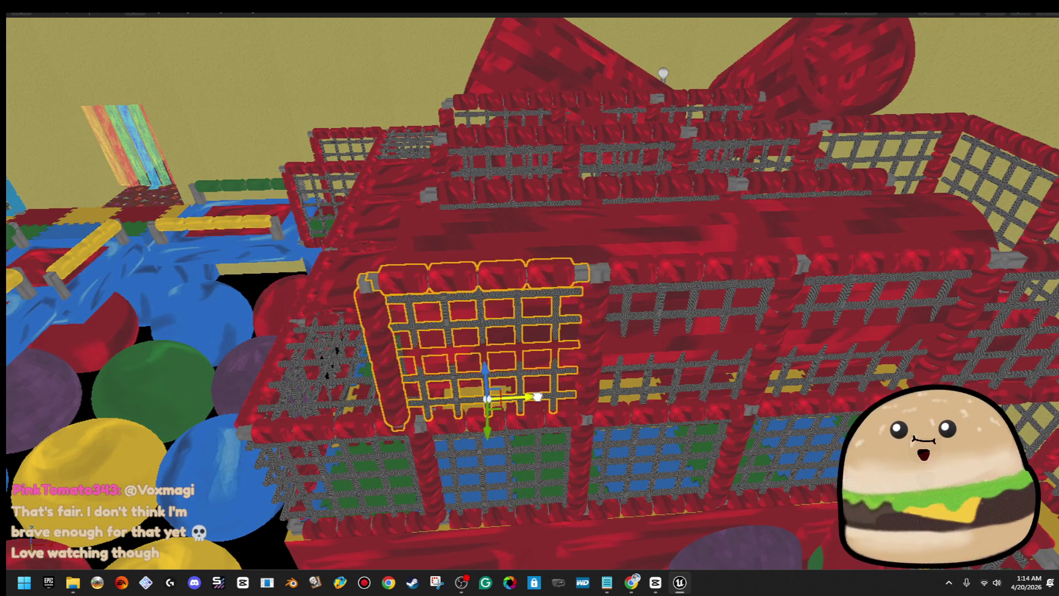
{"action": "mouse_move", "coordinate": [563, 393]}
{"action": "left_mouse_down"}
{"action": "mouse_move", "coordinate": [389, 407]}
{"action": "mouse_move", "coordinate": [652, 425]}
{"action": "left_mouse_up"}
{"action": "left_click", "coordinate": [425, 411]}
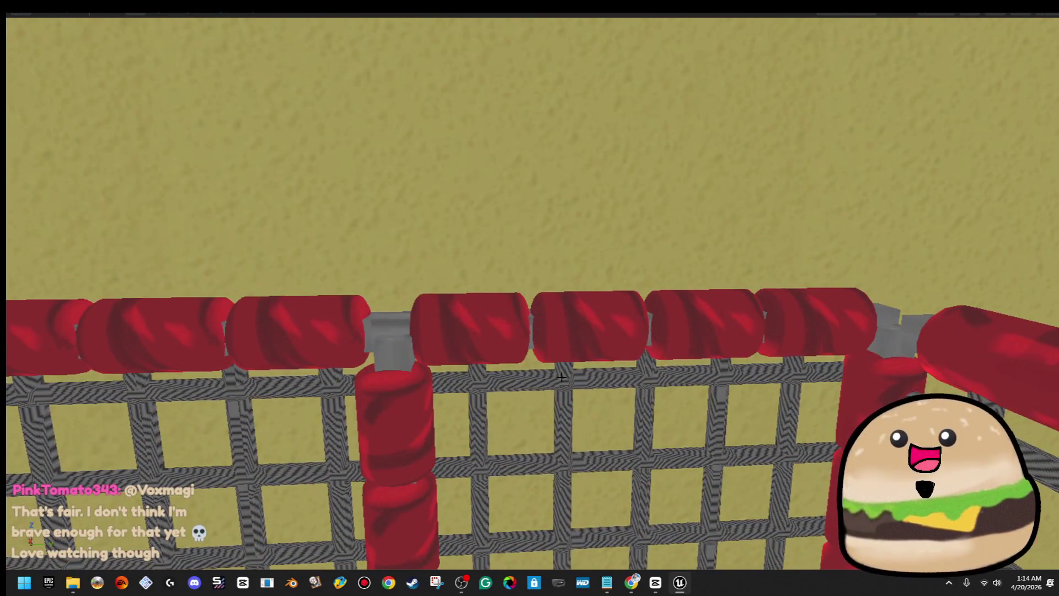
- Shift the left net panel left so it sits inside its frame
{"action": "left_click", "coordinate": [514, 437]}
{"action": "left_click", "coordinate": [380, 359], "text": "ctrl"}
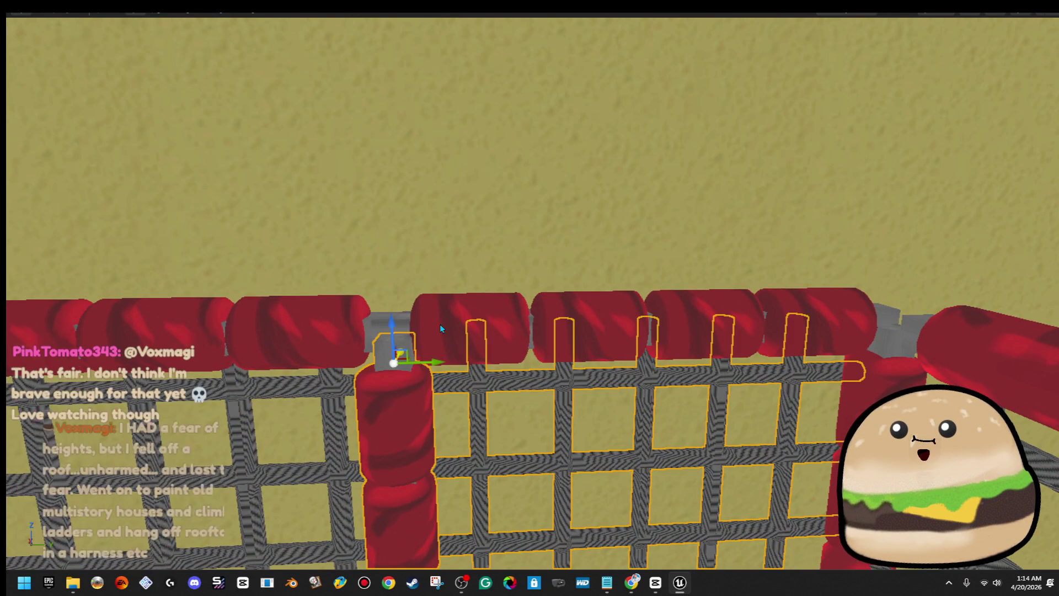
{"action": "left_click", "coordinate": [312, 351], "text": "ctrl"}
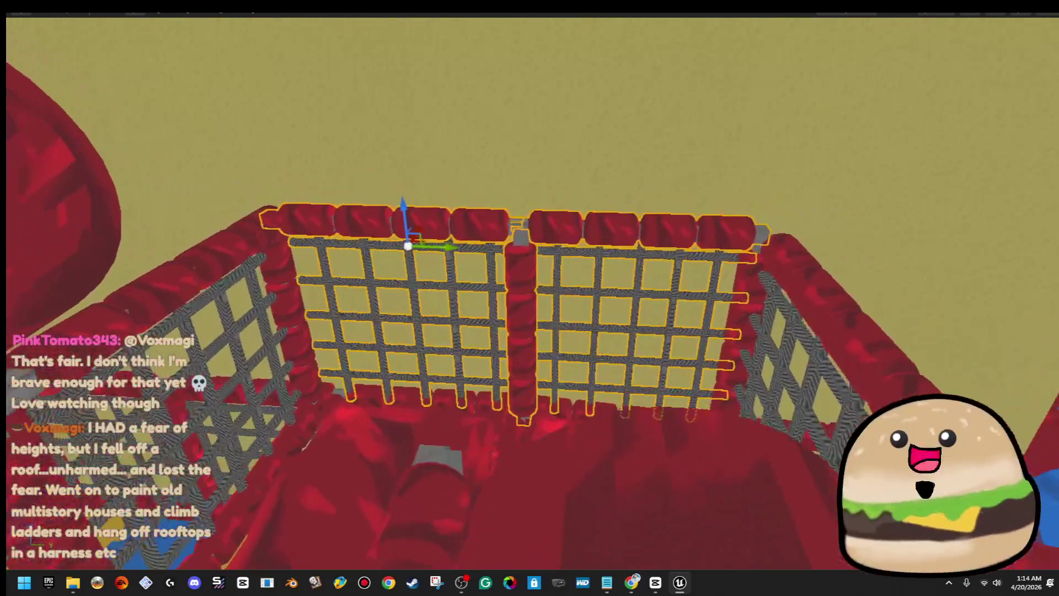
{"action": "left_click", "coordinate": [331, 280]}
{"action": "left_click_drag", "start_coordinate": [434, 253], "coordinate": [425, 247]}
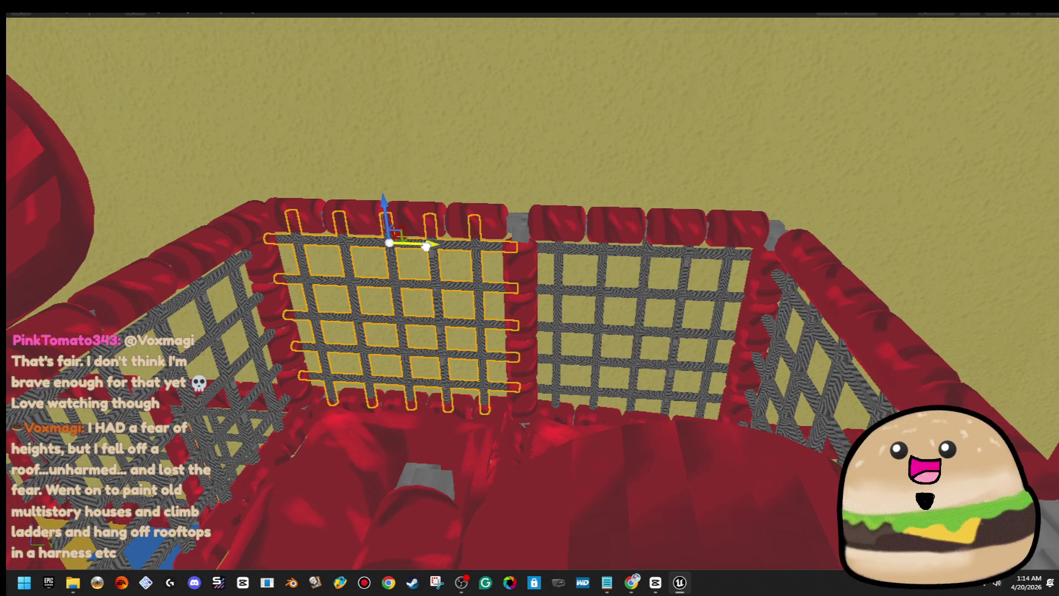
- Select the whole double net wall: both nets, left, centre and right posts, and both top rails
{"action": "left_click", "coordinate": [280, 268], "text": "ctrl"}
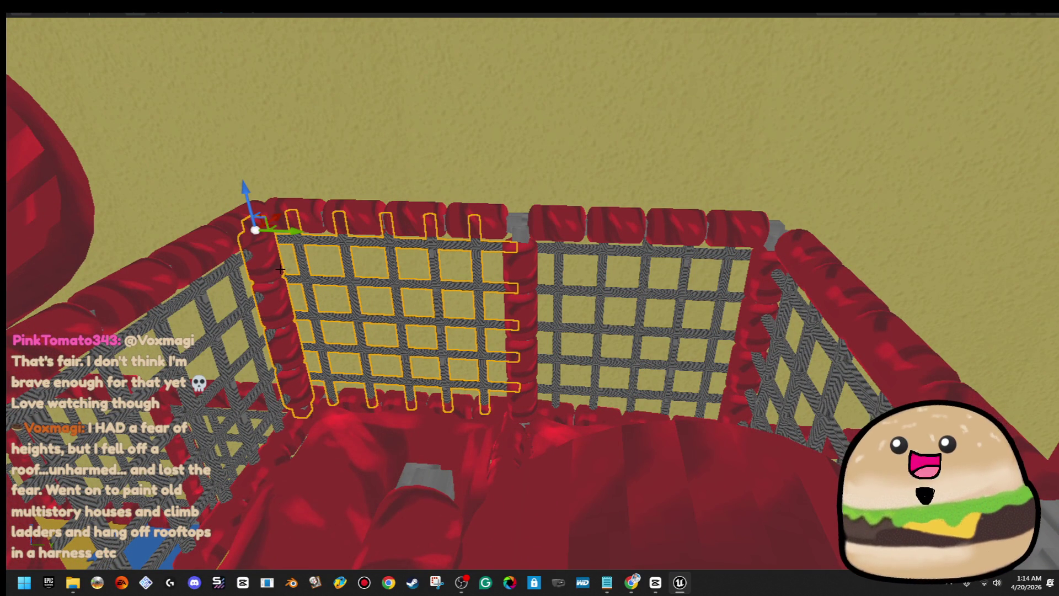
{"action": "left_click", "coordinate": [466, 213], "text": "ctrl"}
{"action": "left_click", "coordinate": [519, 266], "text": "ctrl"}
{"action": "left_click", "coordinate": [728, 227], "text": "ctrl"}
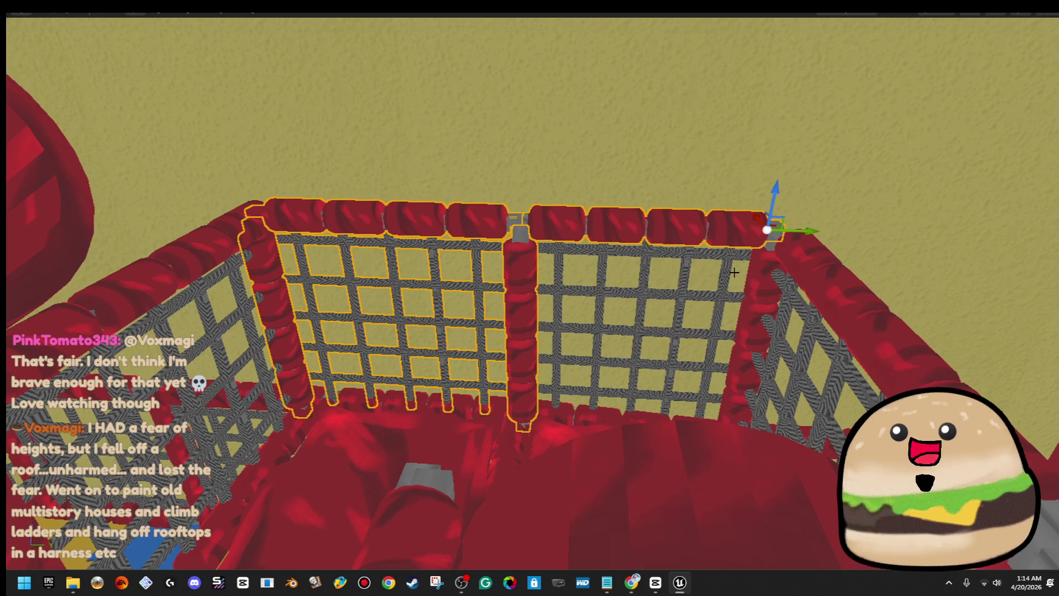
{"action": "left_click", "coordinate": [725, 263], "text": "ctrl"}
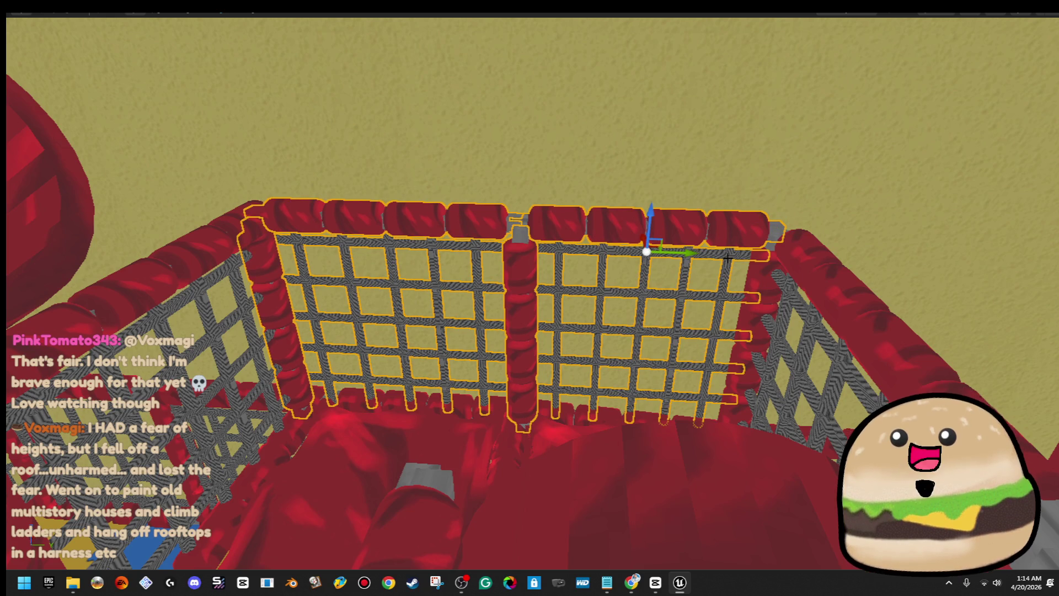
{"action": "left_click", "coordinate": [764, 281]}
{"action": "left_click", "coordinate": [729, 261]}
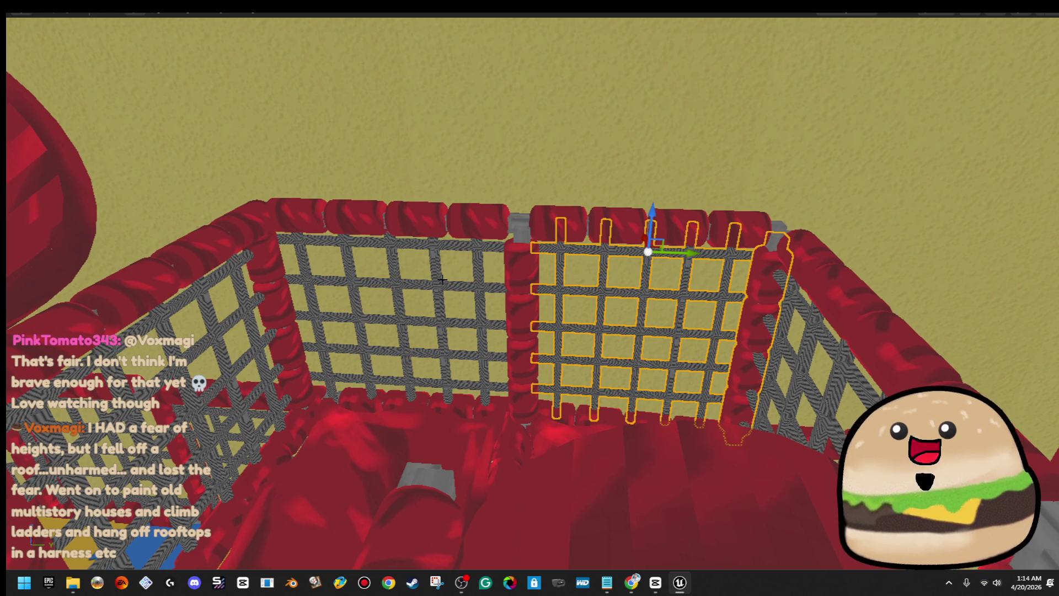
{"action": "left_click", "coordinate": [435, 249], "text": "ctrl"}
{"action": "left_click", "coordinate": [523, 257], "text": "ctrl"}
{"action": "left_click", "coordinate": [547, 226], "text": "ctrl"}
{"action": "left_click", "coordinate": [488, 223], "text": "ctrl"}
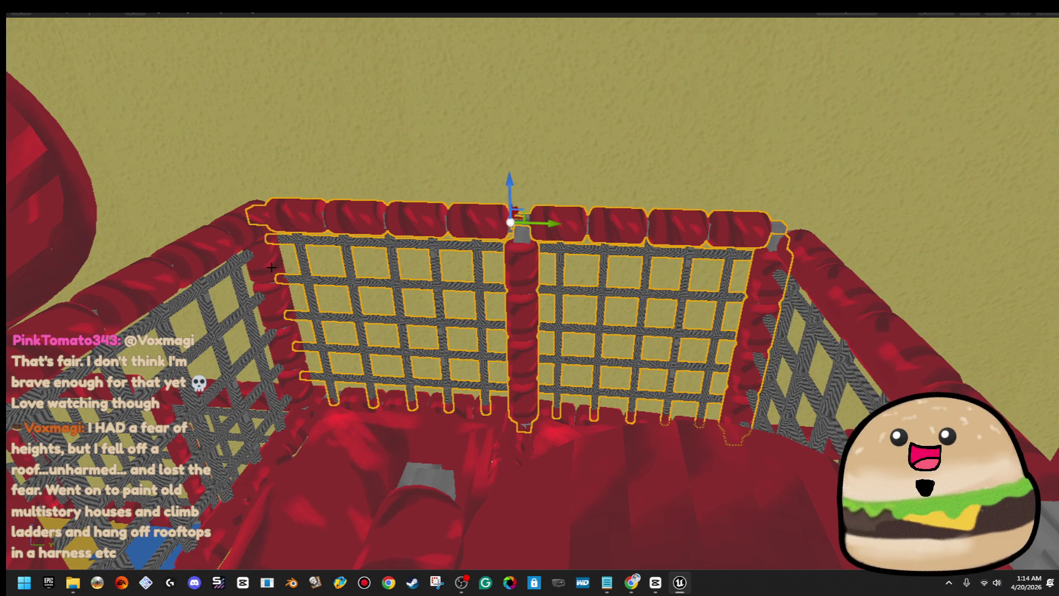
{"action": "scroll", "coordinate": [529, 298], "scroll_direction": "down", "scroll_amount": 10}
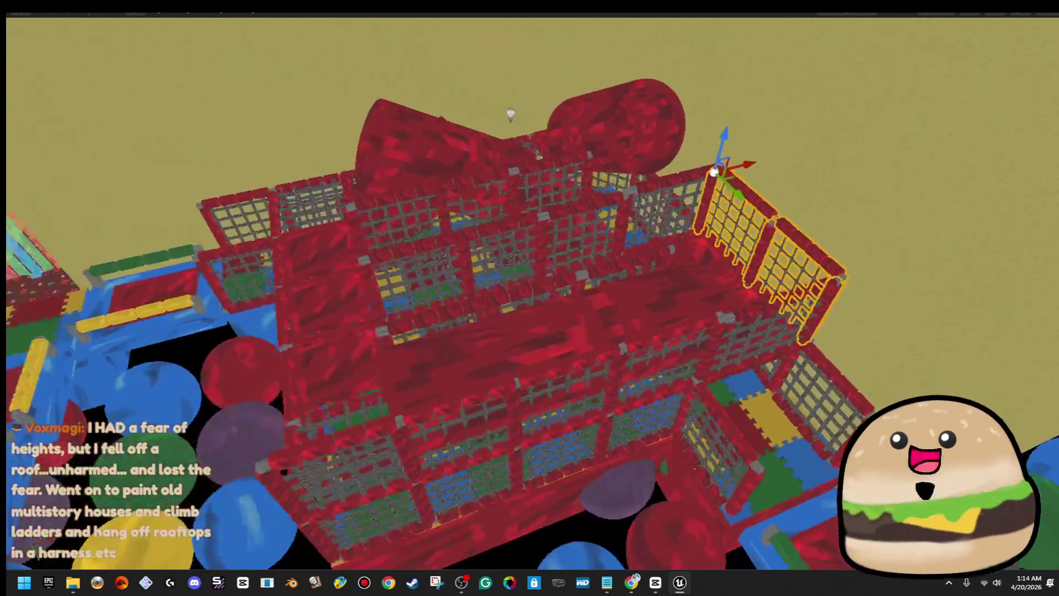
- Move the whole double net wall to the left side of the upper level
{"action": "key", "text": "a"}
{"action": "left_click_drag", "start_coordinate": [806, 171], "coordinate": [444, 246]}
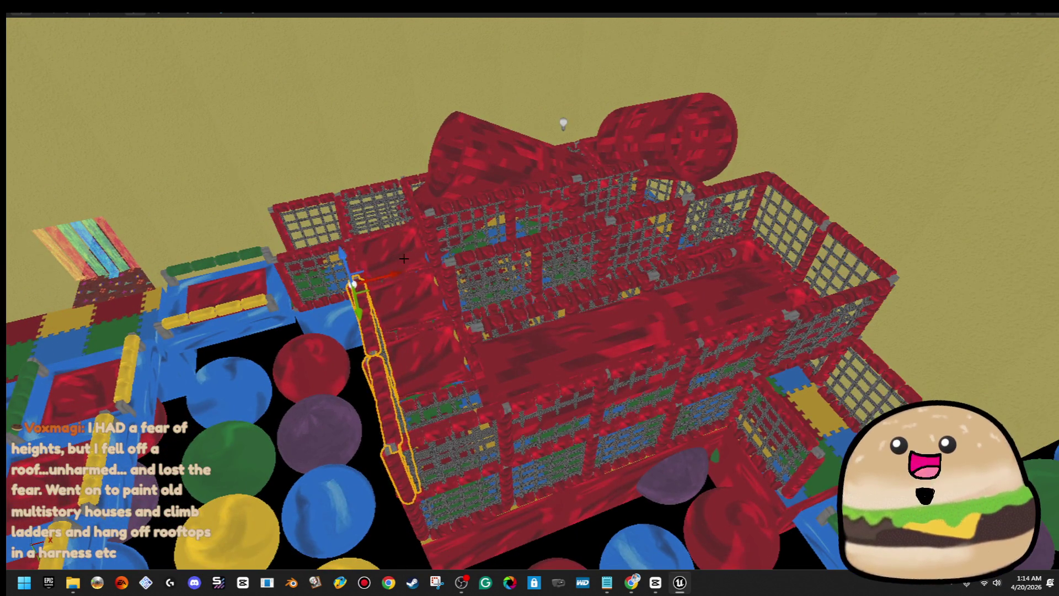
{"action": "key", "text": "f"}
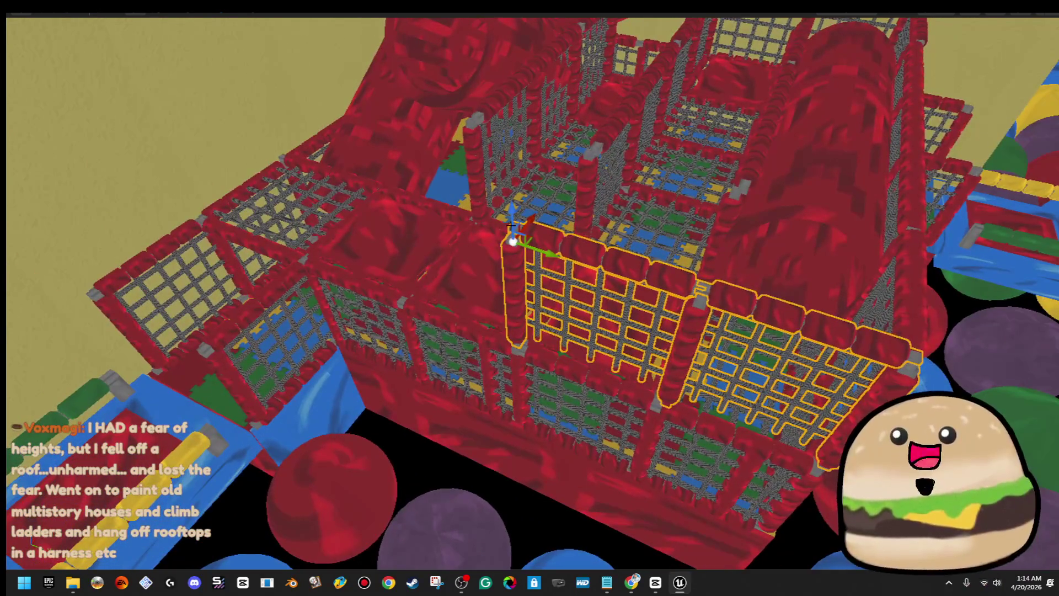
{"action": "mouse_move", "coordinate": [540, 214]}
{"action": "left_mouse_down"}
{"action": "mouse_move", "coordinate": [534, 208]}
{"action": "mouse_move", "coordinate": [520, 230]}
{"action": "mouse_move", "coordinate": [548, 230]}
{"action": "mouse_move", "coordinate": [937, 385]}
{"action": "left_mouse_up"}
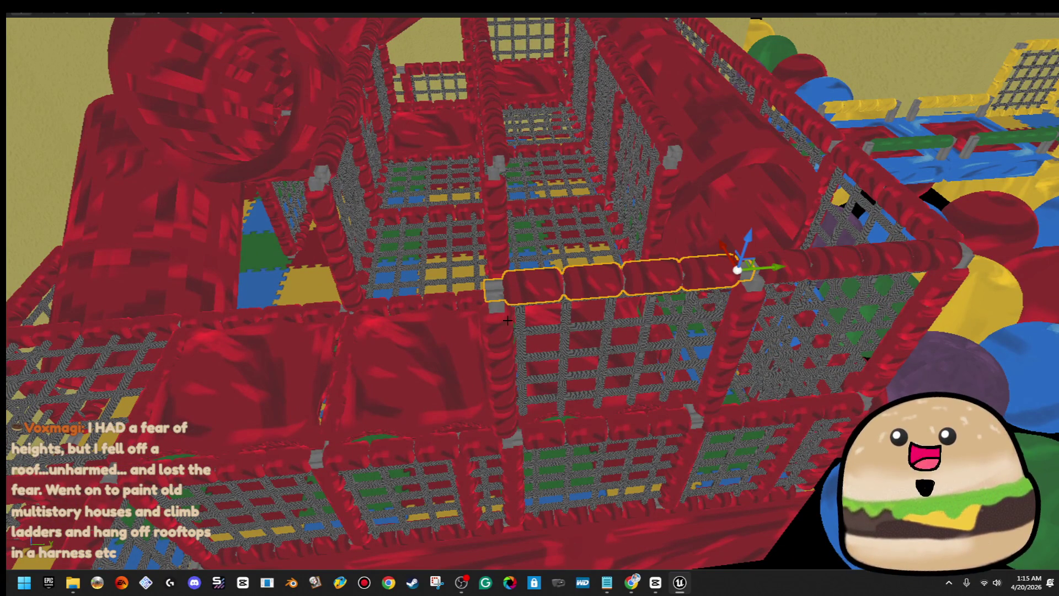
- Slide the net, post and beam group left and scale the net panel narrower to fit its frame
{"action": "left_click", "coordinate": [588, 326], "text": "ctrl"}
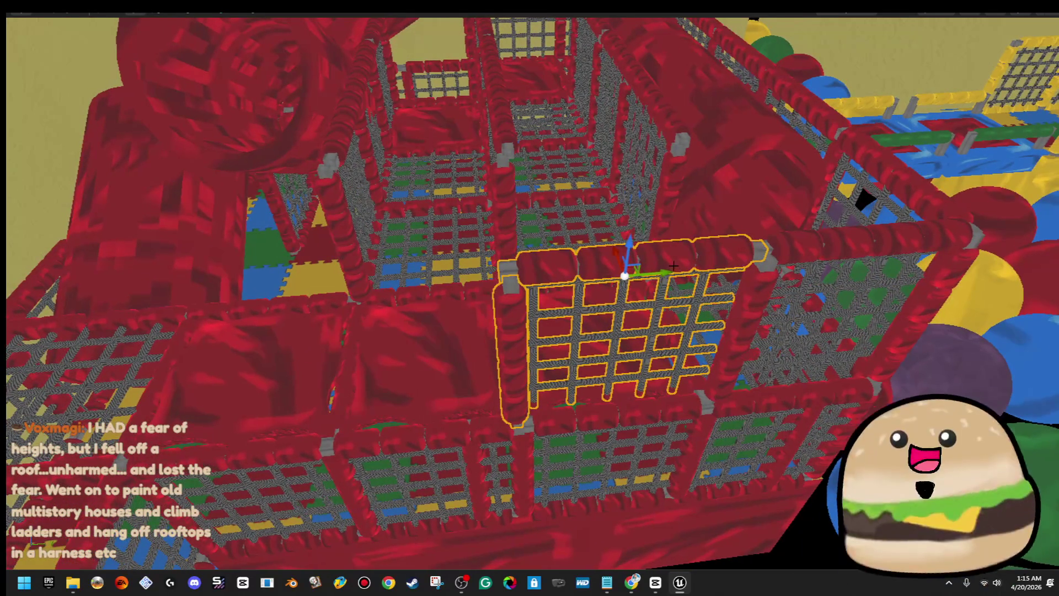
{"action": "left_click_drag", "start_coordinate": [651, 280], "coordinate": [458, 311]}
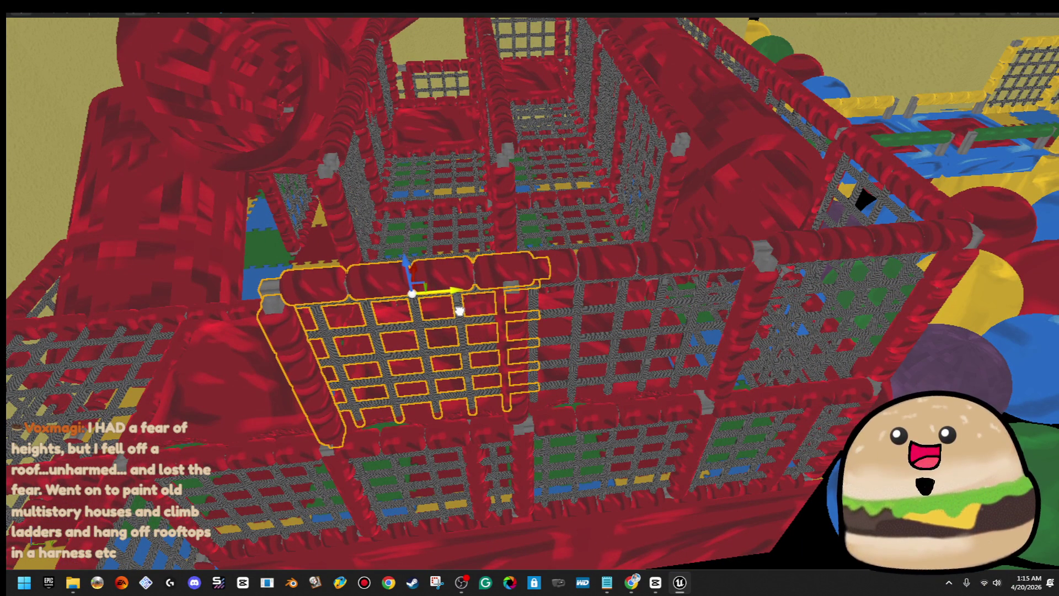
{"action": "left_click", "coordinate": [480, 319]}
{"action": "left_click_drag", "start_coordinate": [450, 291], "coordinate": [573, 342]}
{"action": "left_click", "coordinate": [510, 319]}
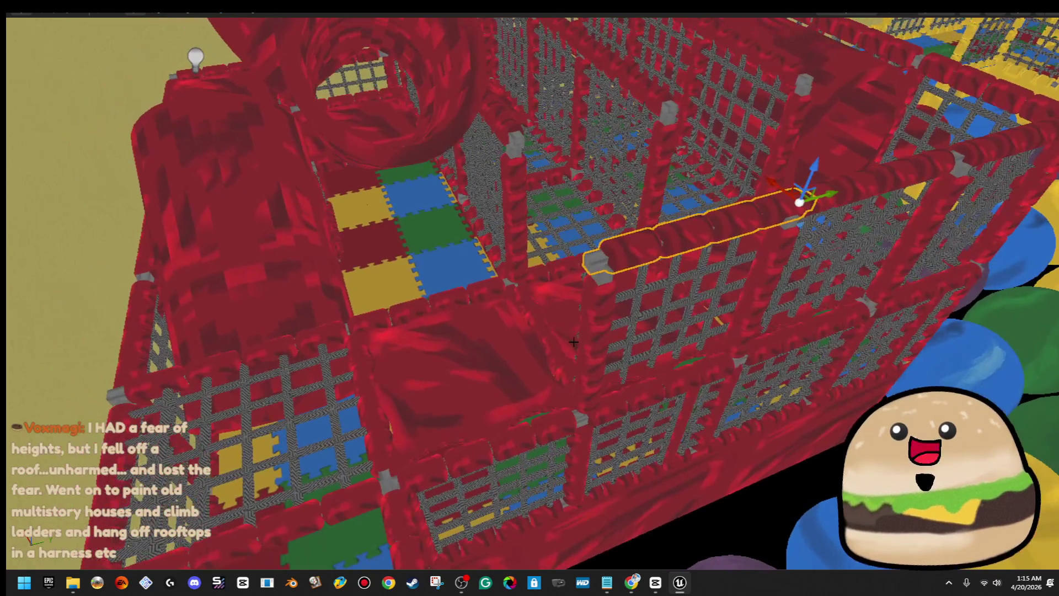
{"action": "mouse_move", "coordinate": [650, 289]}
{"action": "left_mouse_down"}
{"action": "mouse_move", "coordinate": [570, 257]}
{"action": "mouse_move", "coordinate": [578, 253]}
{"action": "mouse_move", "coordinate": [598, 301]}
{"action": "left_mouse_up"}
{"action": "left_click", "coordinate": [605, 262]}
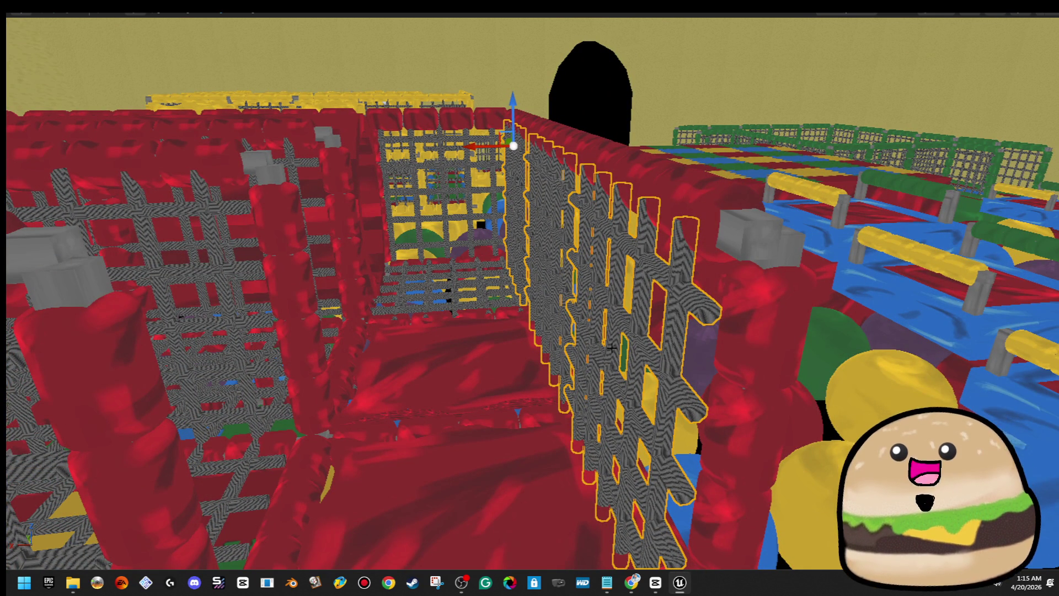
- Slide the selected net right along X and nudge its vertical post into line along Y
{"action": "mouse_move", "coordinate": [611, 351]}
{"action": "left_mouse_down"}
{"action": "mouse_move", "coordinate": [529, 270]}
{"action": "mouse_move", "coordinate": [510, 287]}
{"action": "mouse_move", "coordinate": [510, 309]}
{"action": "left_mouse_up"}
{"action": "mouse_move", "coordinate": [567, 187]}
{"action": "left_mouse_down"}
{"action": "mouse_move", "coordinate": [584, 185]}
{"action": "mouse_move", "coordinate": [566, 187]}
{"action": "left_mouse_up"}
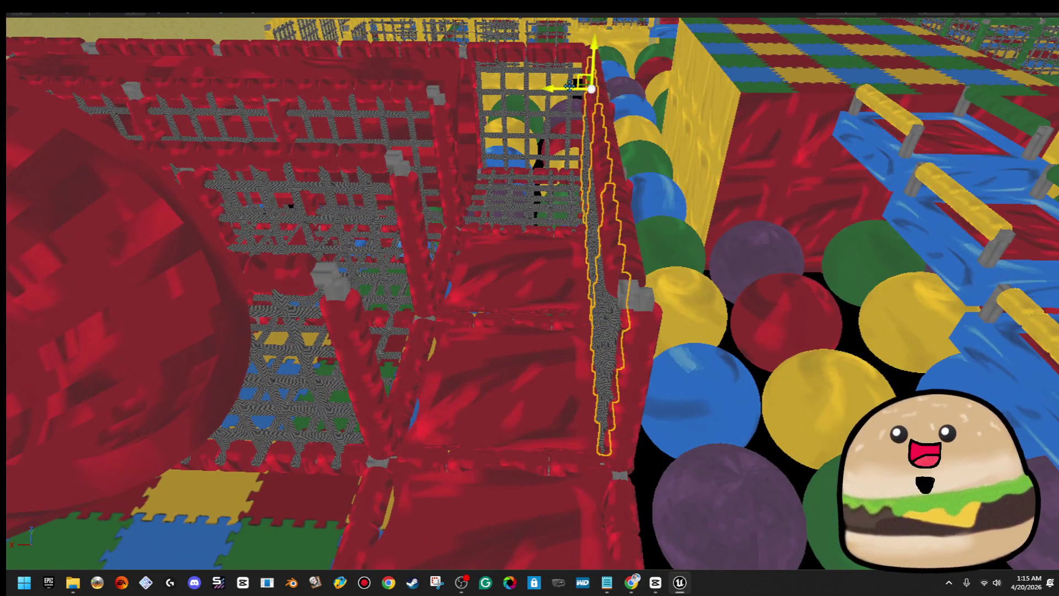
{"action": "left_click_drag", "start_coordinate": [566, 95], "coordinate": [480, 119]}
{"action": "mouse_move", "coordinate": [529, 298]}
{"action": "left_mouse_down"}
{"action": "mouse_move", "coordinate": [463, 312]}
{"action": "mouse_move", "coordinate": [630, 305]}
{"action": "left_mouse_up"}
{"action": "mouse_move", "coordinate": [417, 250]}
{"action": "left_mouse_down"}
{"action": "mouse_move", "coordinate": [579, 248]}
{"action": "mouse_move", "coordinate": [981, 197]}
{"action": "left_mouse_up"}
{"action": "mouse_move", "coordinate": [821, 278]}
{"action": "left_mouse_down"}
{"action": "mouse_move", "coordinate": [515, 190]}
{"action": "mouse_move", "coordinate": [700, 248]}
{"action": "left_mouse_up"}
{"action": "left_click", "coordinate": [649, 235]}
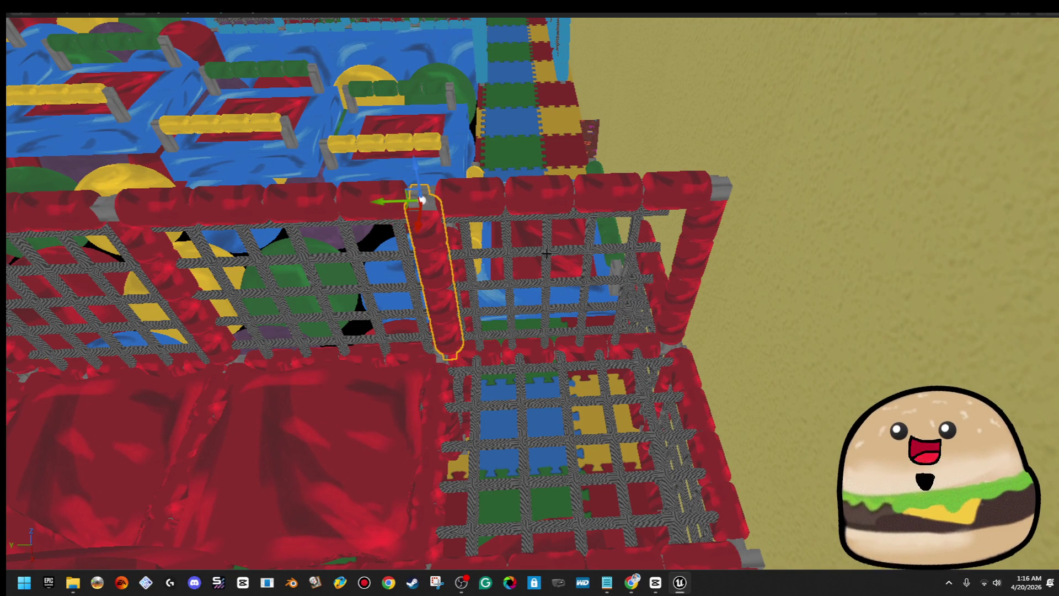
{"action": "left_click_drag", "start_coordinate": [518, 215], "coordinate": [513, 214]}
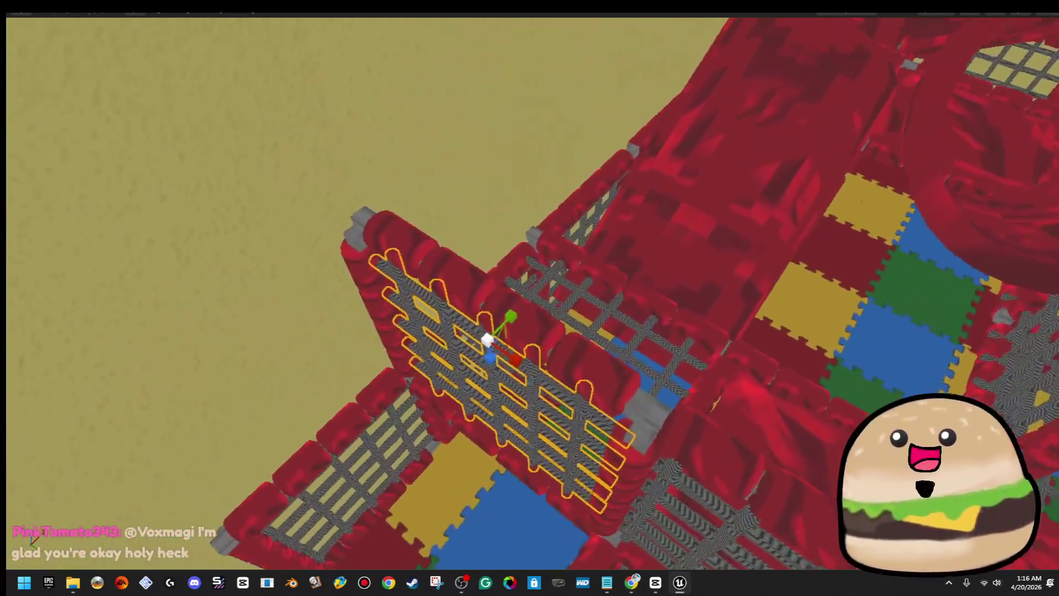
- Pull the vertical red post away and move the net panel with its post to the other side
{"action": "left_click", "coordinate": [499, 210]}
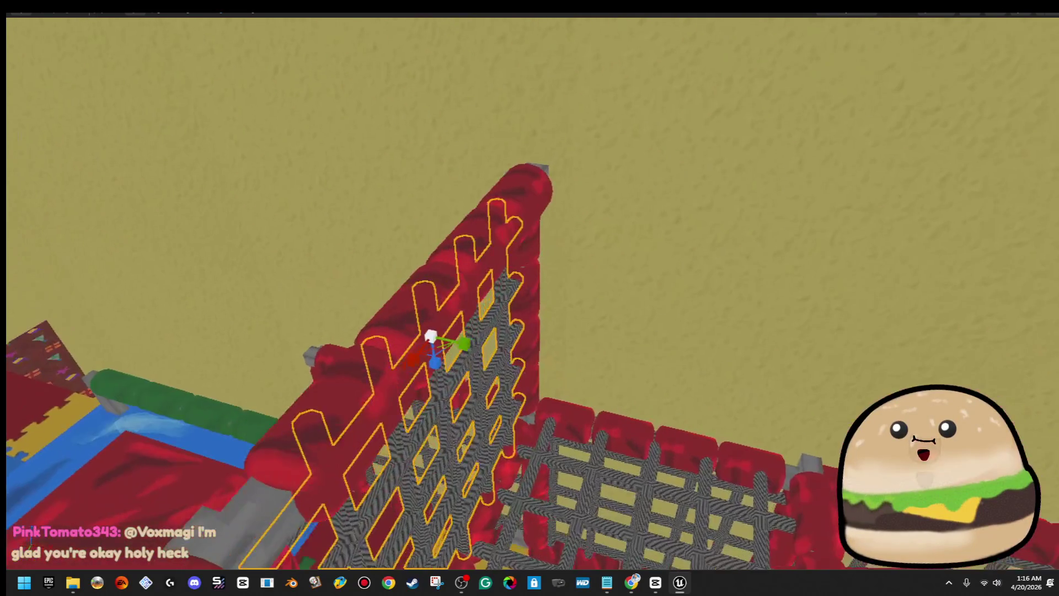
{"action": "left_click", "coordinate": [513, 249]}
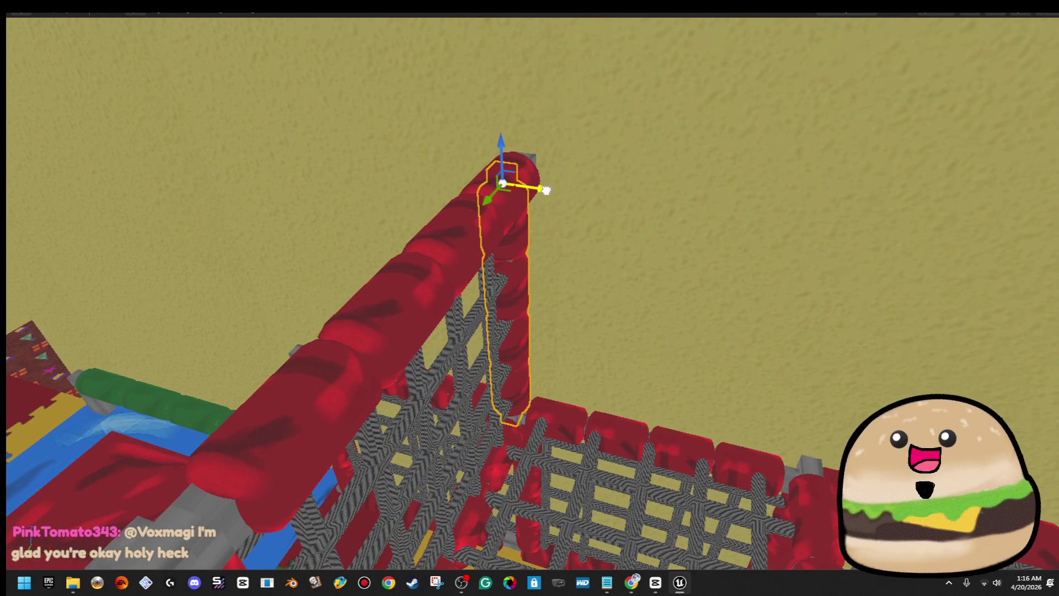
{"action": "left_click_drag", "start_coordinate": [537, 208], "coordinate": [771, 280]}
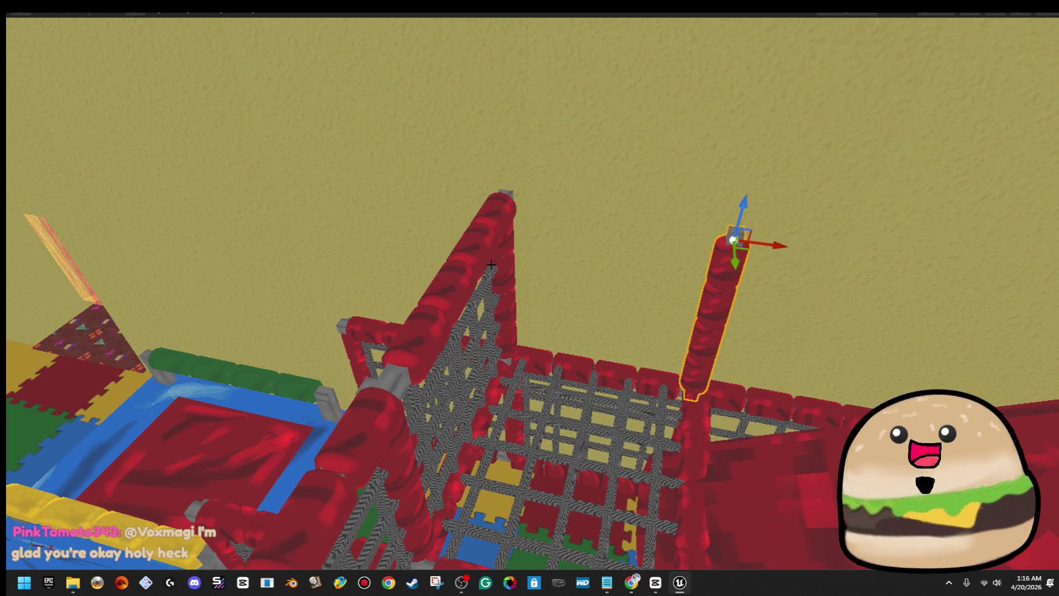
{"action": "left_click", "coordinate": [467, 264]}
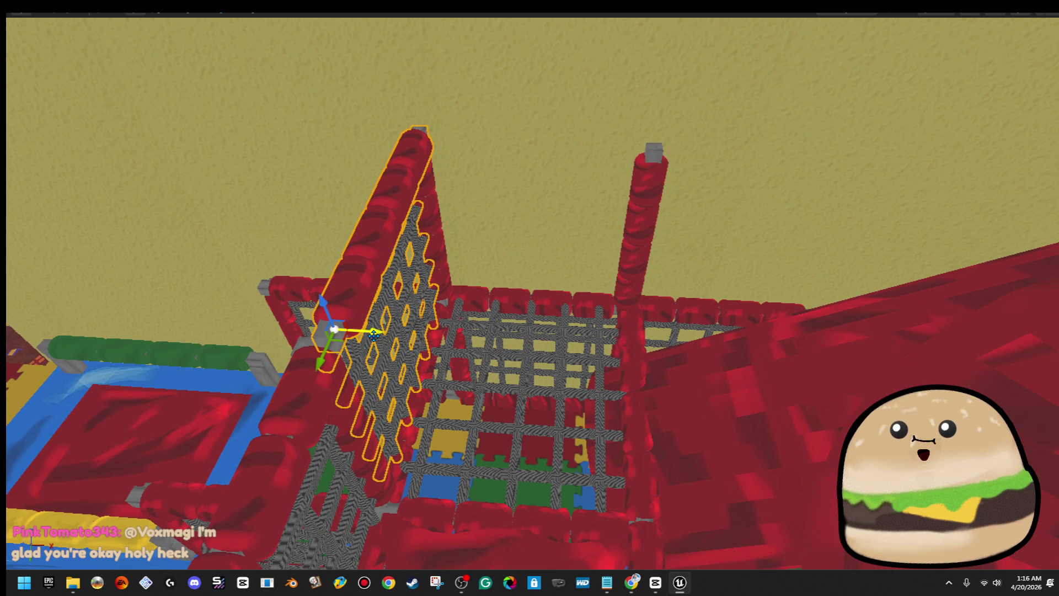
{"action": "left_click", "coordinate": [340, 400], "text": "ctrl"}
{"action": "mouse_move", "coordinate": [345, 360]}
{"action": "left_mouse_down"}
{"action": "mouse_move", "coordinate": [723, 396]}
{"action": "mouse_move", "coordinate": [506, 241]}
{"action": "left_mouse_up"}
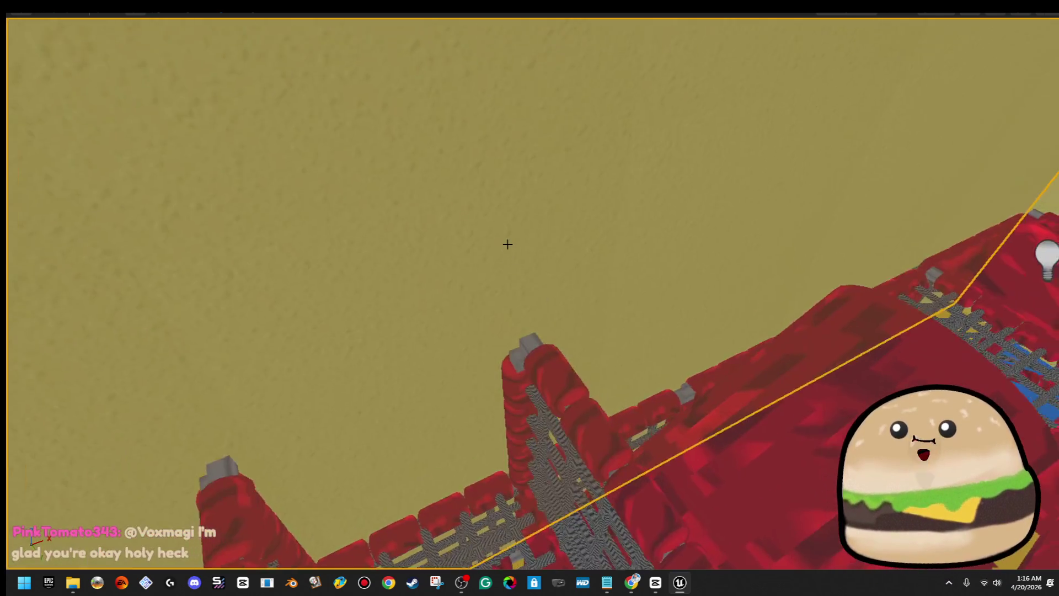
{"action": "left_click_drag", "start_coordinate": [498, 312], "coordinate": [653, 329]}
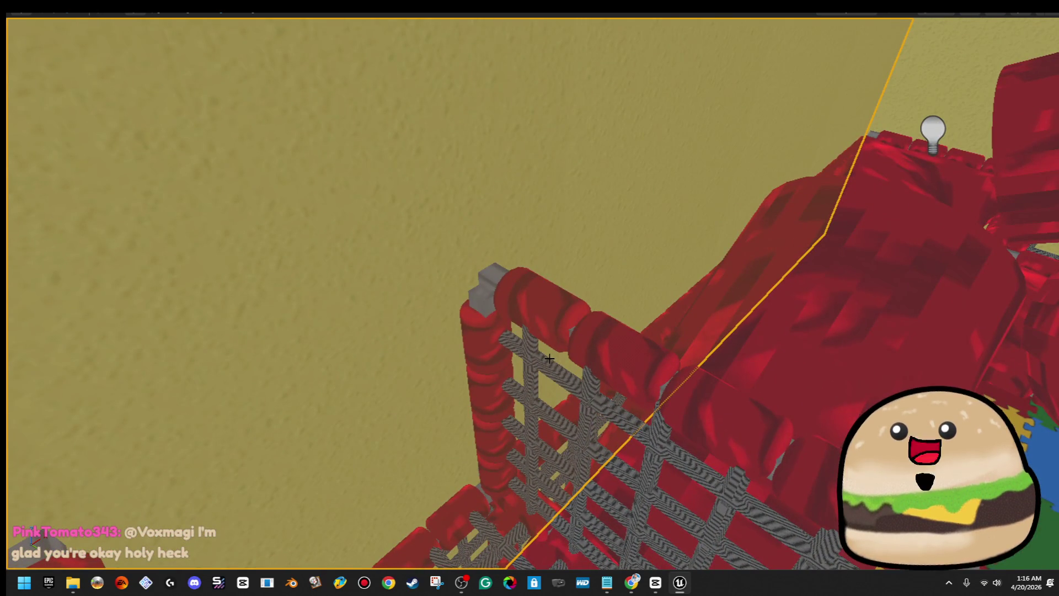
- Rotate the net panel about 95° around its post and shift it into line with the rail
{"action": "left_click", "coordinate": [549, 359]}
{"action": "key", "text": "e"}
{"action": "left_click_drag", "start_coordinate": [550, 359], "coordinate": [412, 442]}
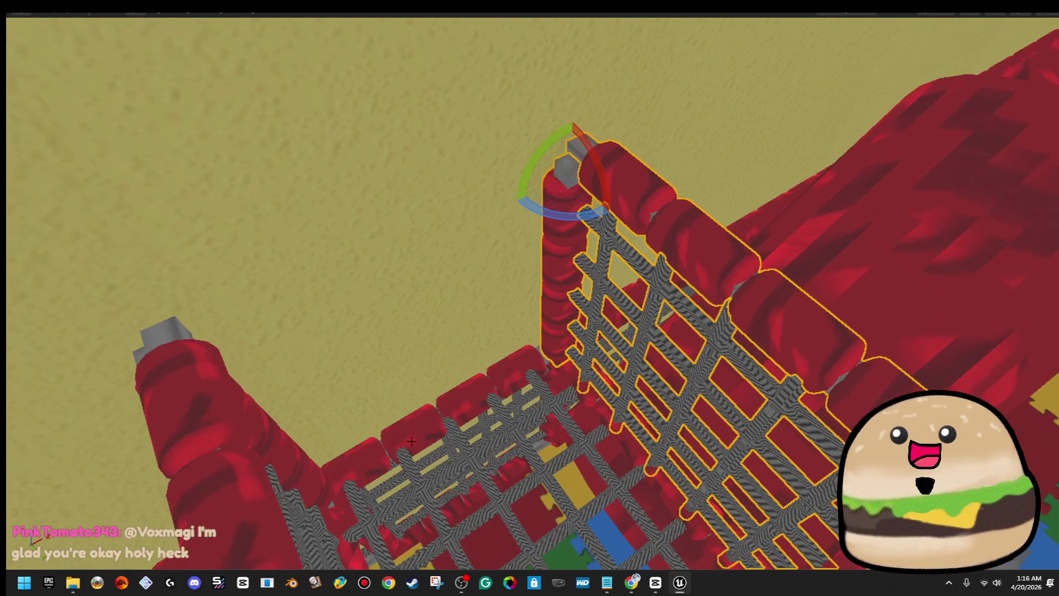
{"action": "left_click_drag", "start_coordinate": [561, 211], "coordinate": [605, 215]}
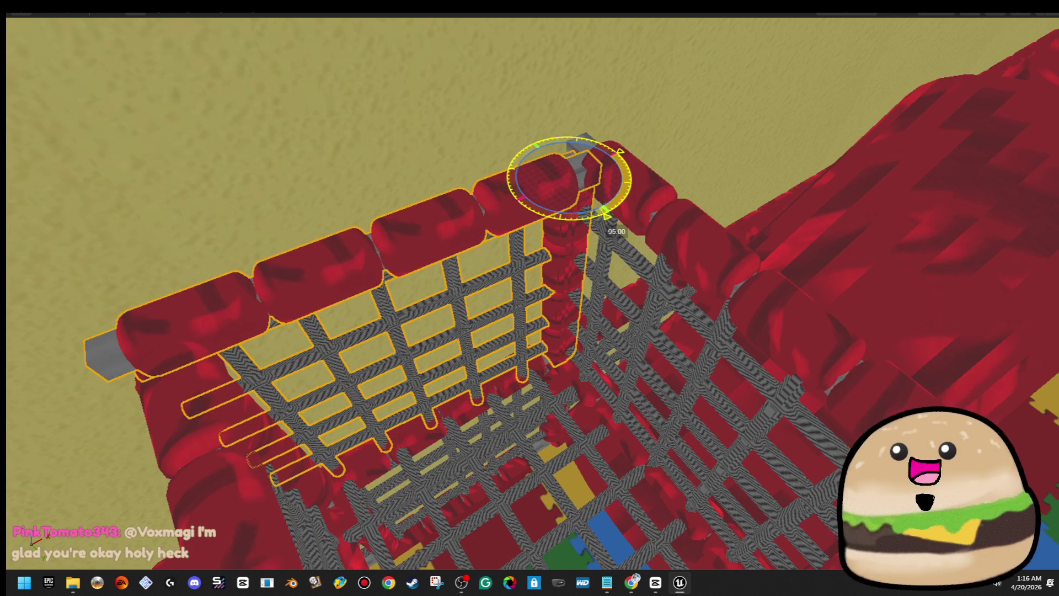
{"action": "key", "text": "w"}
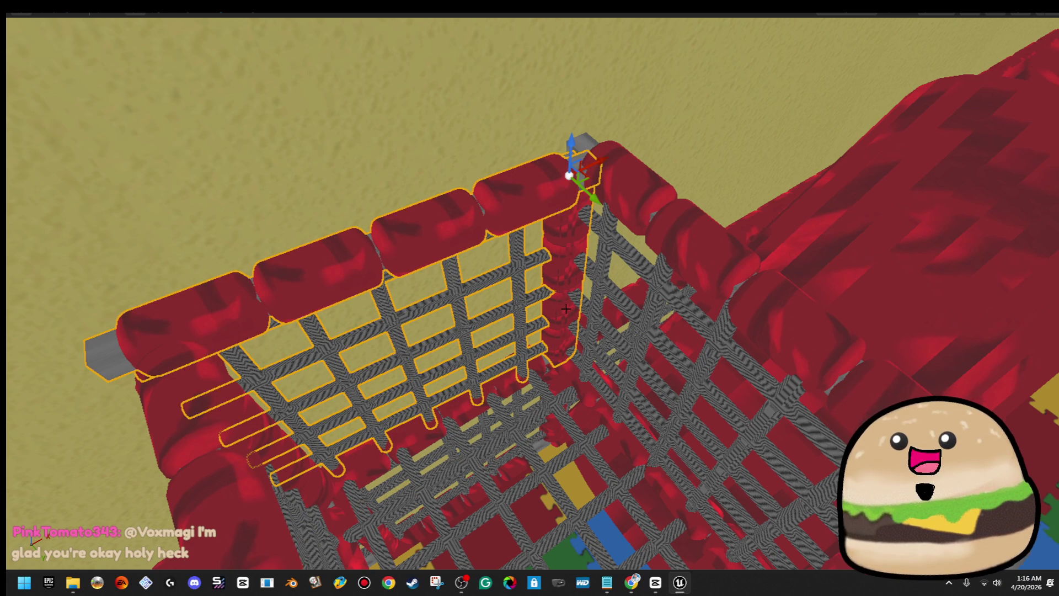
{"action": "left_click_drag", "start_coordinate": [572, 211], "coordinate": [576, 215]}
{"action": "key", "text": "w"}
{"action": "mouse_move", "coordinate": [587, 178]}
{"action": "left_mouse_down"}
{"action": "mouse_move", "coordinate": [595, 165]}
{"action": "mouse_move", "coordinate": [574, 147]}
{"action": "left_mouse_up"}
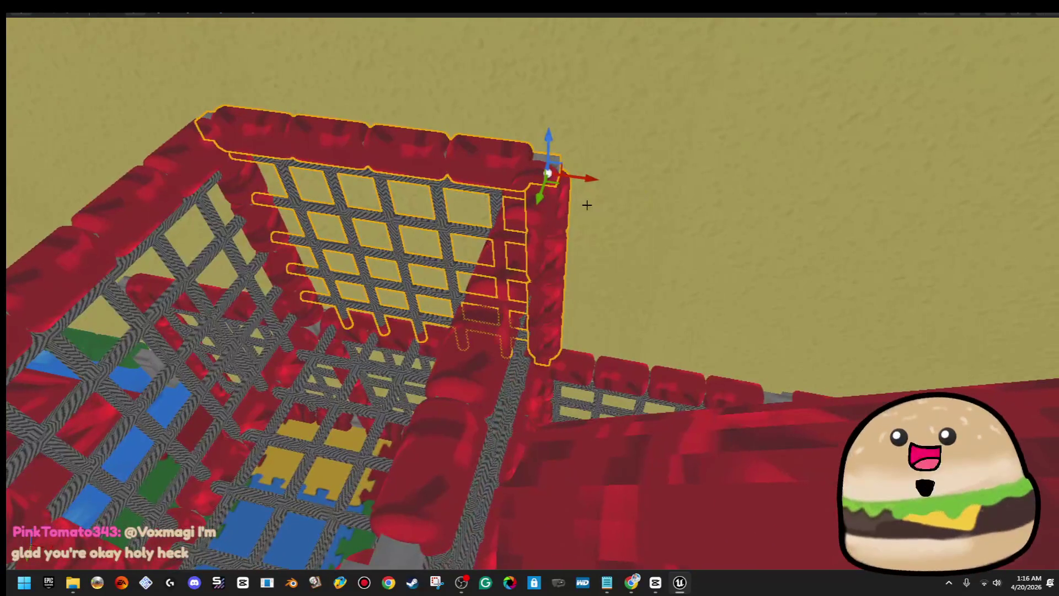
- Clear the selection, then select the net lattice with its pole and the top cushion bar
{"action": "left_click", "coordinate": [557, 209]}
{"action": "left_click", "coordinate": [567, 212]}
{"action": "mouse_move", "coordinate": [568, 212]}
{"action": "left_mouse_down"}
{"action": "mouse_move", "coordinate": [529, 243]}
{"action": "mouse_move", "coordinate": [447, 250]}
{"action": "left_mouse_up"}
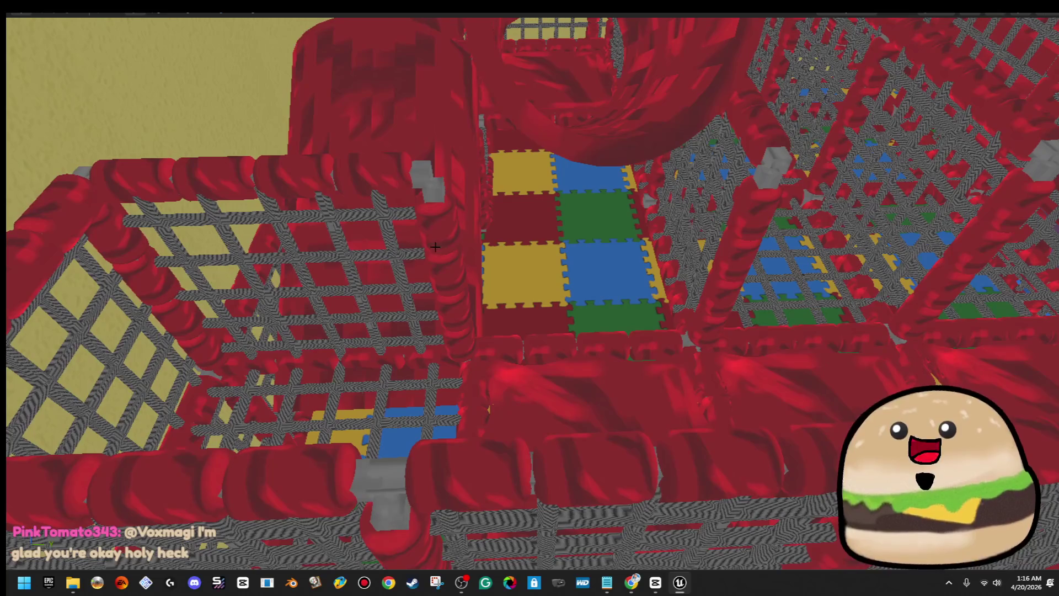
{"action": "left_click", "coordinate": [385, 182], "text": "ctrl"}
{"action": "left_click", "coordinate": [374, 177], "text": "ctrl"}
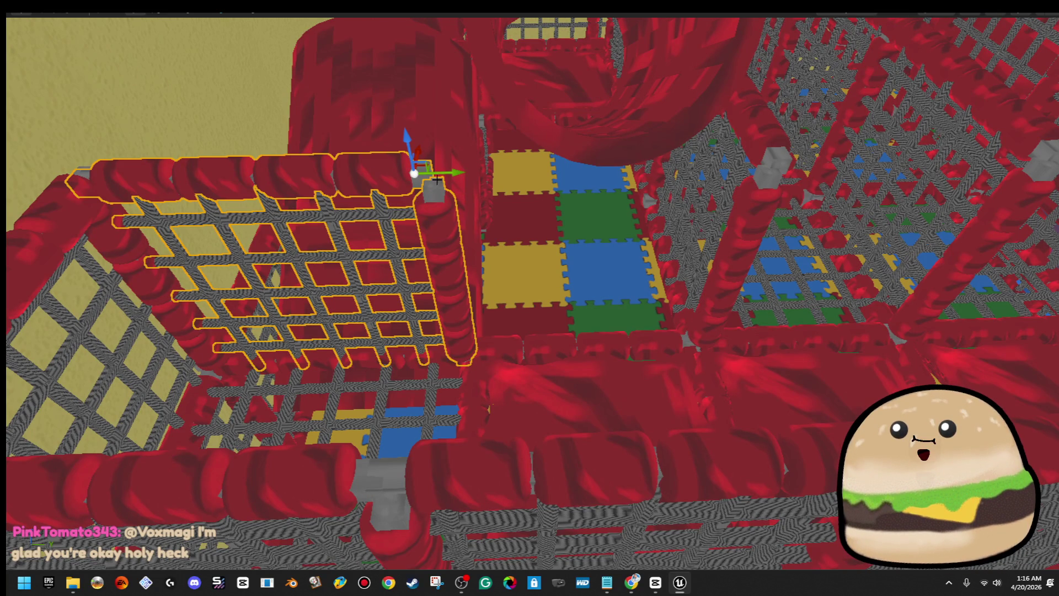
- Undo the group move, then slide the net panel right along its axis
{"action": "left_click_drag", "start_coordinate": [459, 173], "coordinate": [707, 162]}
{"action": "key", "text": "ctrl+z"}
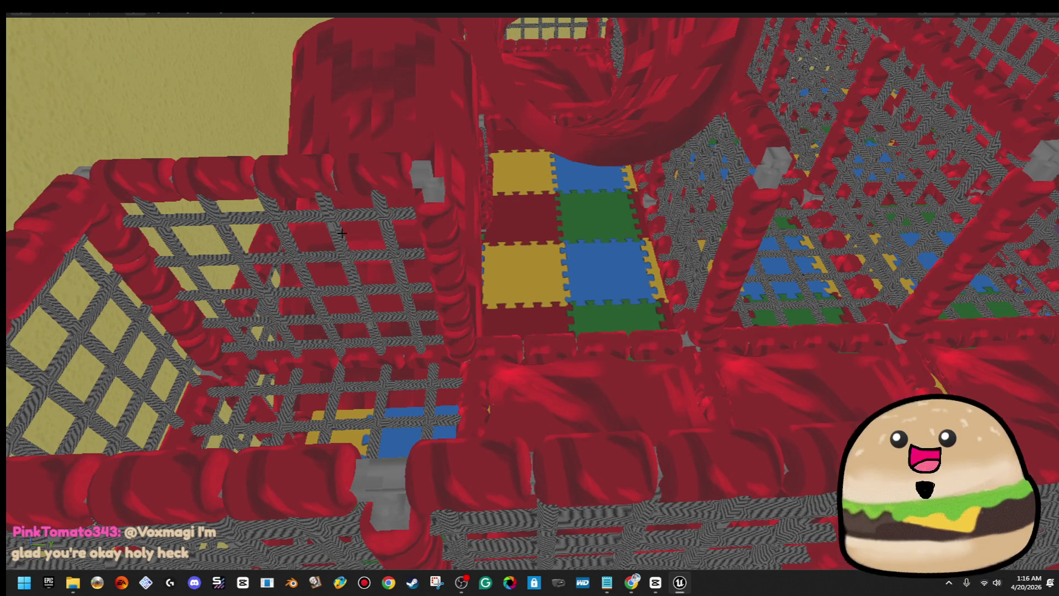
{"action": "key", "text": "d"}
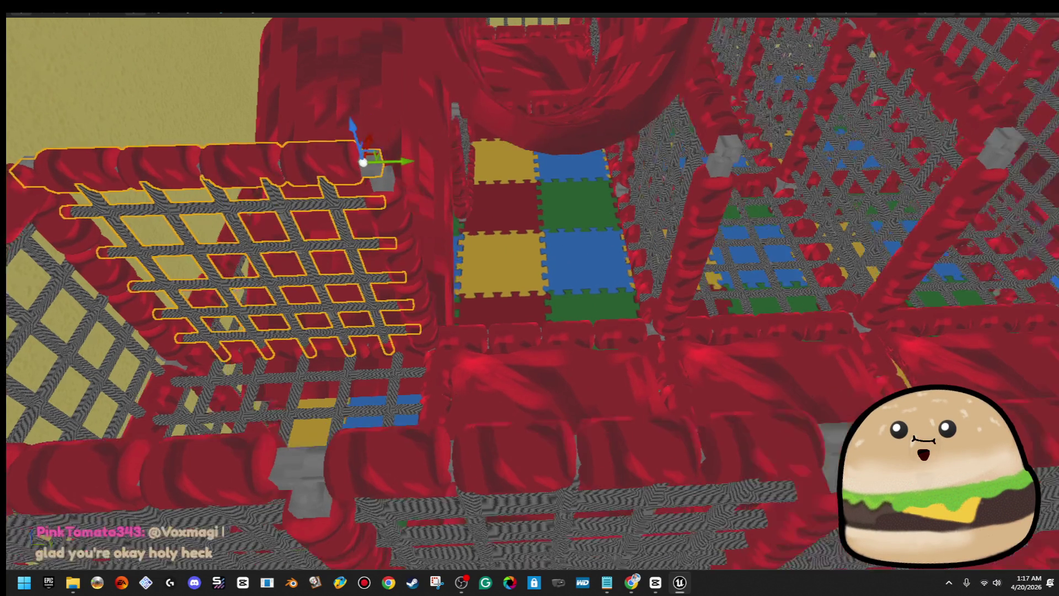
{"action": "left_click_drag", "start_coordinate": [258, 165], "coordinate": [574, 167]}
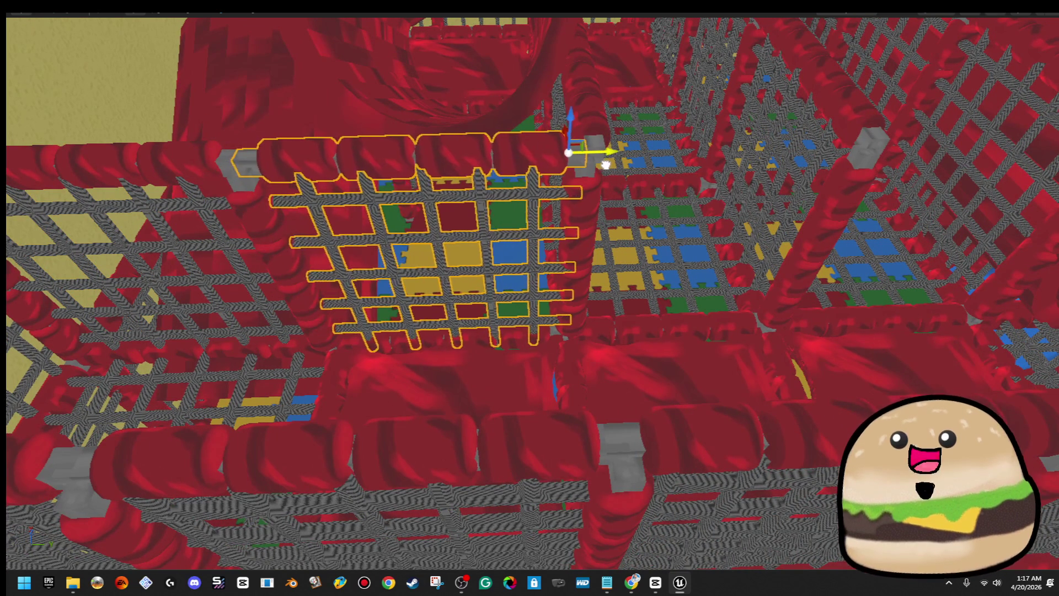
{"action": "key", "text": "s"}
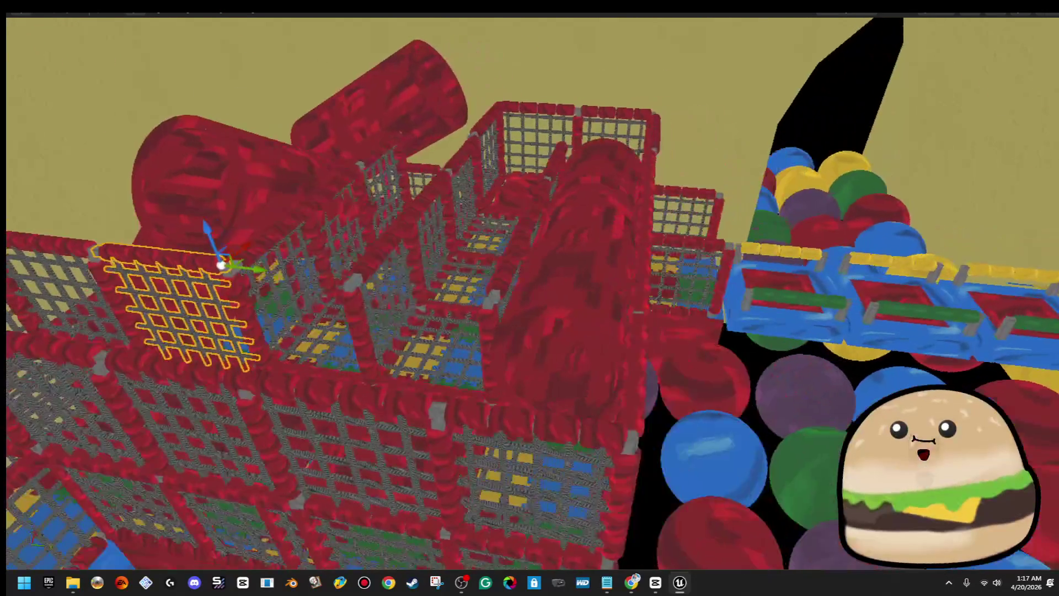
{"action": "key", "text": "w"}
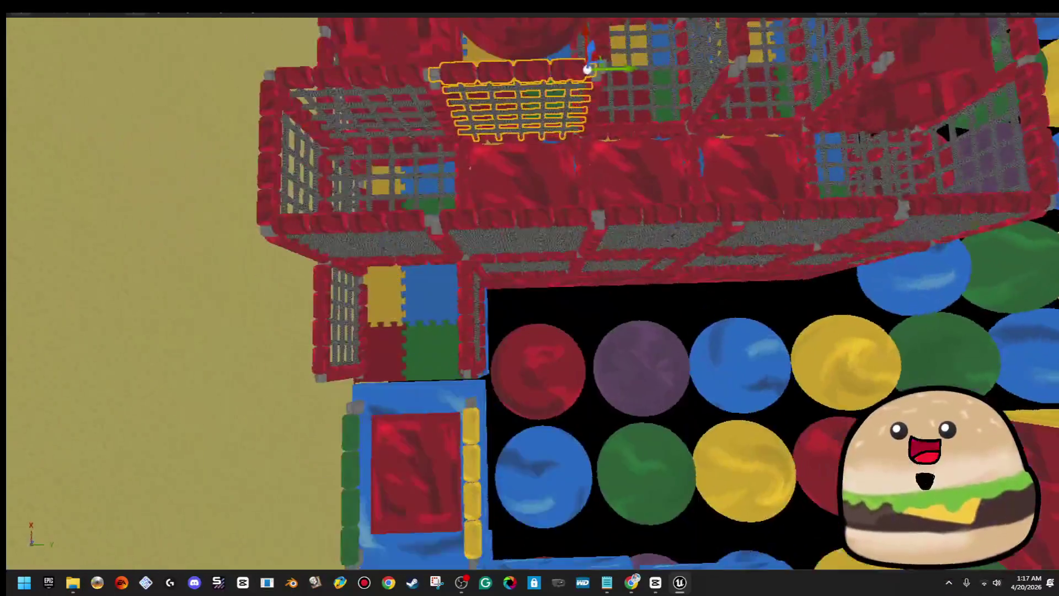
{"action": "mouse_move", "coordinate": [673, 190]}
{"action": "left_mouse_down"}
{"action": "mouse_move", "coordinate": [695, 190]}
{"action": "mouse_move", "coordinate": [673, 190]}
{"action": "left_mouse_up"}
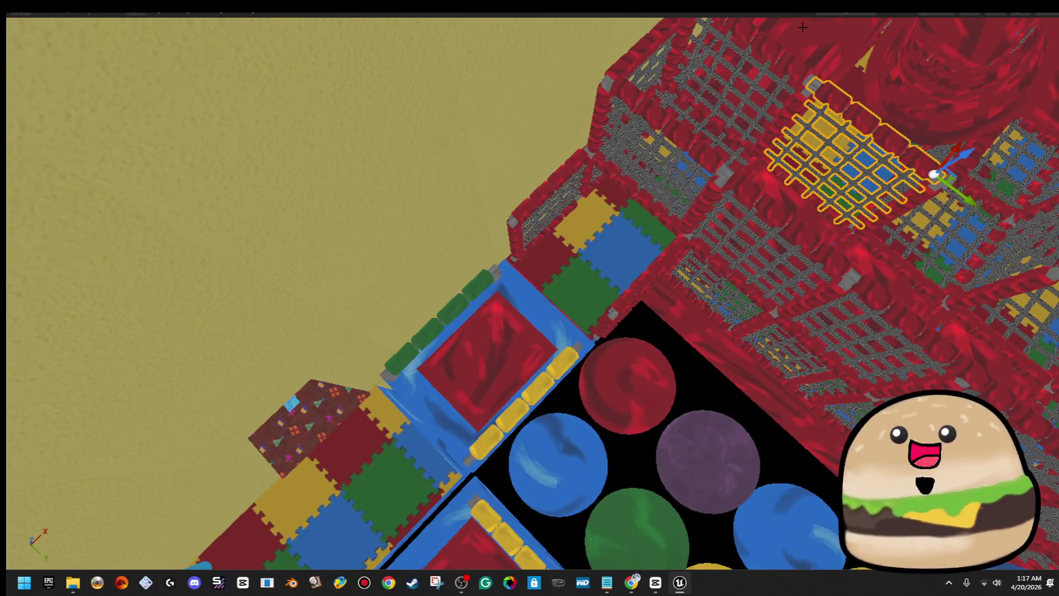
{"action": "left_click_drag", "start_coordinate": [681, 24], "coordinate": [620, 23]}
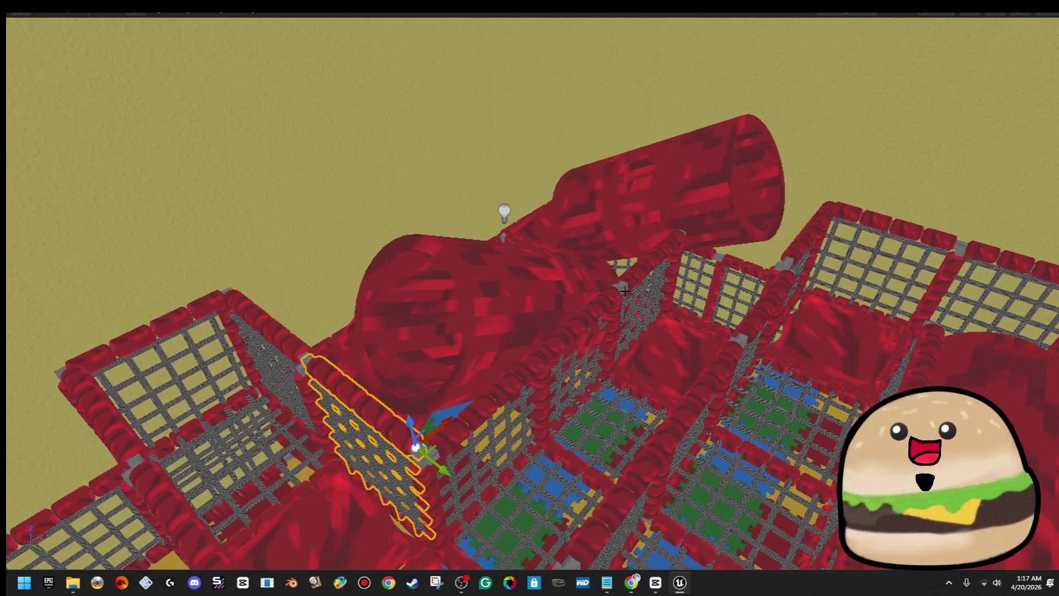
{"action": "mouse_move", "coordinate": [640, 297]}
{"action": "left_mouse_down"}
{"action": "mouse_move", "coordinate": [684, 287]}
{"action": "mouse_move", "coordinate": [700, 259]}
{"action": "mouse_move", "coordinate": [601, 304]}
{"action": "mouse_move", "coordinate": [759, 378]}
{"action": "left_mouse_up"}
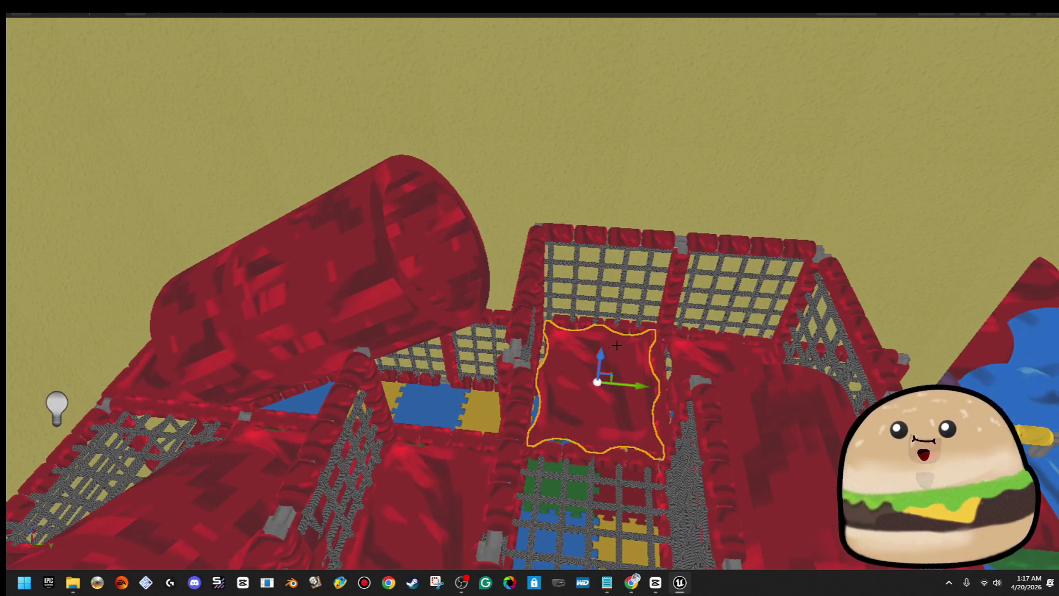
- Slide the red tube slide along its axis
{"action": "left_click", "coordinate": [477, 269]}
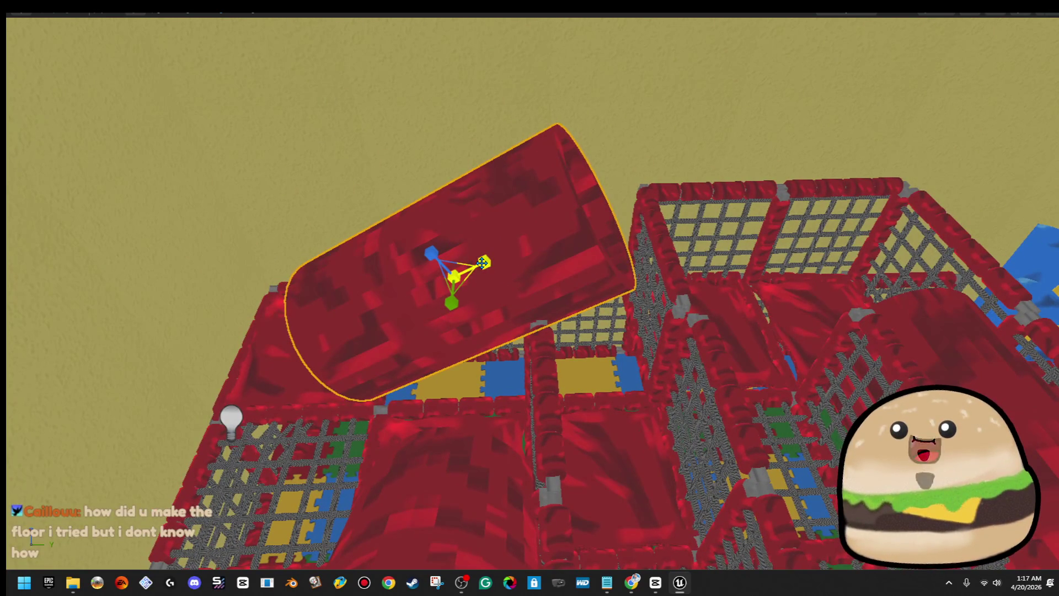
{"action": "left_click_drag", "start_coordinate": [562, 223], "coordinate": [566, 220]}
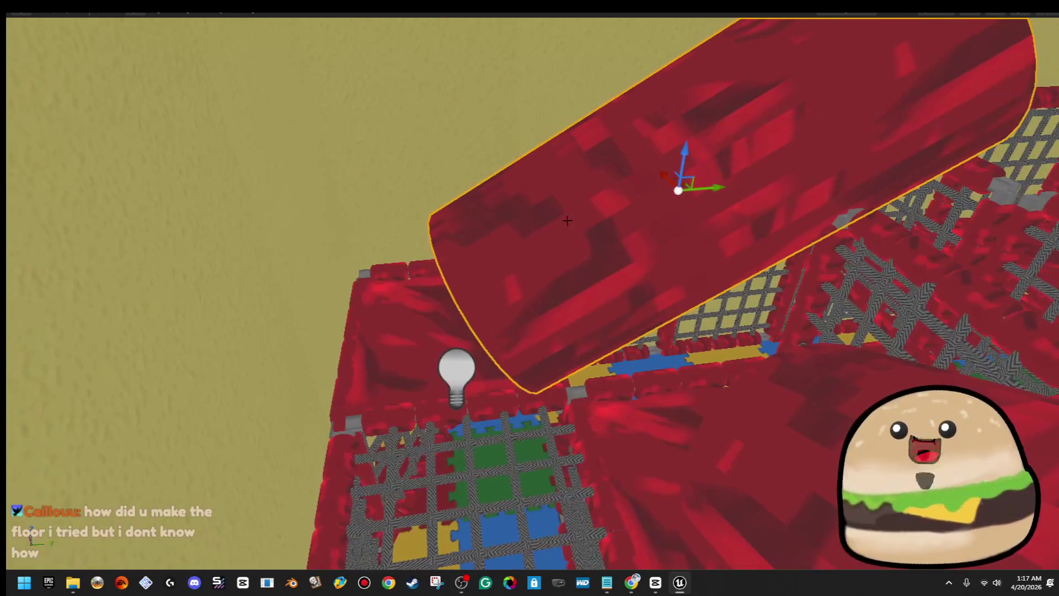
{"action": "left_click_drag", "start_coordinate": [716, 186], "coordinate": [761, 180]}
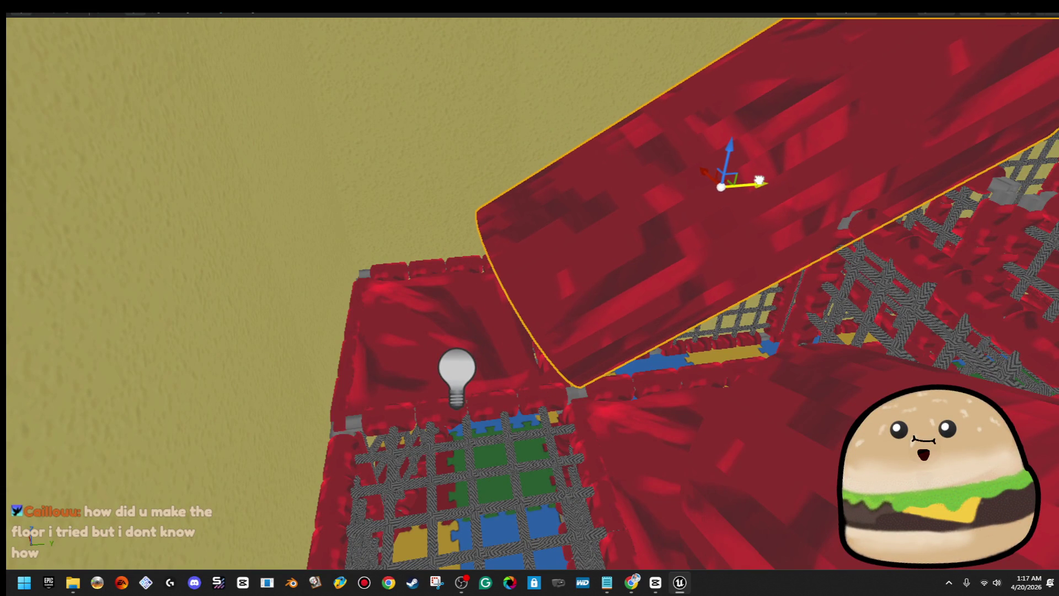
{"action": "key", "text": "f"}
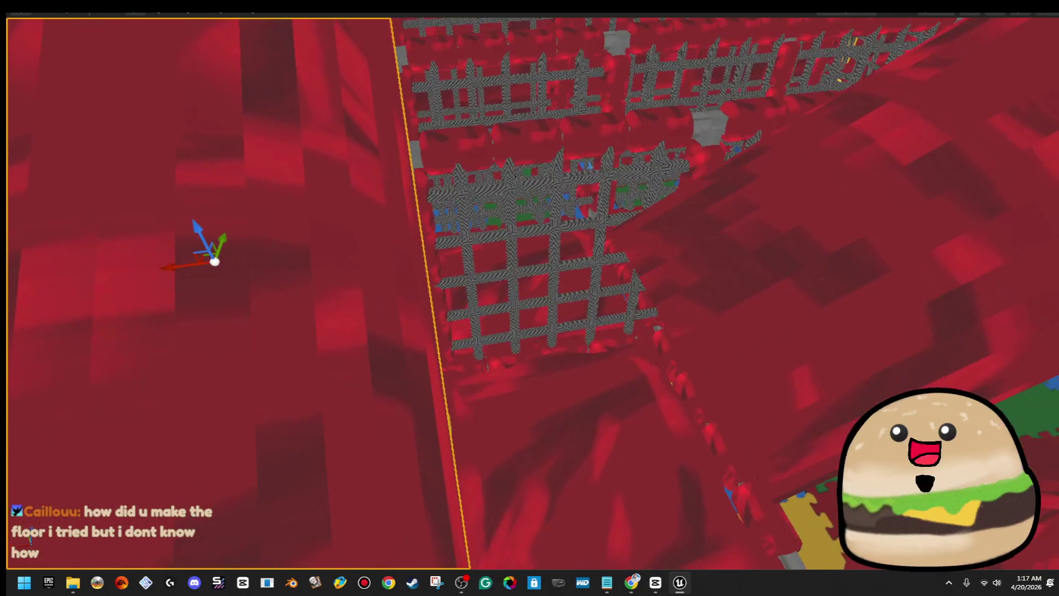
{"action": "scroll", "coordinate": [529, 292], "scroll_direction": "down", "scroll_amount": 10}
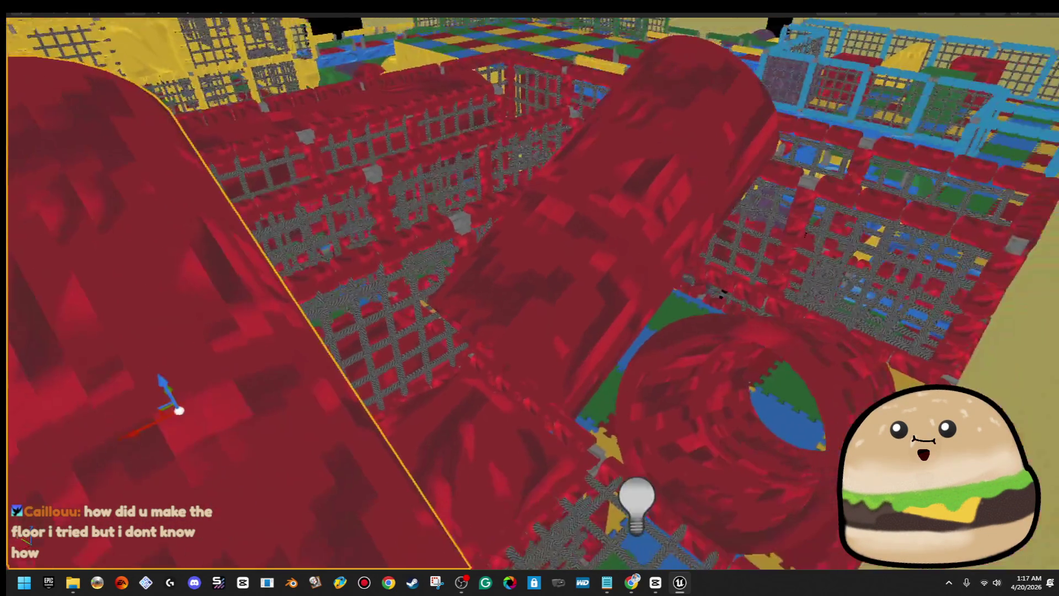
{"action": "left_click_drag", "start_coordinate": [772, 261], "coordinate": [772, 261]}
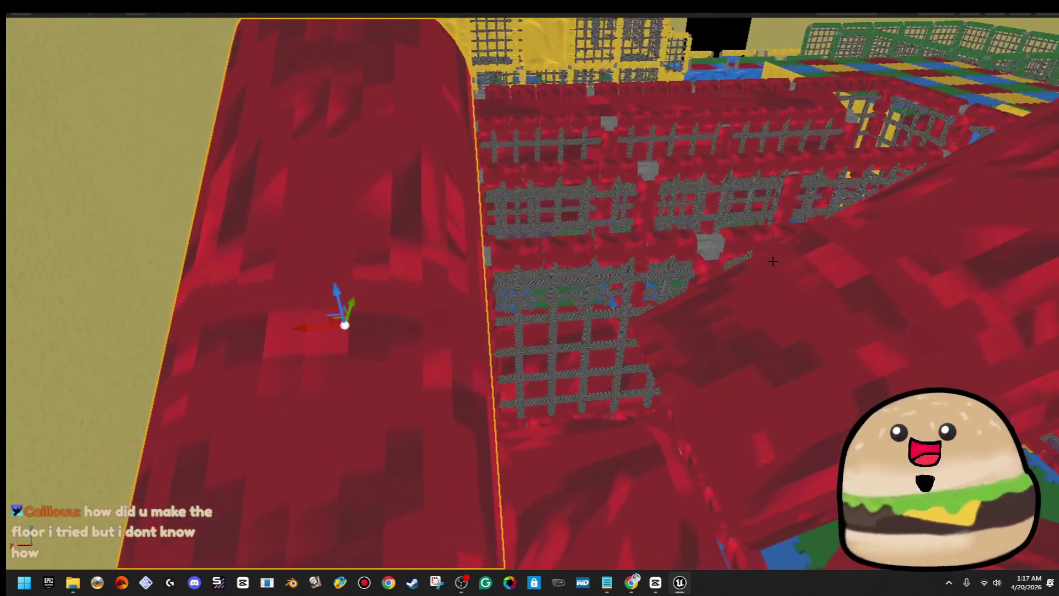
- Select a grate panel, then fly the camera past the ball pit down to the foam-tile floor
{"action": "left_click", "coordinate": [586, 277]}
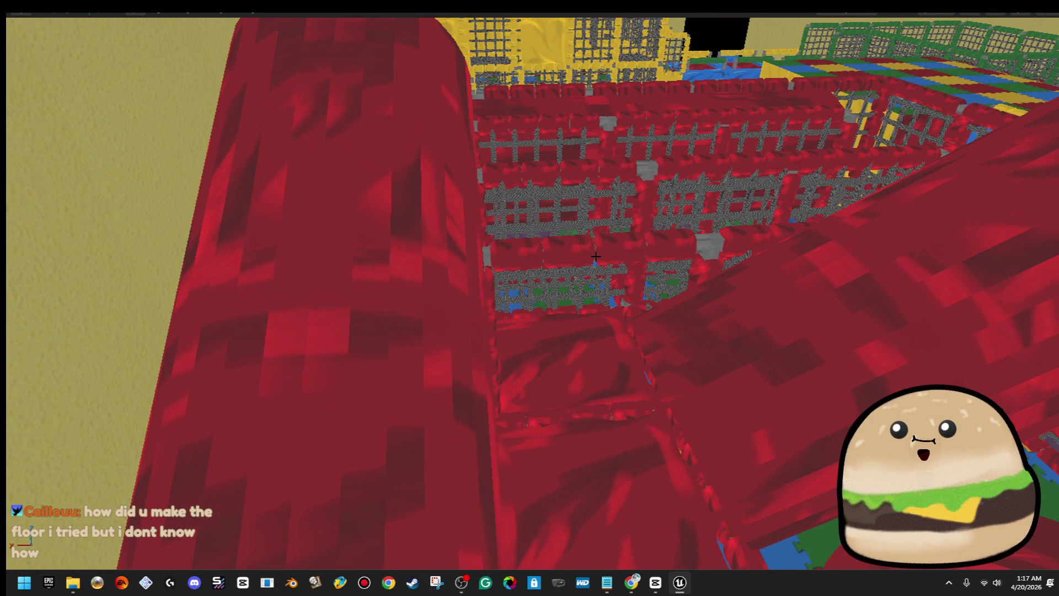
{"action": "left_click_drag", "start_coordinate": [596, 254], "coordinate": [596, 253]}
{"action": "left_click_drag", "start_coordinate": [522, 239], "coordinate": [526, 328]}
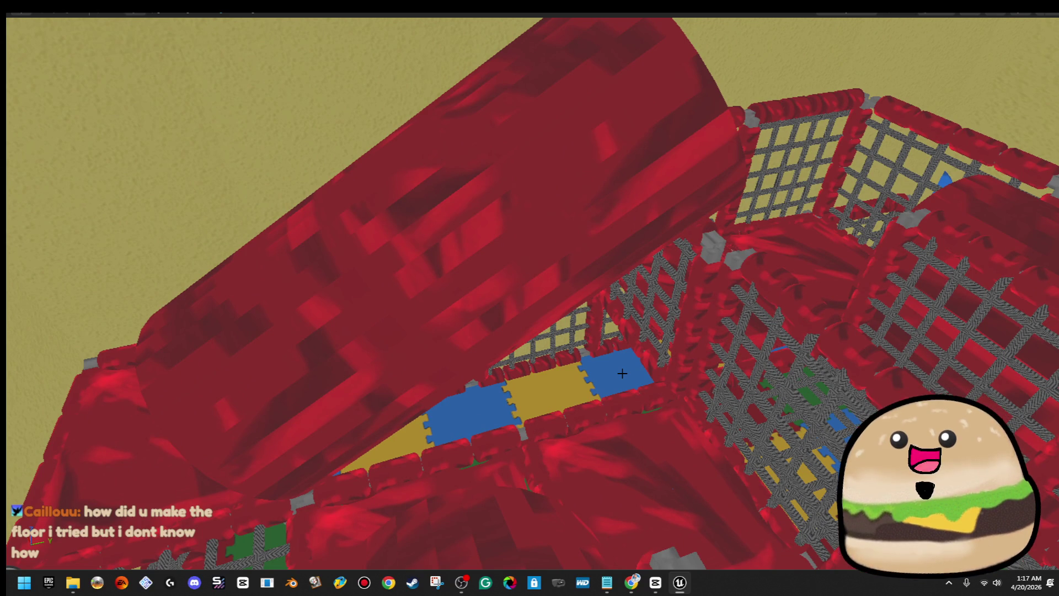
{"action": "mouse_move", "coordinate": [622, 373]}
{"action": "left_mouse_down"}
{"action": "mouse_move", "coordinate": [585, 386]}
{"action": "mouse_move", "coordinate": [575, 411]}
{"action": "mouse_move", "coordinate": [560, 380]}
{"action": "mouse_move", "coordinate": [549, 413]}
{"action": "left_mouse_up"}
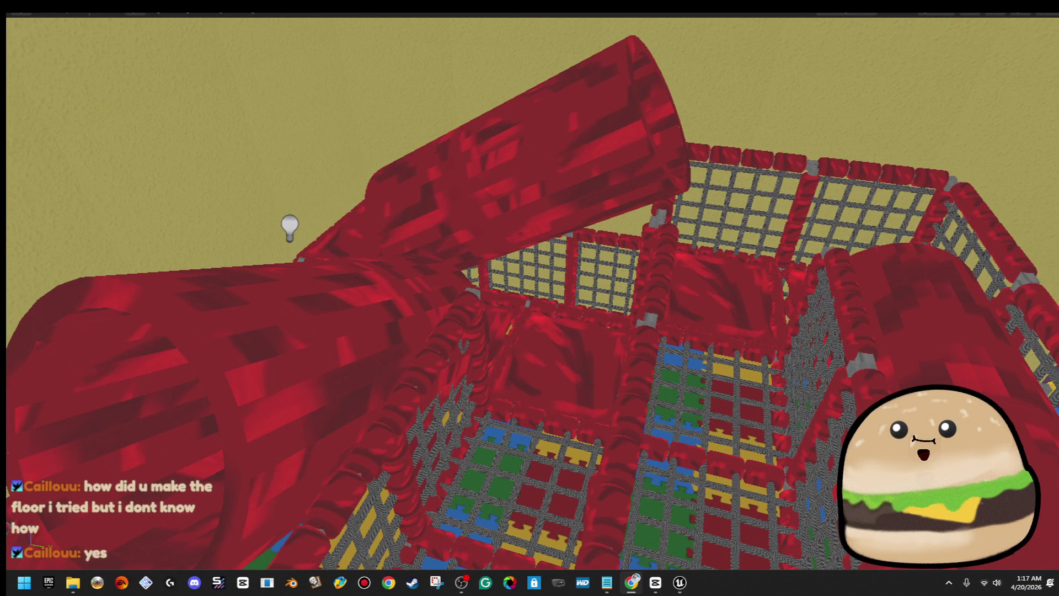
{"action": "mouse_move", "coordinate": [892, 328]}
{"action": "left_mouse_down"}
{"action": "mouse_move", "coordinate": [869, 351]}
{"action": "mouse_move", "coordinate": [697, 289]}
{"action": "left_mouse_up"}
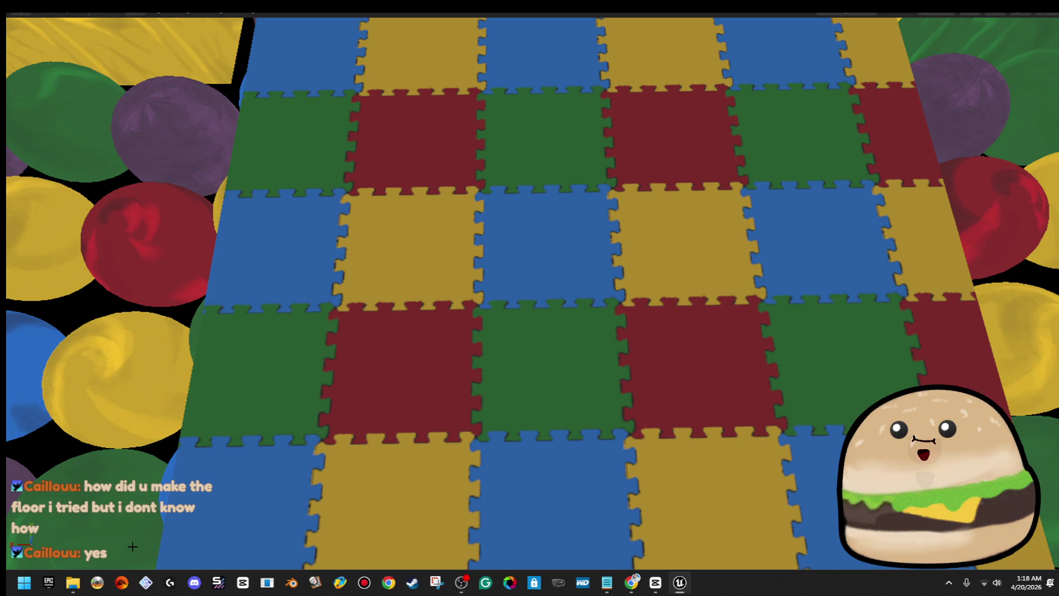
{"action": "left_click", "coordinate": [73, 583]}
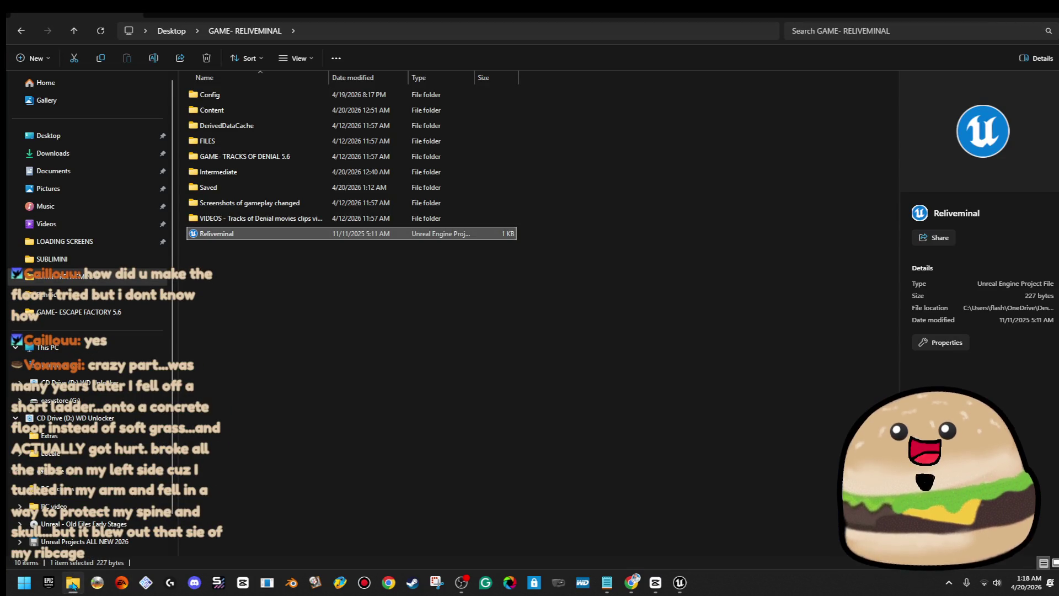
{"action": "left_click", "coordinate": [97, 193]}
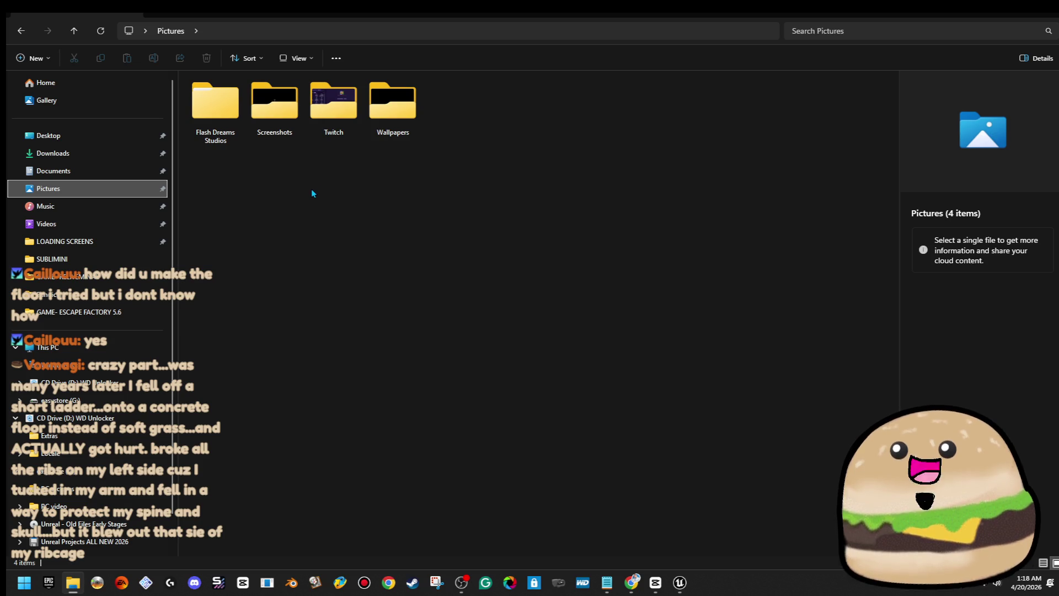
{"action": "left_click", "coordinate": [100, 133]}
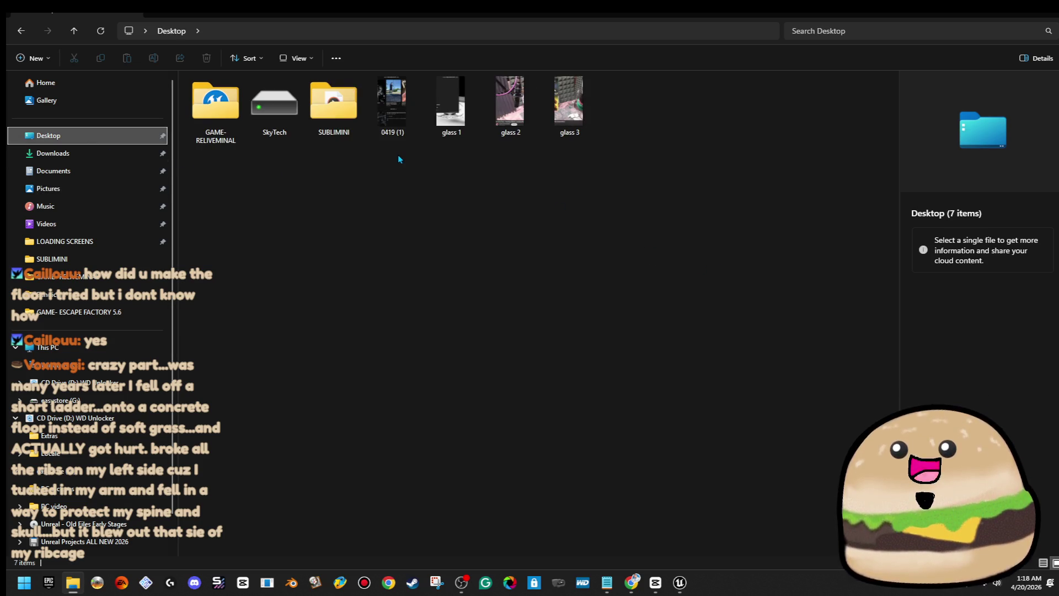
{"action": "double_click", "coordinate": [334, 105]}
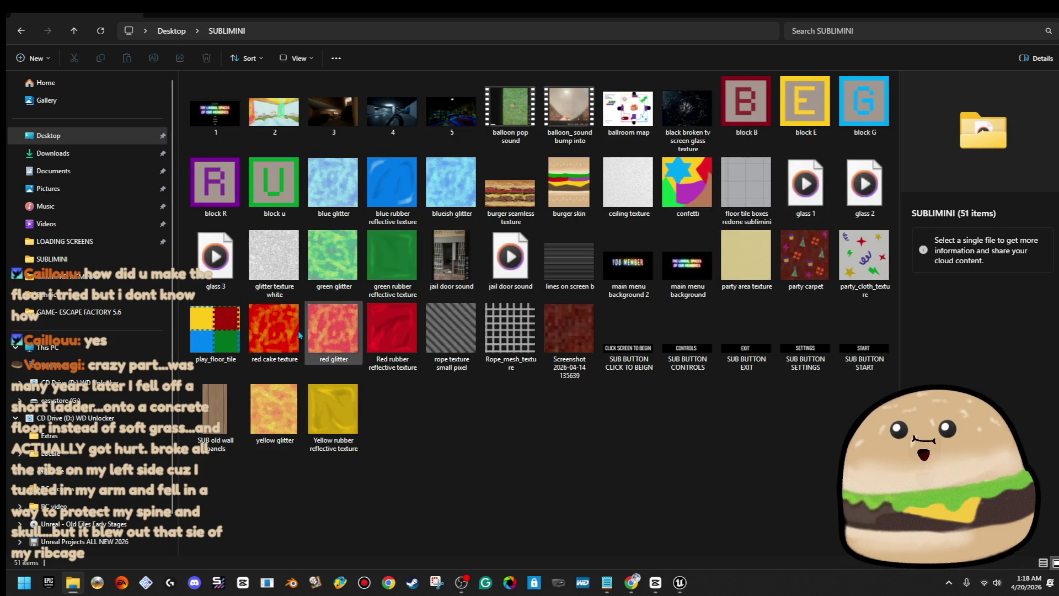
{"action": "double_click", "coordinate": [215, 331]}
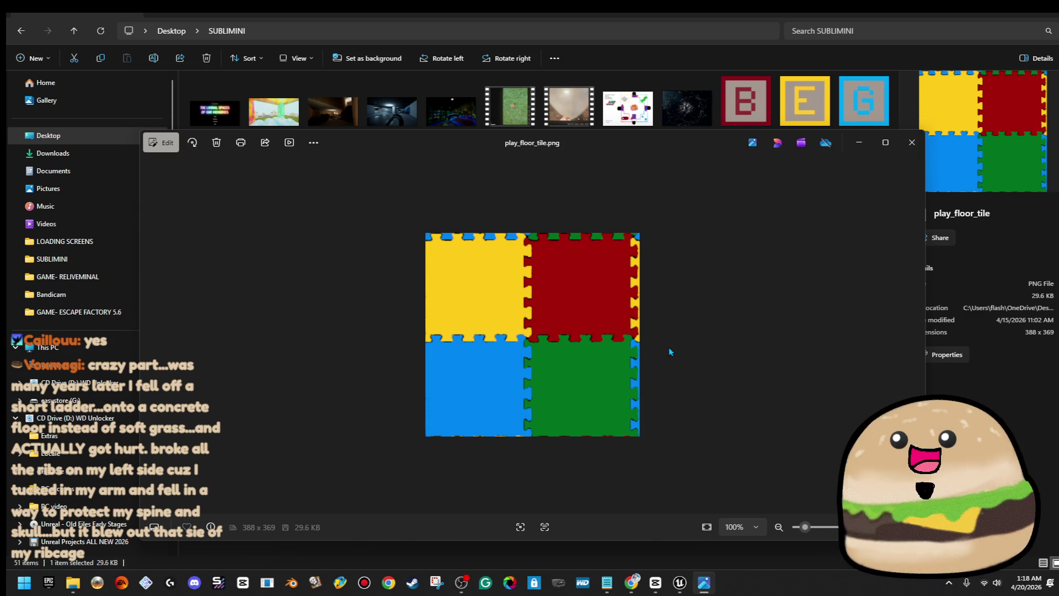
{"action": "left_click", "coordinate": [912, 142]}
{"action": "left_click", "coordinate": [1001, 20]}
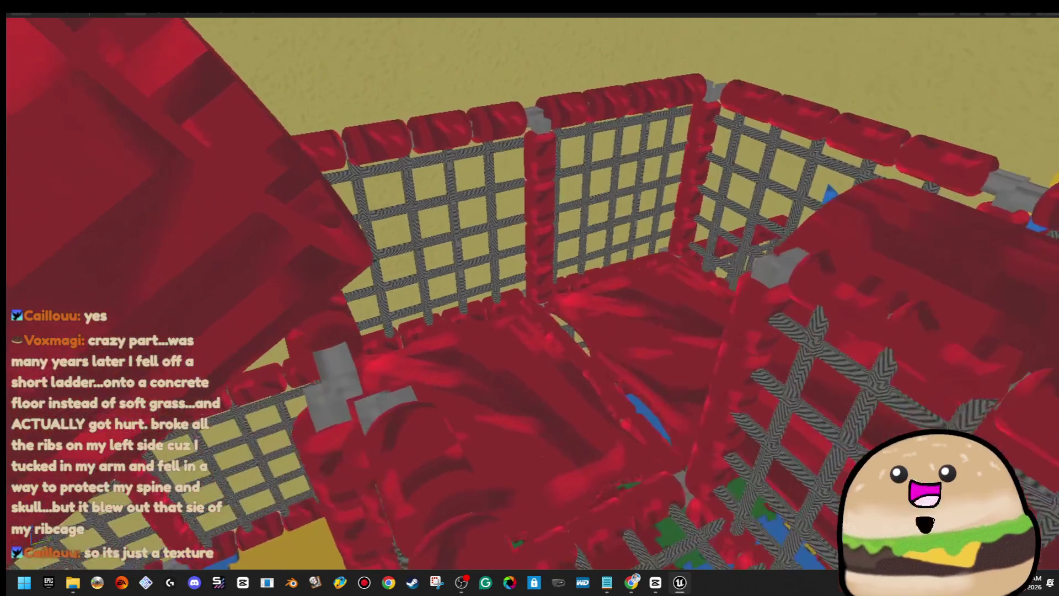
- Raise the red floor cushion slightly, shift it into the next bay, and focus the inner red panel
{"action": "left_click", "coordinate": [429, 404]}
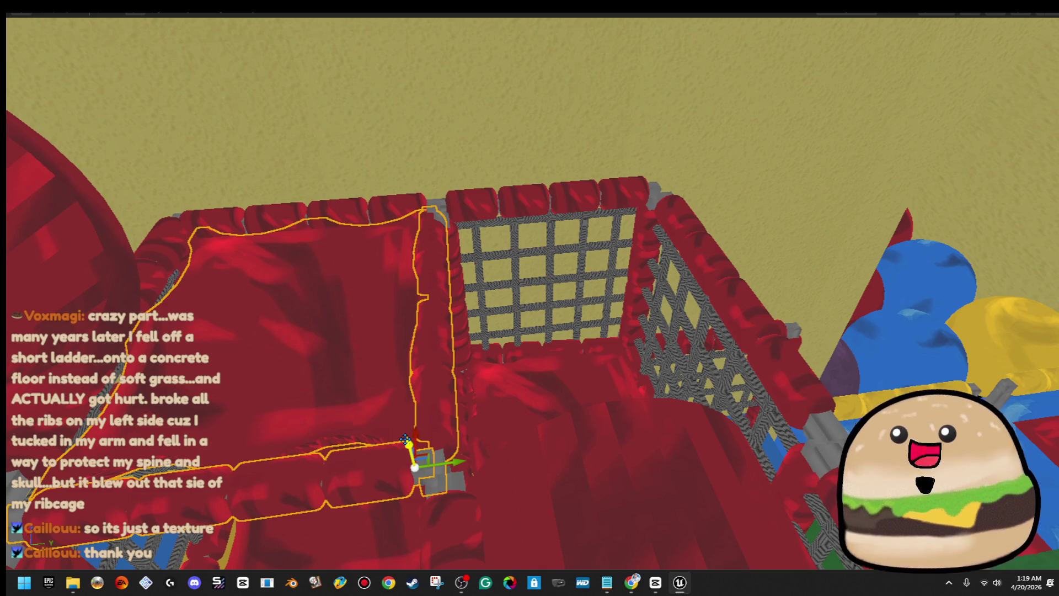
{"action": "left_click_drag", "start_coordinate": [405, 439], "coordinate": [405, 436]}
{"action": "left_click_drag", "start_coordinate": [452, 460], "coordinate": [818, 407]}
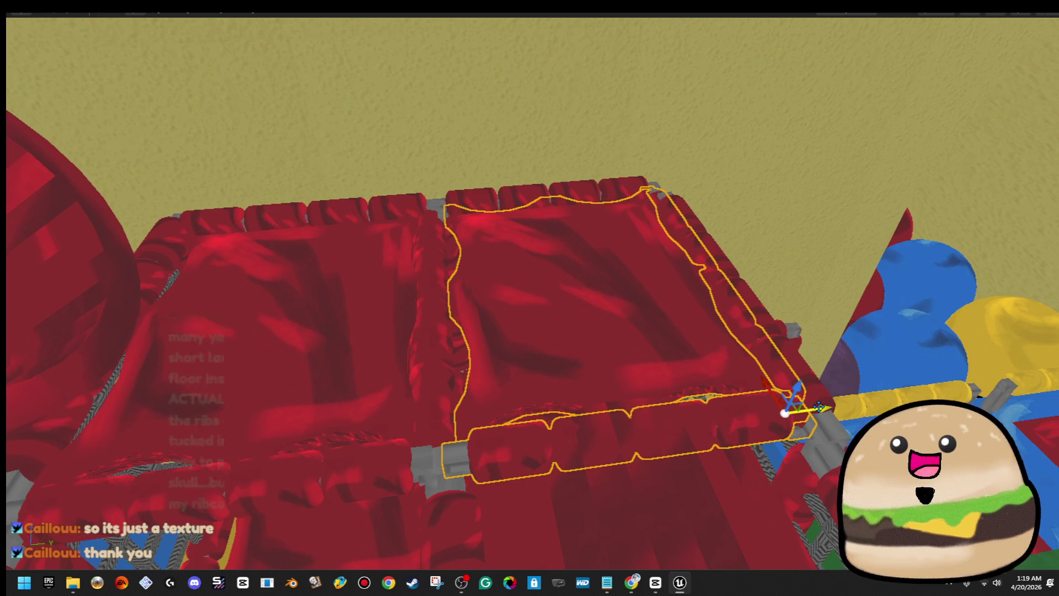
{"action": "left_click", "coordinate": [724, 303]}
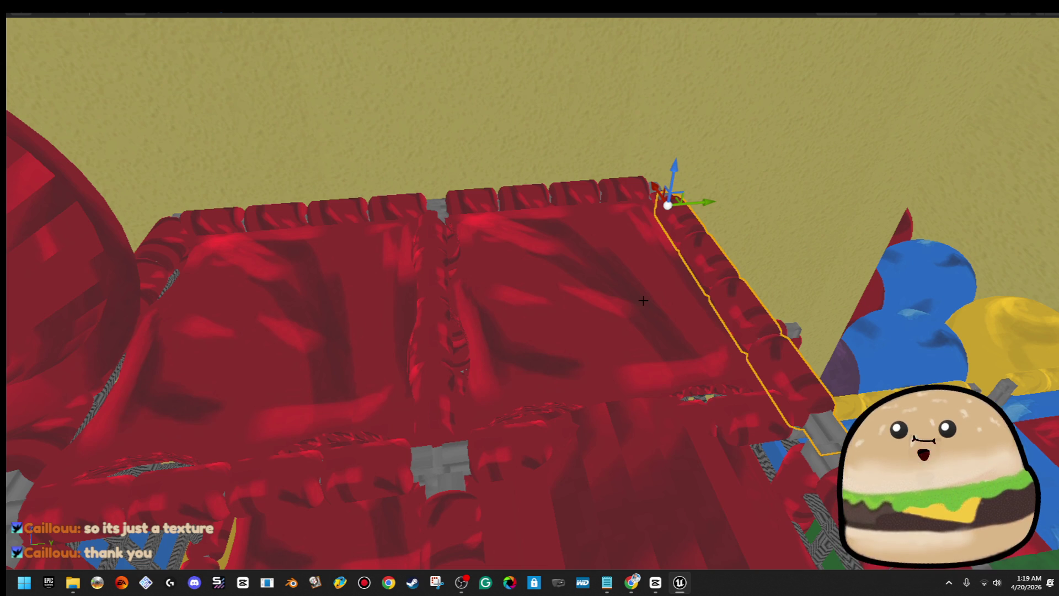
{"action": "left_click", "coordinate": [603, 296]}
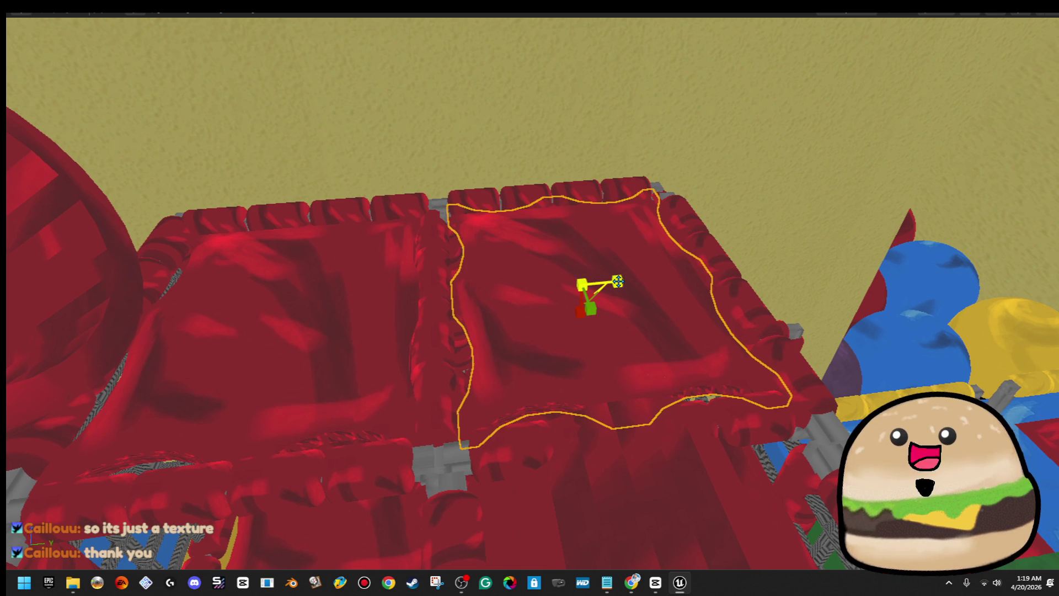
{"action": "key", "text": "f"}
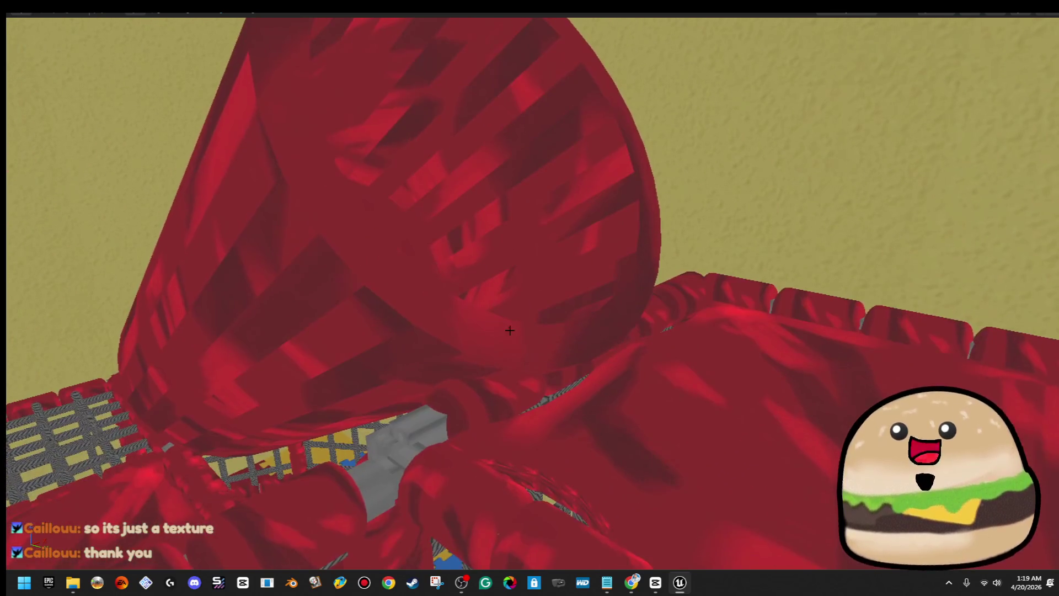
- Rotate the red tube slide by 5 degrees
{"action": "left_click", "coordinate": [510, 330]}
{"action": "key", "text": "e"}
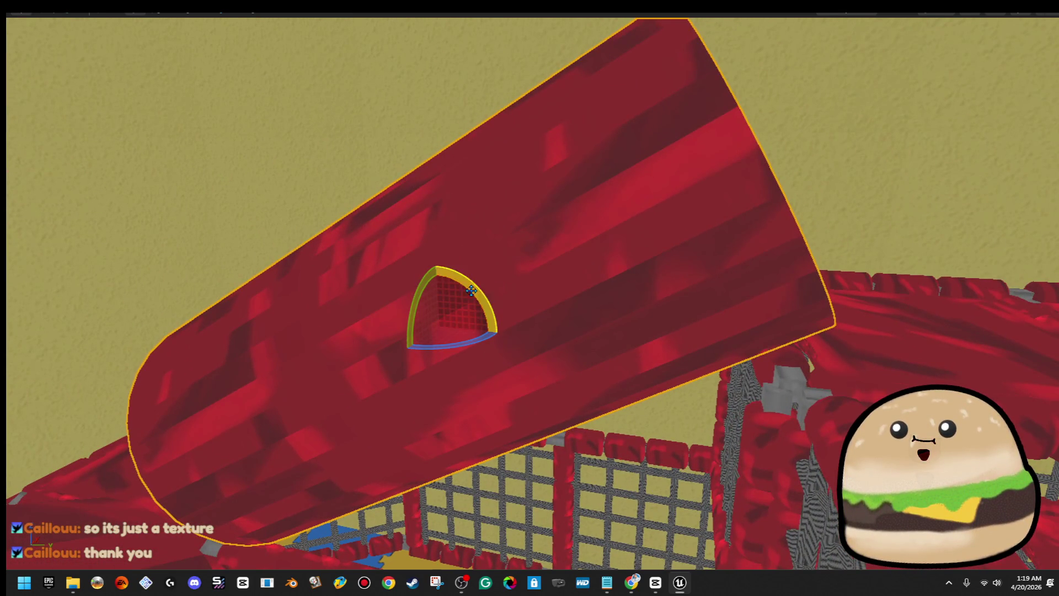
{"action": "left_click_drag", "start_coordinate": [435, 264], "coordinate": [439, 263]}
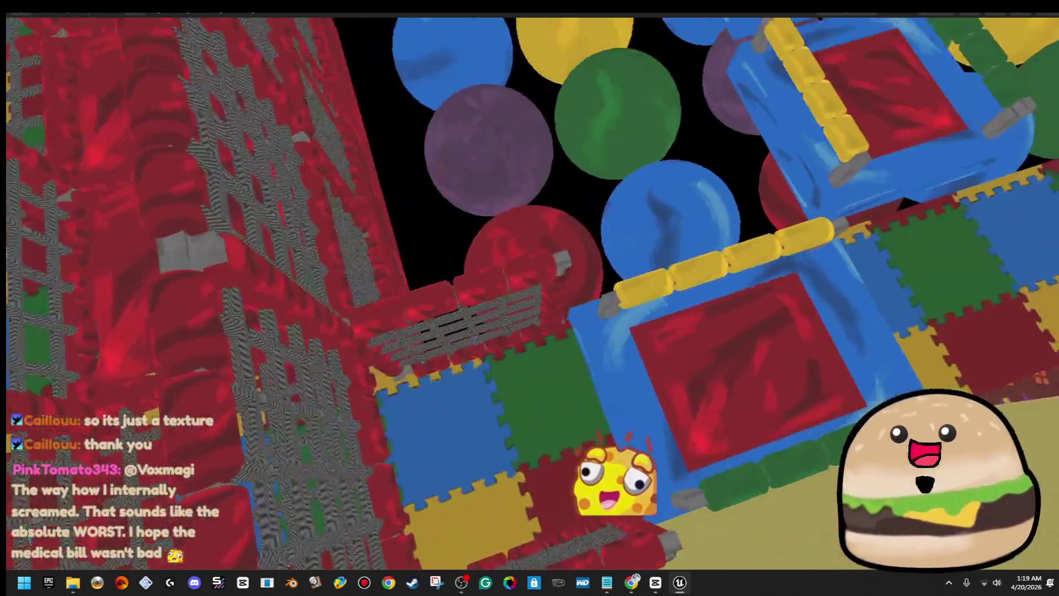
- Fly into the red net structure and move its light bulb slightly to the left
{"action": "right_click", "coordinate": [389, 55]}
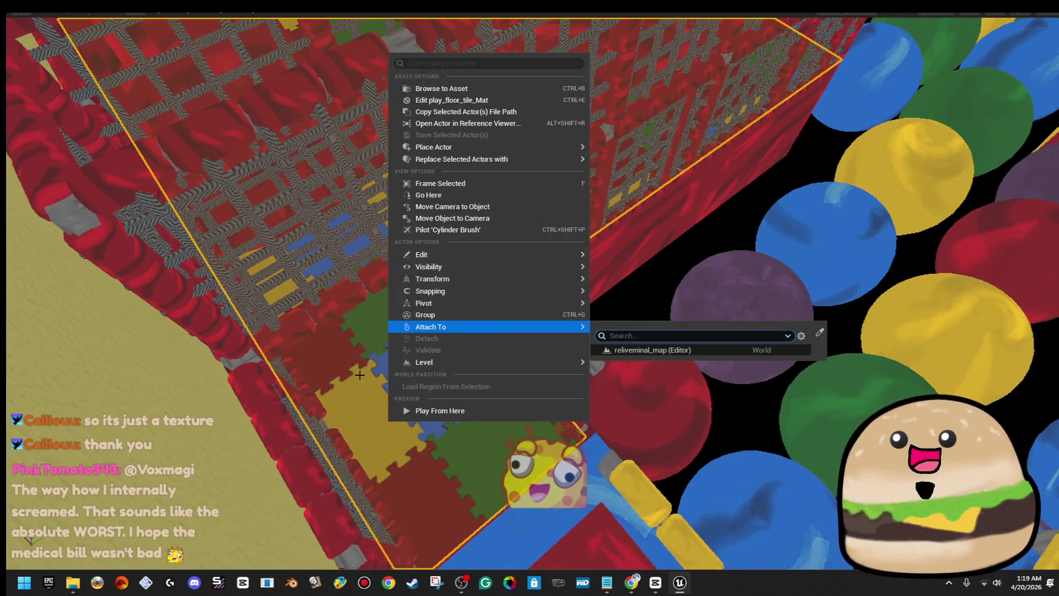
{"action": "left_click", "coordinate": [359, 375]}
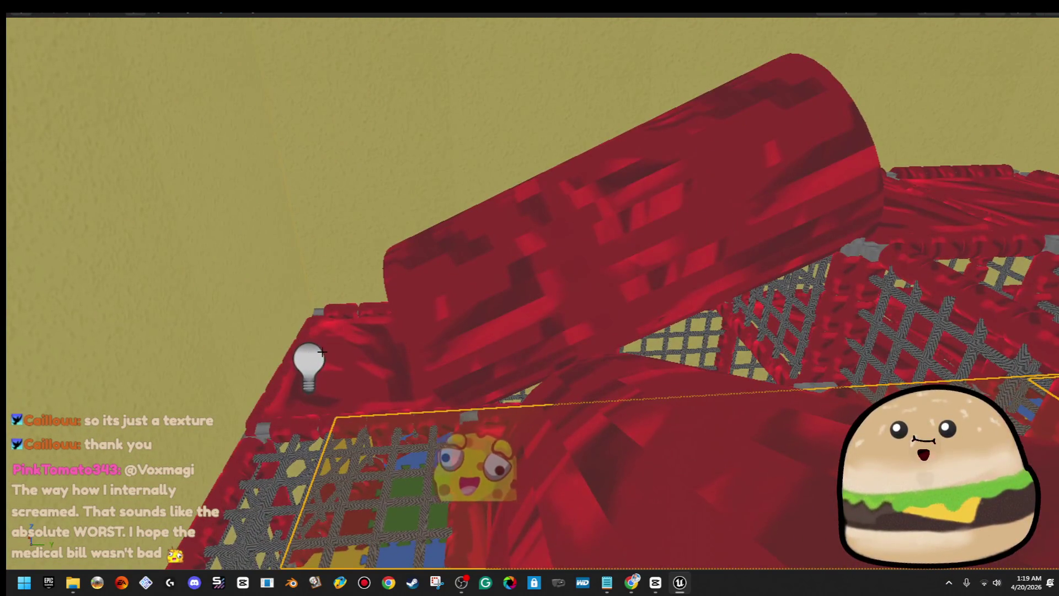
{"action": "left_click", "coordinate": [322, 351]}
{"action": "scroll", "coordinate": [331, 331], "scroll_direction": "down", "scroll_amount": 5}
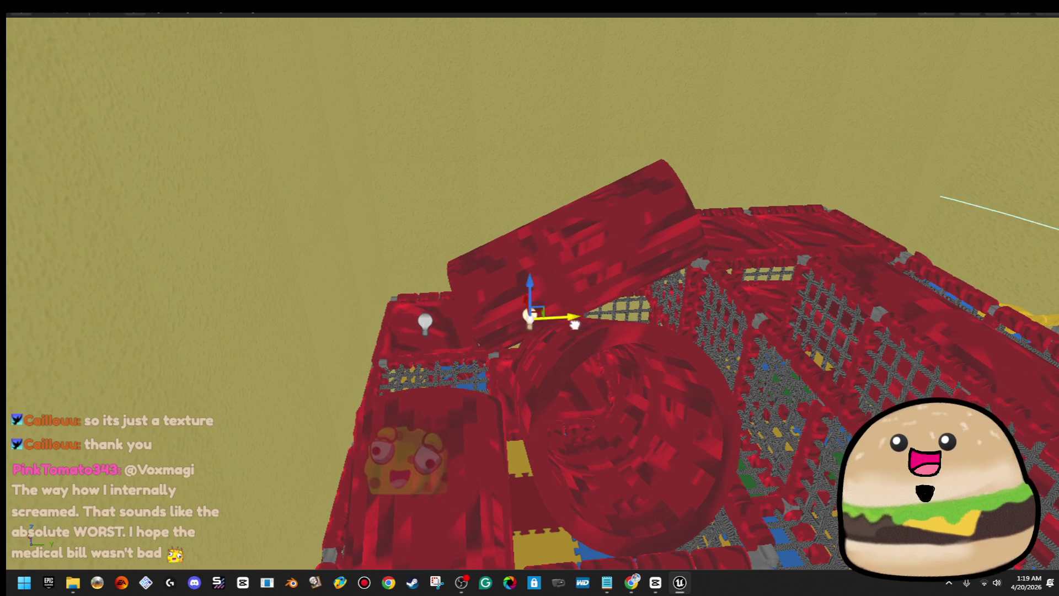
{"action": "key", "text": "w"}
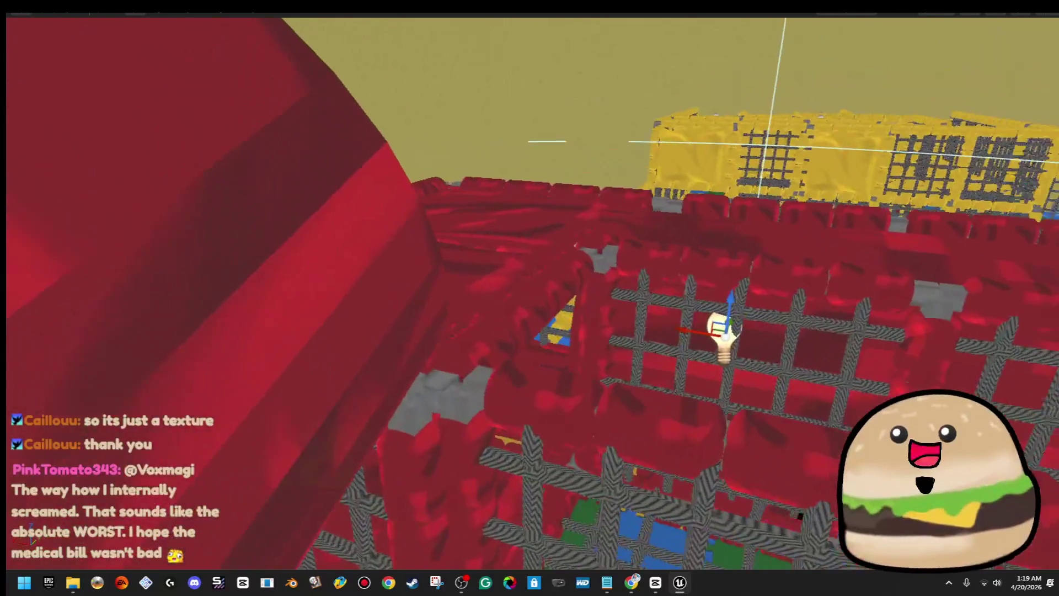
{"action": "key", "text": "w"}
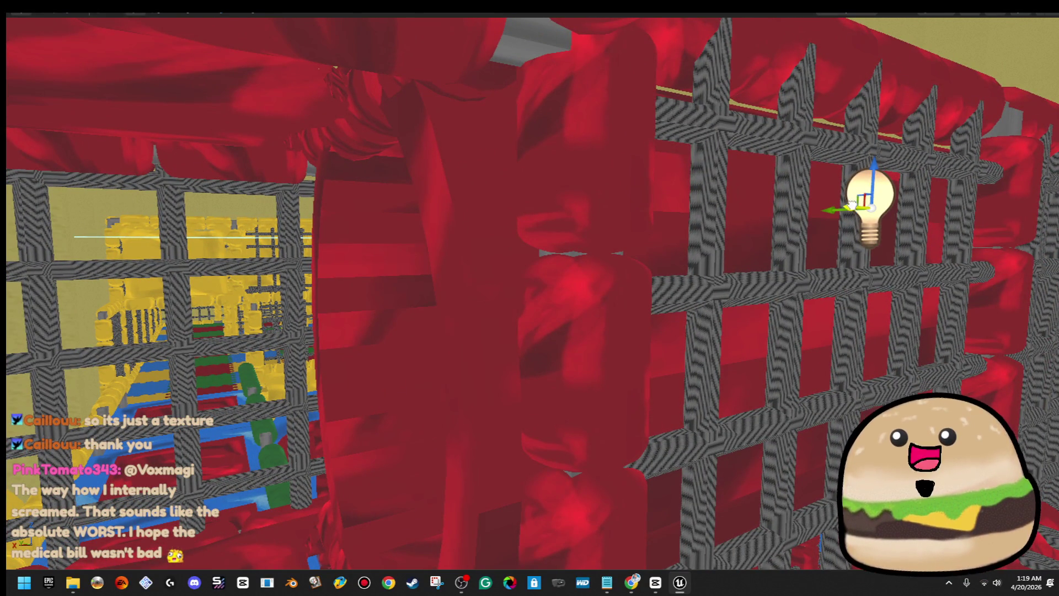
{"action": "key", "text": "w"}
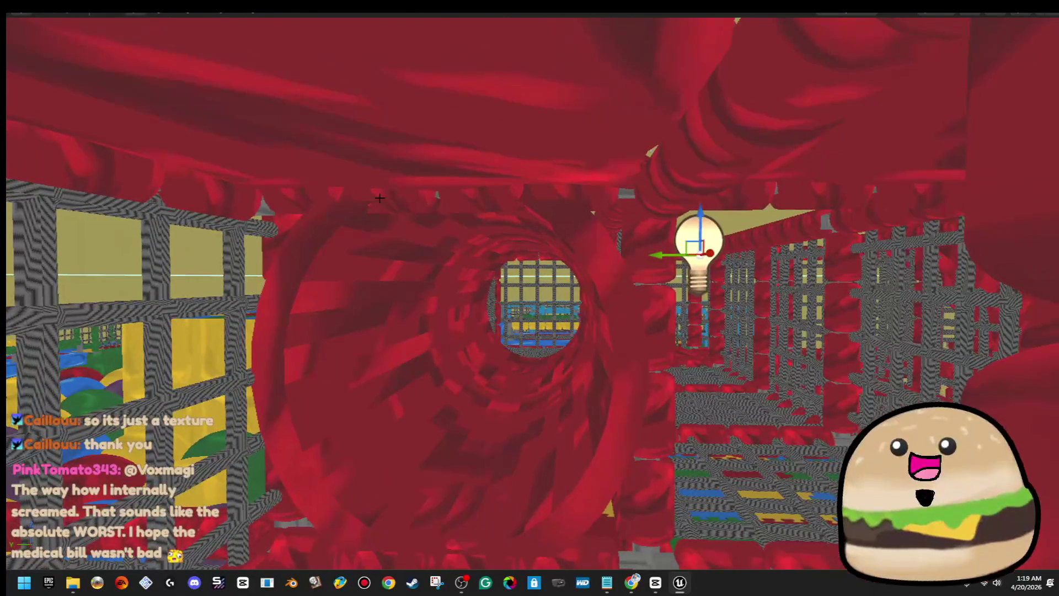
{"action": "key", "text": "w"}
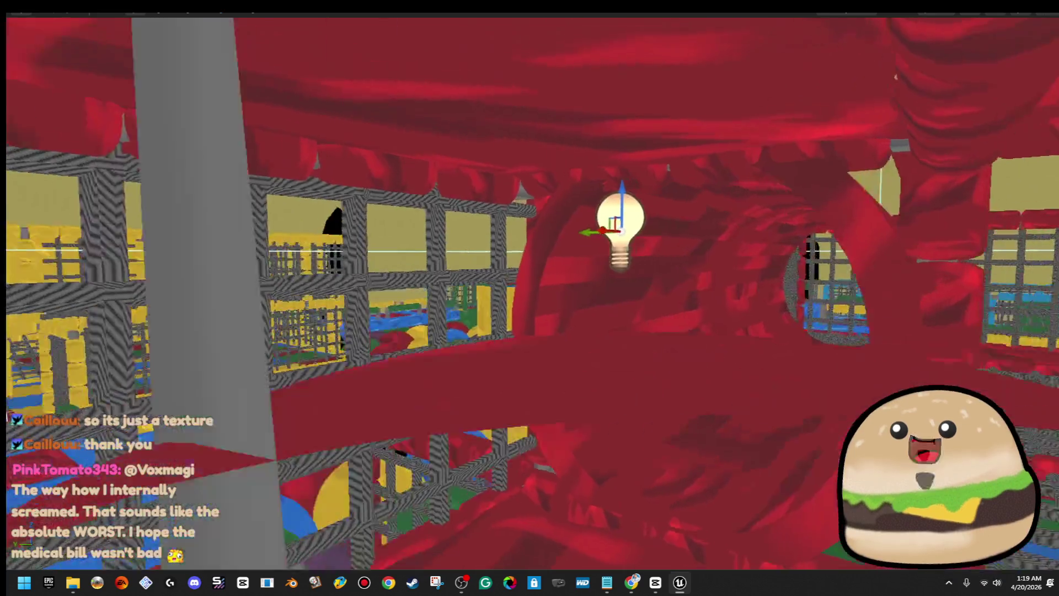
{"action": "left_click_drag", "start_coordinate": [529, 267], "coordinate": [494, 245]}
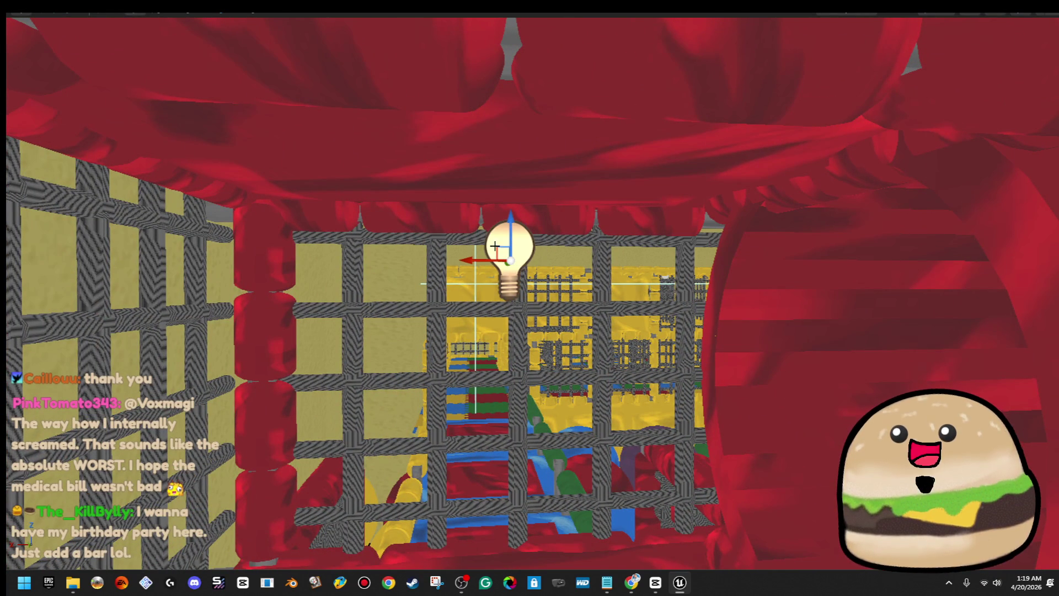
- Fly around the net structure to review the cage bays and foam-tile corridor
{"action": "key", "text": "e"}
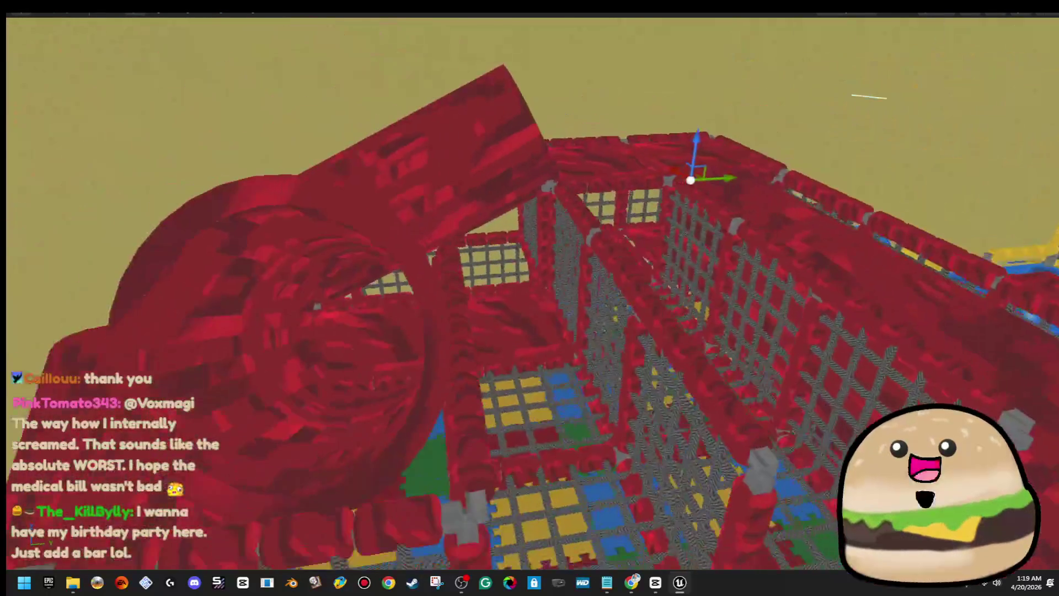
{"action": "key", "text": "s"}
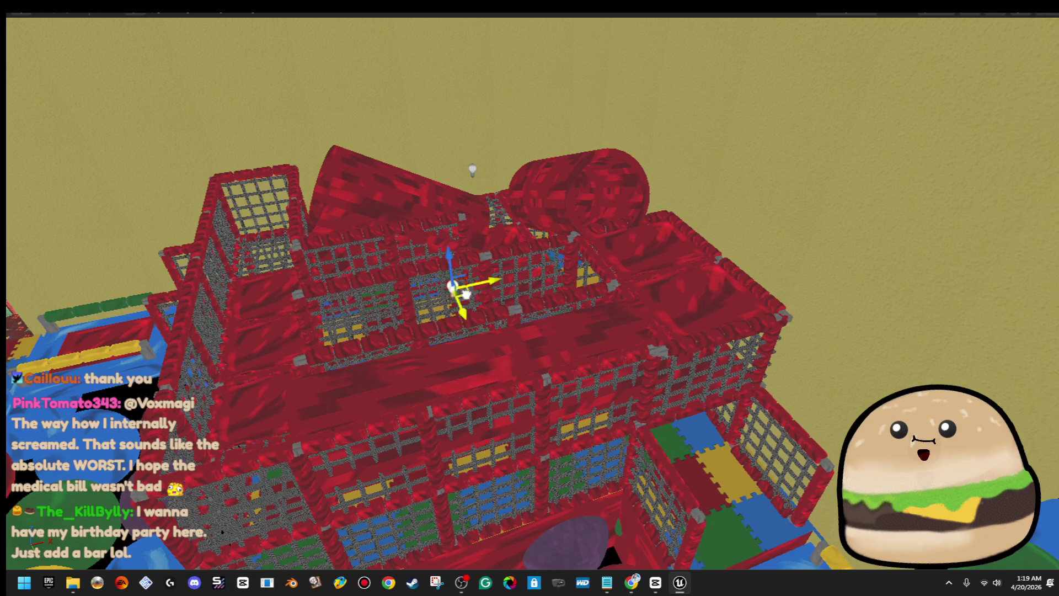
{"action": "key", "text": "w"}
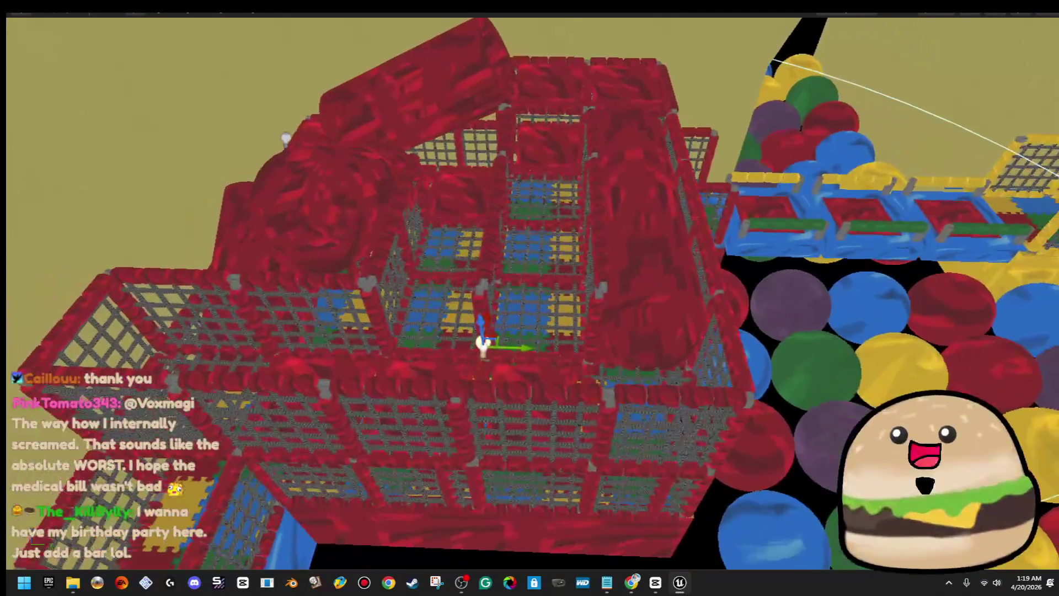
{"action": "key", "text": "w"}
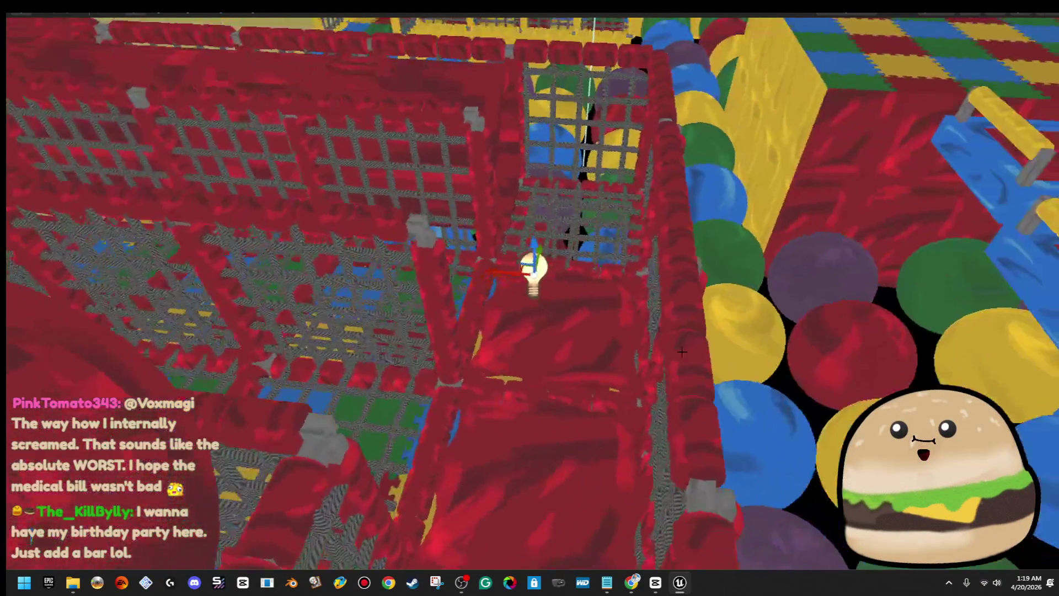
{"action": "key", "text": "s"}
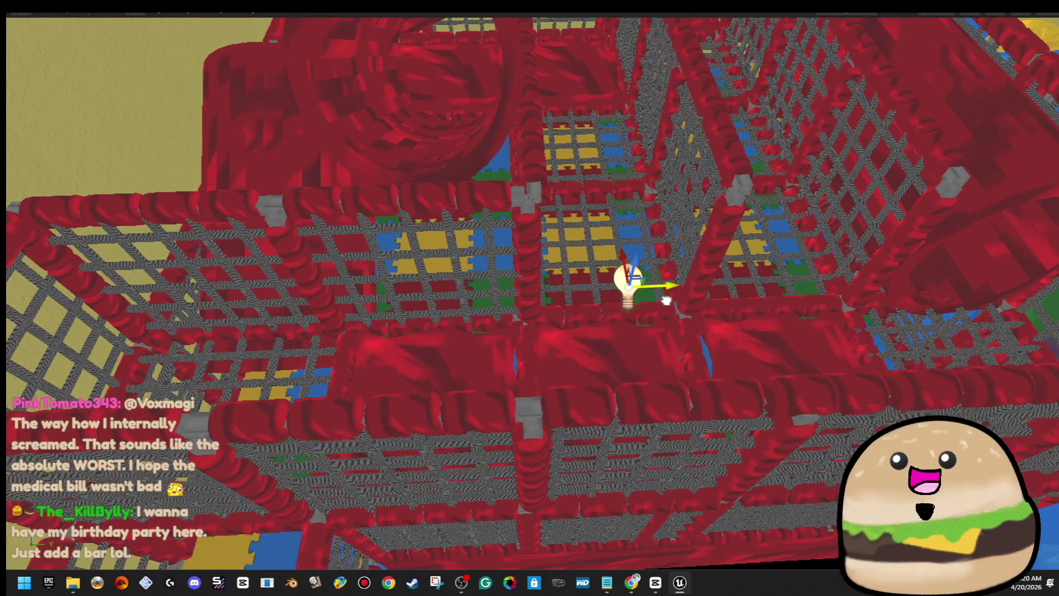
{"action": "key", "text": "w"}
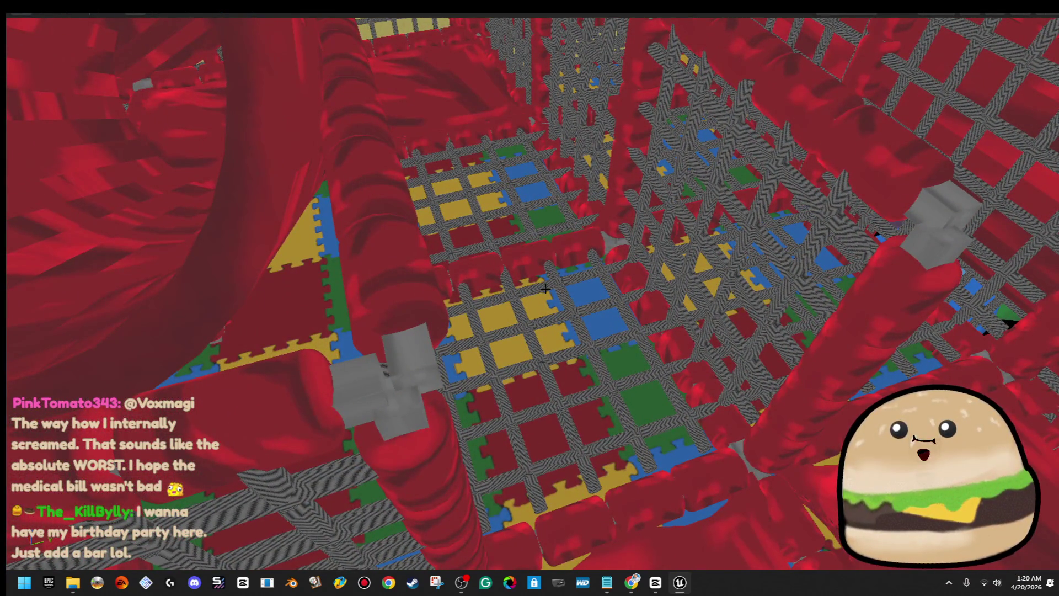
{"action": "key", "text": "w"}
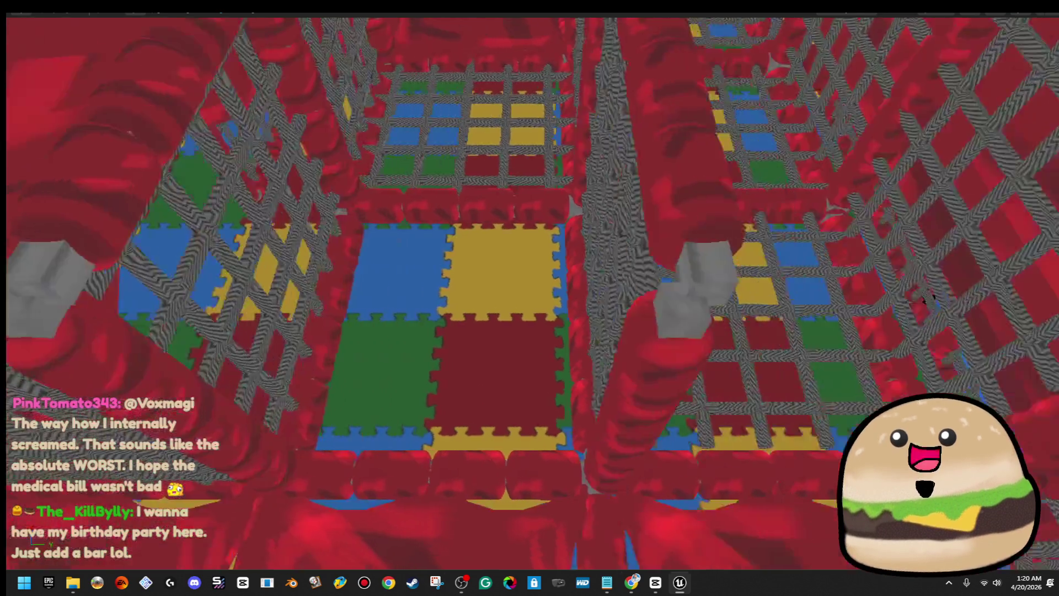
{"action": "key", "text": "s"}
{"action": "key", "text": "d"}
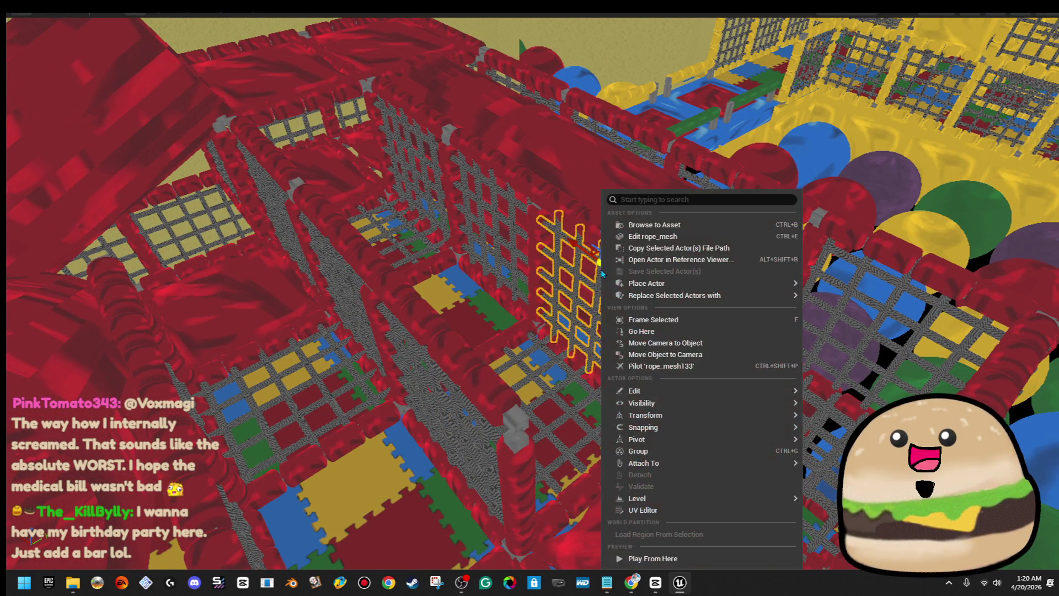
- Pull back over the playground and start play-testing from the foam-tile floor with Play From Here
{"action": "key", "text": "w"}
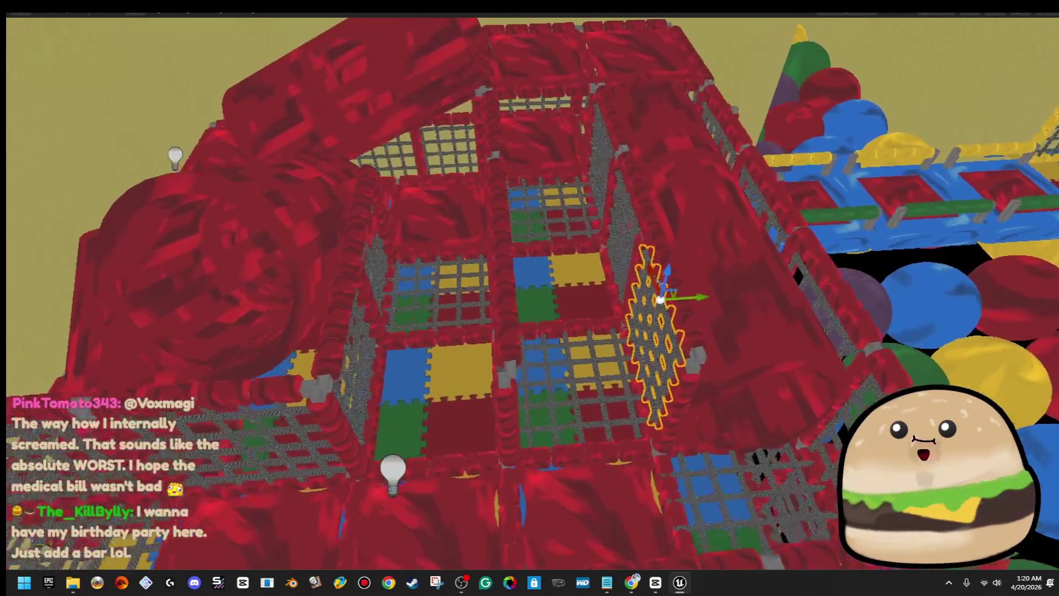
{"action": "key", "text": "w"}
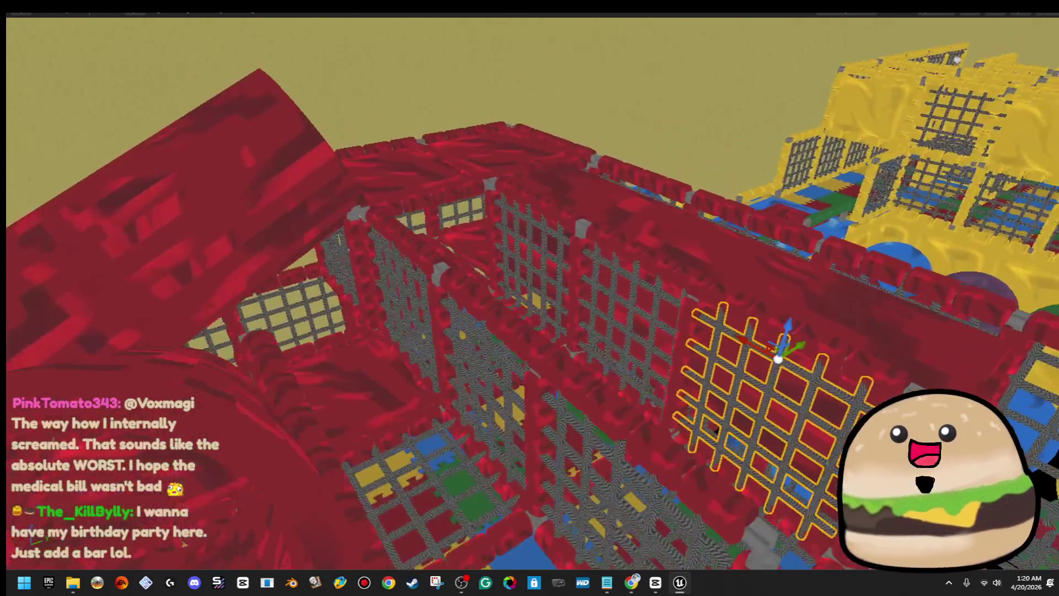
{"action": "key", "text": "s"}
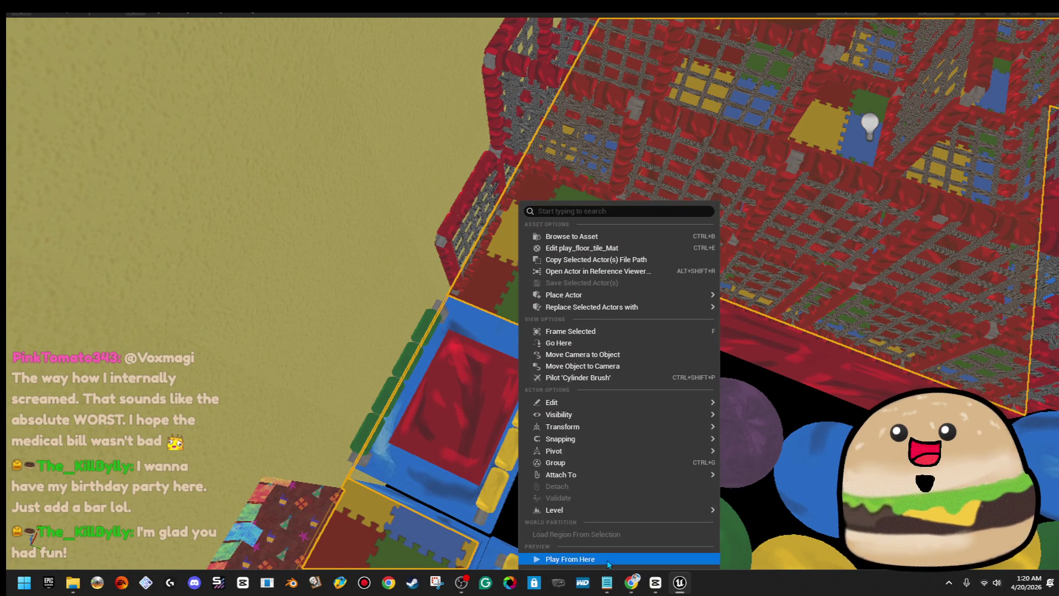
{"action": "left_click", "coordinate": [609, 560]}
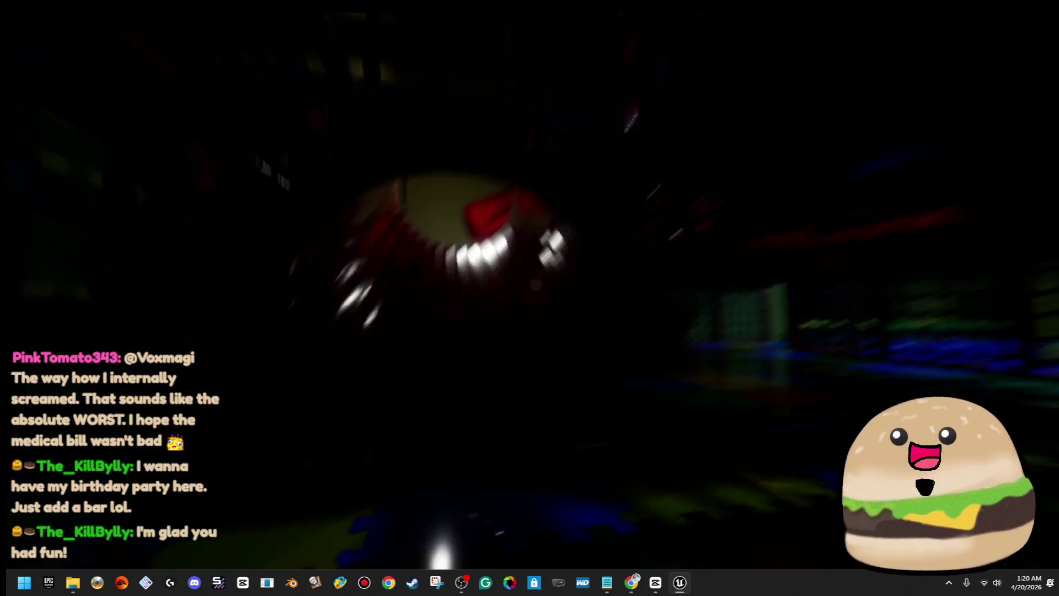
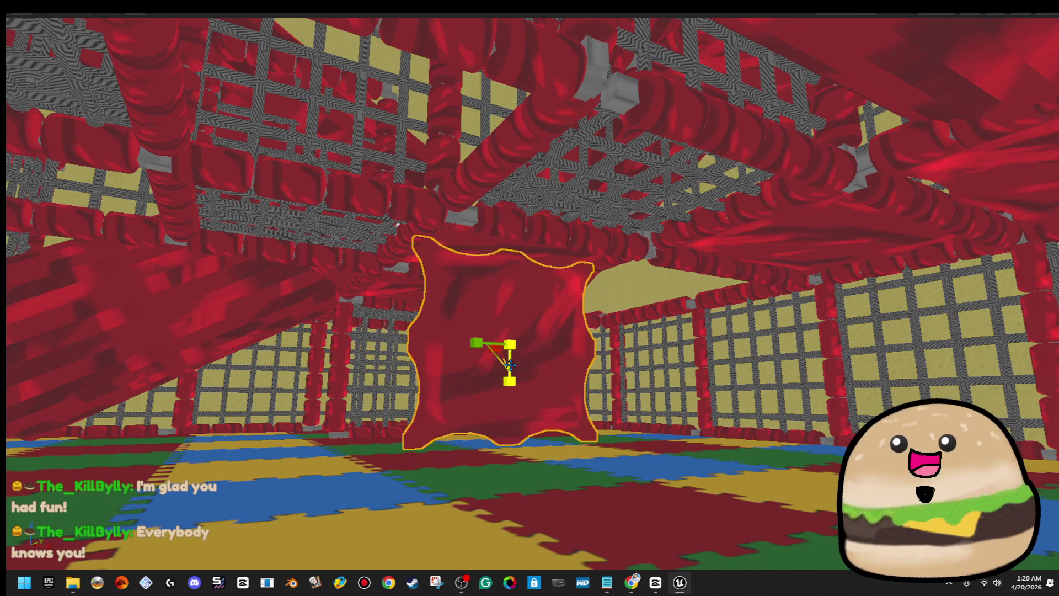
- Move the red cloth panel left and scale it shorter, lowering it toward the floor
{"action": "left_click_drag", "start_coordinate": [546, 349], "coordinate": [368, 322]}
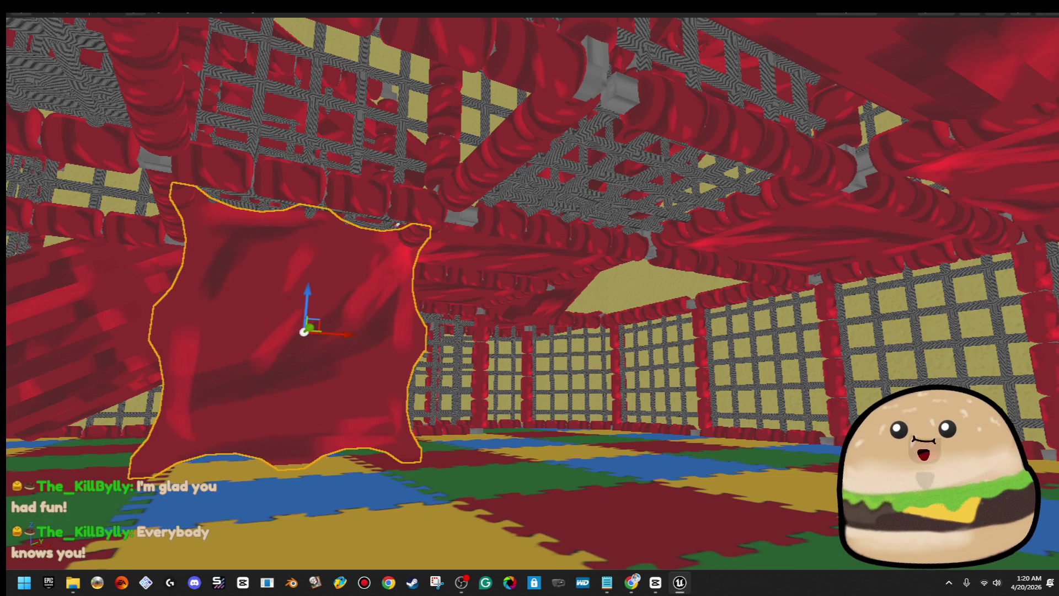
{"action": "left_click_drag", "start_coordinate": [311, 296], "coordinate": [308, 292]}
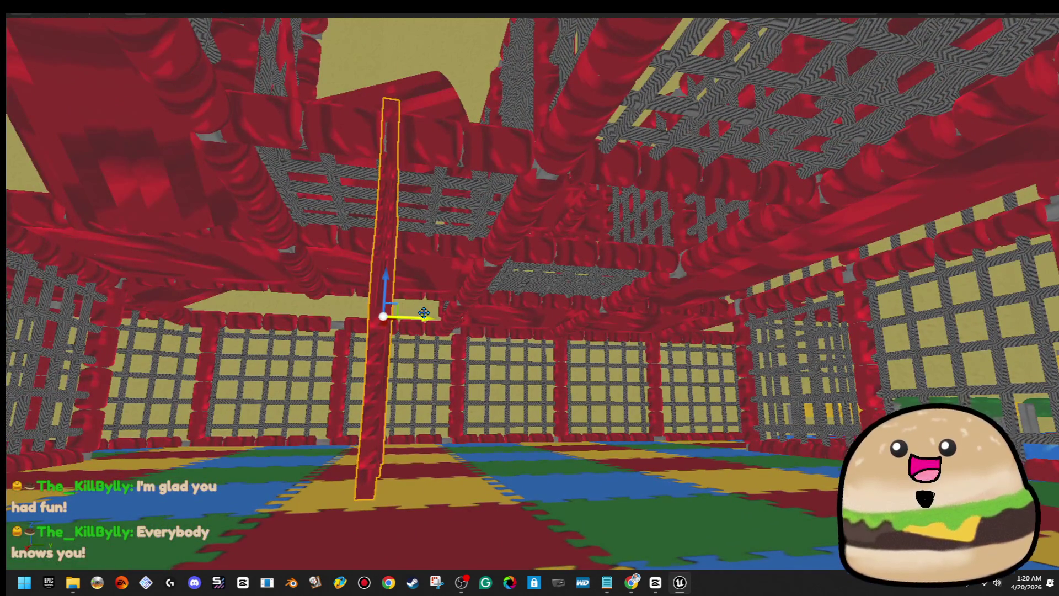
{"action": "mouse_move", "coordinate": [424, 313]}
{"action": "left_mouse_down"}
{"action": "mouse_move", "coordinate": [279, 310]}
{"action": "mouse_move", "coordinate": [329, 310]}
{"action": "left_mouse_up"}
{"action": "key", "text": "r"}
{"action": "left_click_drag", "start_coordinate": [470, 312], "coordinate": [476, 315]}
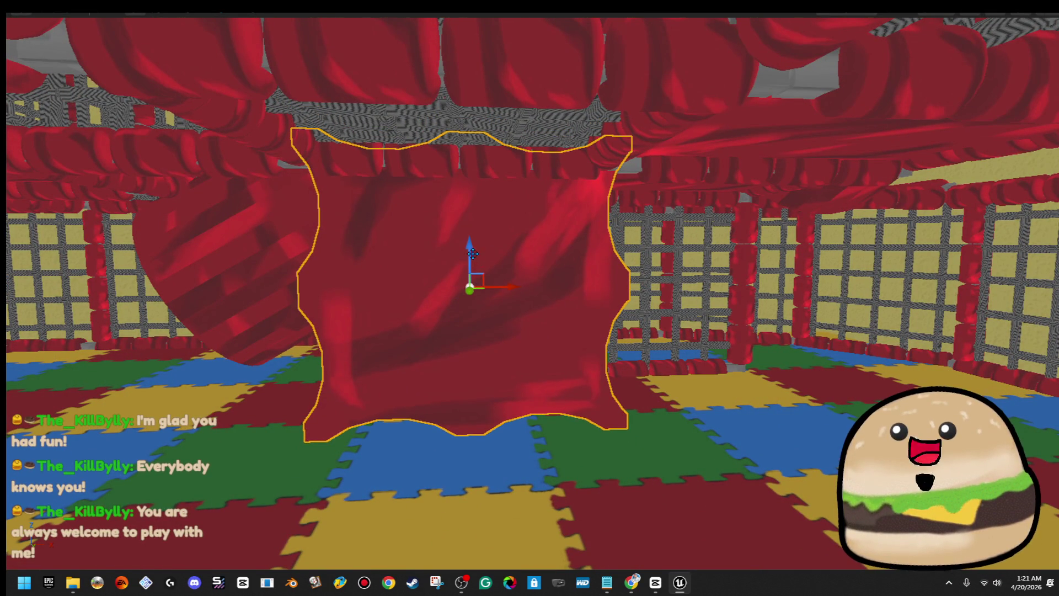
{"action": "left_click_drag", "start_coordinate": [473, 253], "coordinate": [477, 272]}
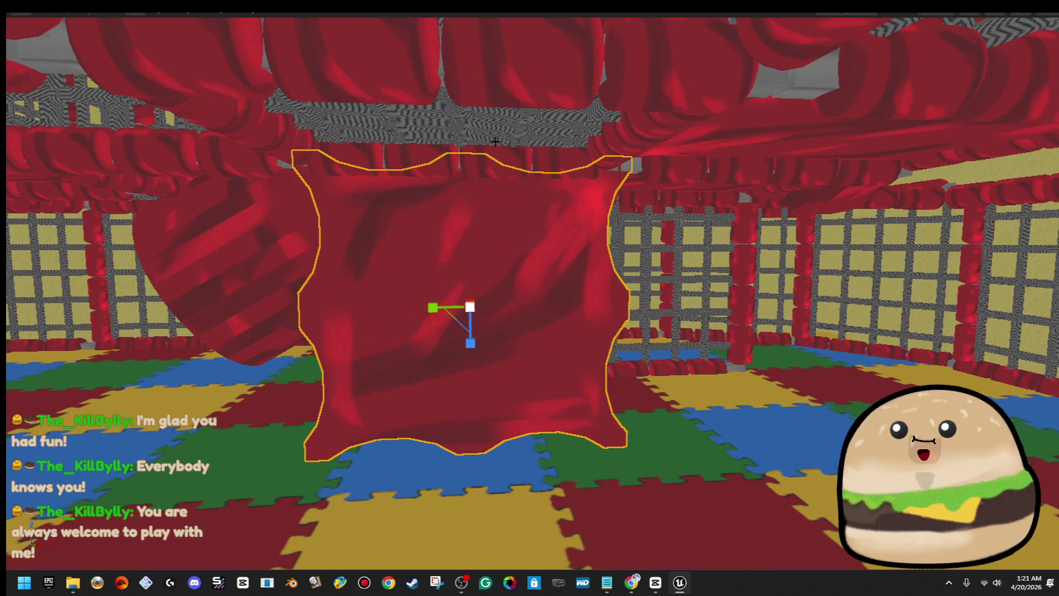
- Bring the ceiling tube row down as a base and line the tube post and panel up beside it
{"action": "left_click", "coordinate": [520, 168]}
{"action": "mouse_move", "coordinate": [602, 125]}
{"action": "left_mouse_down"}
{"action": "mouse_move", "coordinate": [612, 411]}
{"action": "mouse_move", "coordinate": [623, 424]}
{"action": "mouse_move", "coordinate": [630, 415]}
{"action": "left_mouse_up"}
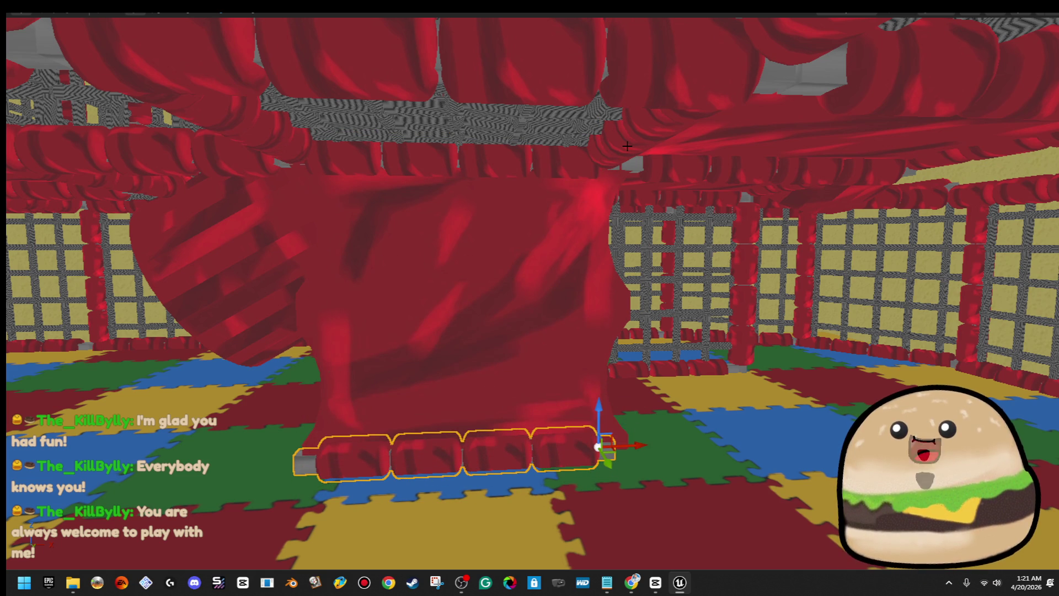
{"action": "mouse_move", "coordinate": [601, 155]}
{"action": "left_mouse_down"}
{"action": "mouse_move", "coordinate": [529, 82]}
{"action": "mouse_move", "coordinate": [507, 111]}
{"action": "mouse_move", "coordinate": [666, 38]}
{"action": "left_mouse_up"}
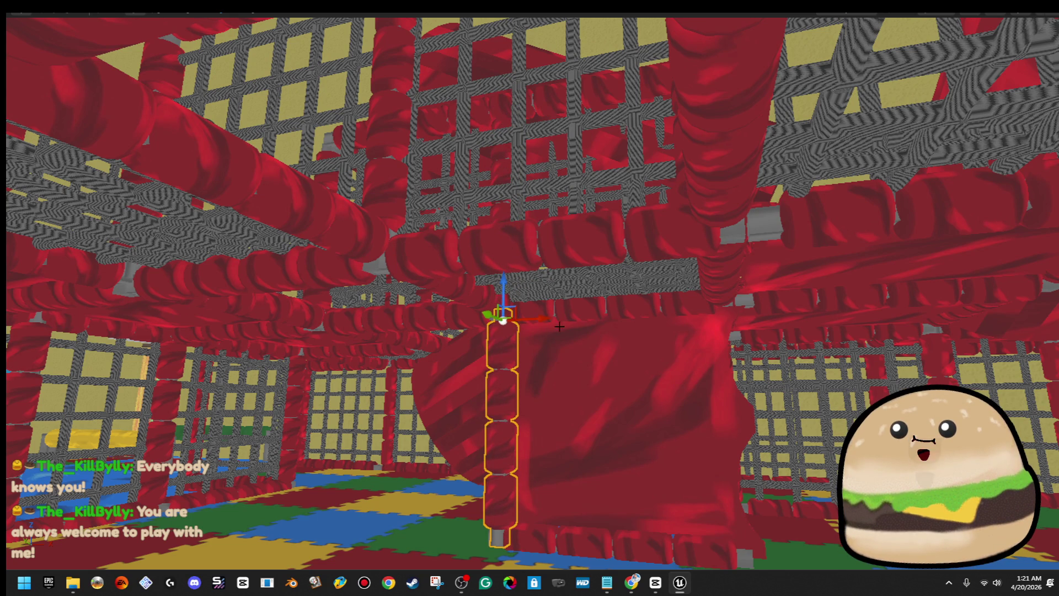
{"action": "mouse_move", "coordinate": [553, 320]}
{"action": "left_mouse_down"}
{"action": "mouse_move", "coordinate": [794, 338]}
{"action": "mouse_move", "coordinate": [761, 309]}
{"action": "mouse_move", "coordinate": [708, 329]}
{"action": "left_mouse_up"}
{"action": "left_click", "coordinate": [712, 330]}
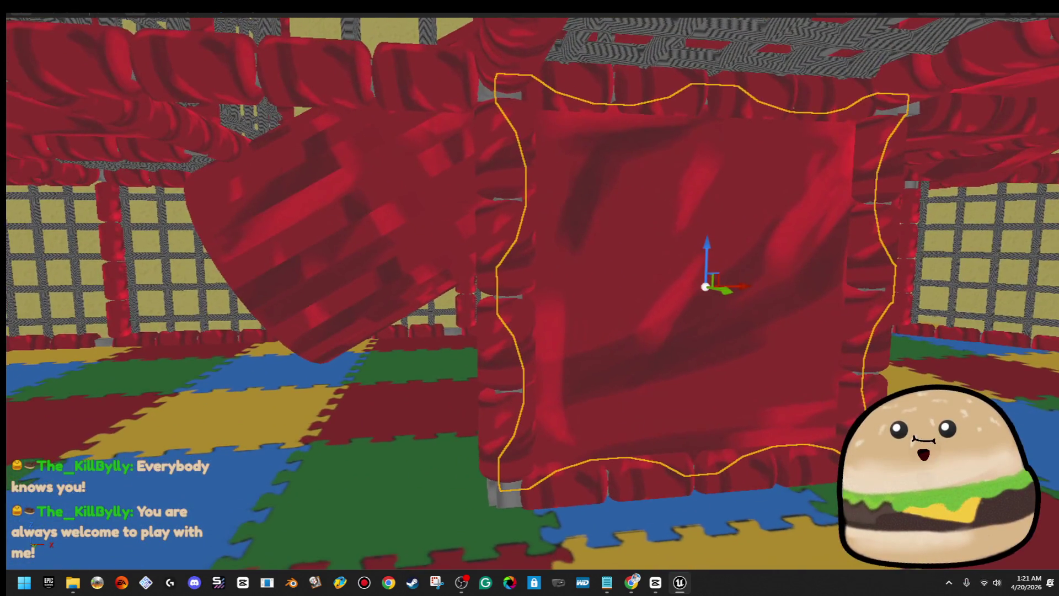
{"action": "left_click_drag", "start_coordinate": [628, 329], "coordinate": [665, 353]}
- Alt-drag a copy of the tube post and red panel to the left of the originals
{"action": "left_click", "coordinate": [471, 343]}
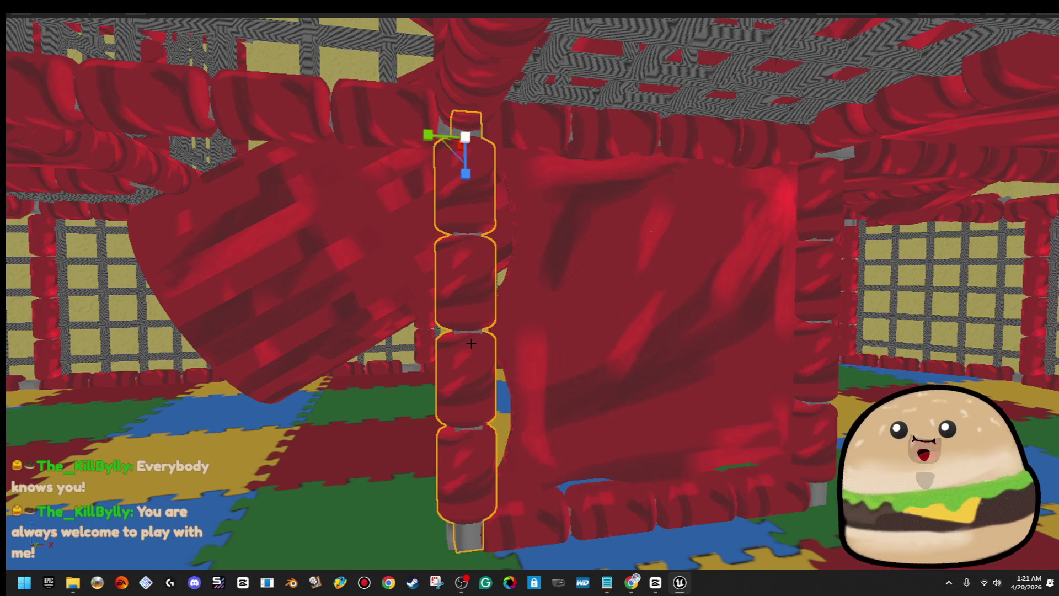
{"action": "left_click", "coordinate": [600, 270], "text": "ctrl"}
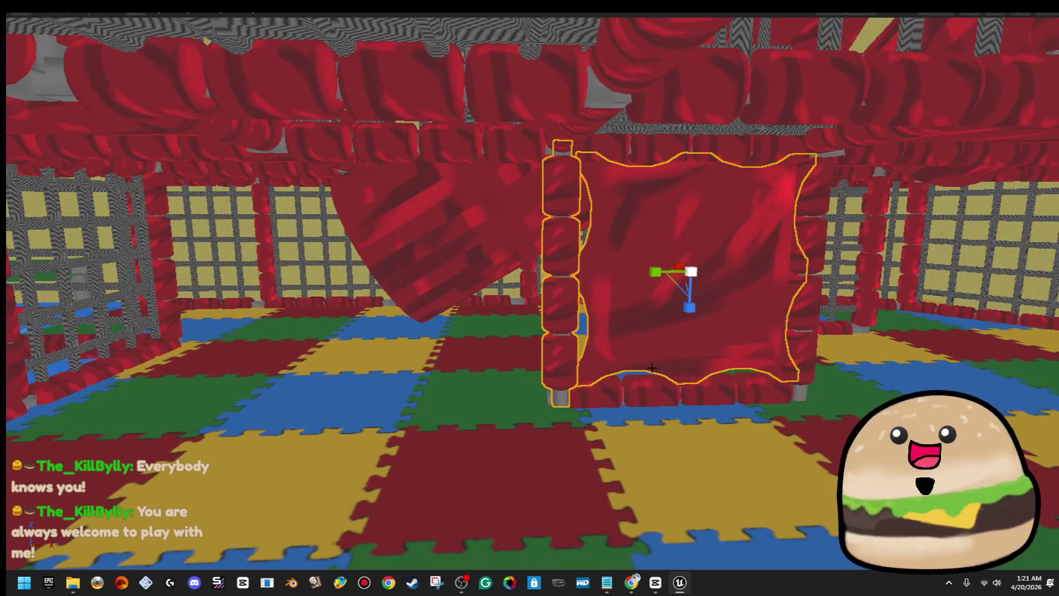
{"action": "mouse_move", "coordinate": [828, 387]}
{"action": "left_mouse_down"}
{"action": "mouse_move", "coordinate": [419, 397]}
{"action": "mouse_move", "coordinate": [769, 367]}
{"action": "mouse_move", "coordinate": [656, 358]}
{"action": "mouse_move", "coordinate": [469, 382]}
{"action": "mouse_move", "coordinate": [639, 381]}
{"action": "mouse_move", "coordinate": [535, 381]}
{"action": "mouse_move", "coordinate": [524, 359]}
{"action": "mouse_move", "coordinate": [547, 355]}
{"action": "mouse_move", "coordinate": [519, 350]}
{"action": "mouse_move", "coordinate": [628, 394]}
{"action": "left_mouse_up"}
{"action": "key", "text": "e"}
- Move the selected wall piece left and forward along the corridor
{"action": "left_click_drag", "start_coordinate": [681, 299], "coordinate": [735, 376]}
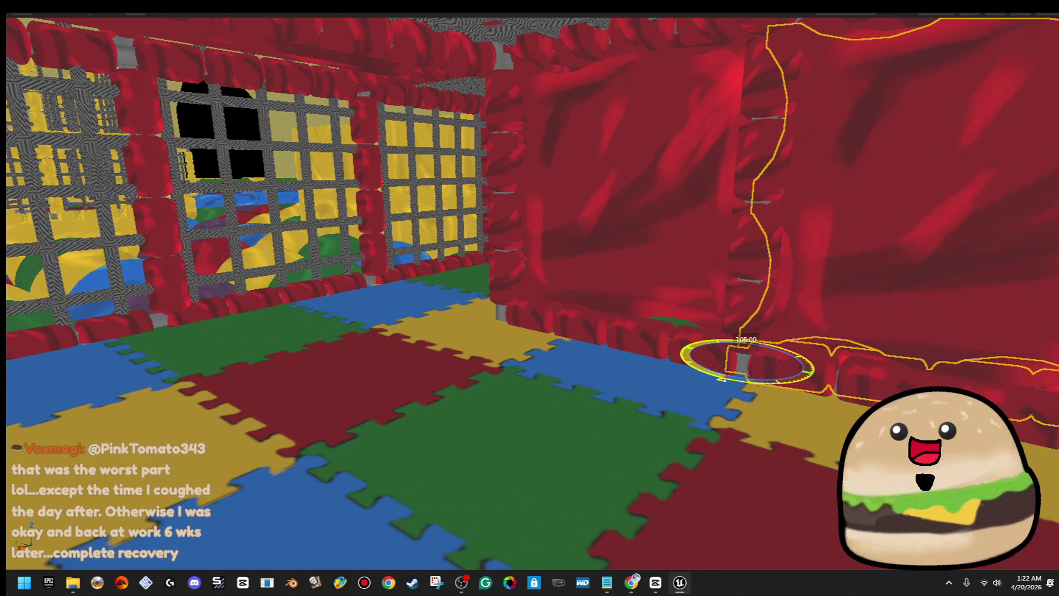
{"action": "mouse_move", "coordinate": [739, 358]}
{"action": "left_mouse_down"}
{"action": "mouse_move", "coordinate": [717, 356]}
{"action": "mouse_move", "coordinate": [761, 358]}
{"action": "mouse_move", "coordinate": [739, 342]}
{"action": "mouse_move", "coordinate": [744, 430]}
{"action": "mouse_move", "coordinate": [805, 428]}
{"action": "mouse_move", "coordinate": [794, 353]}
{"action": "mouse_move", "coordinate": [274, 326]}
{"action": "mouse_move", "coordinate": [251, 362]}
{"action": "left_mouse_up"}
{"action": "scroll", "coordinate": [259, 364], "scroll_direction": "down", "scroll_amount": 5}
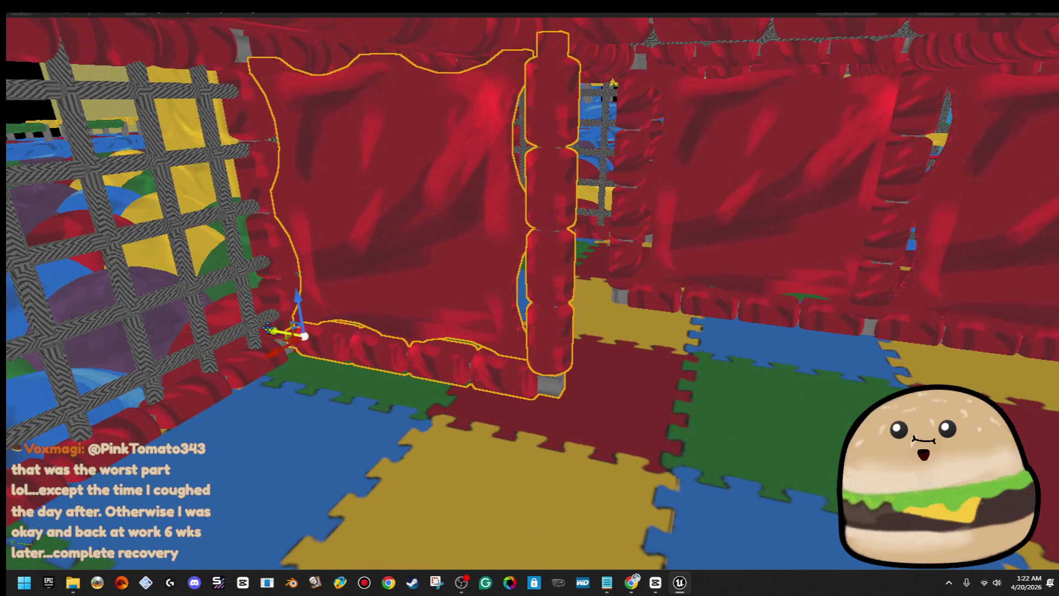
{"action": "mouse_move", "coordinate": [273, 326]}
{"action": "left_mouse_down"}
{"action": "mouse_move", "coordinate": [243, 327]}
{"action": "mouse_move", "coordinate": [342, 337]}
{"action": "mouse_move", "coordinate": [254, 337]}
{"action": "mouse_move", "coordinate": [667, 431]}
{"action": "left_mouse_up"}
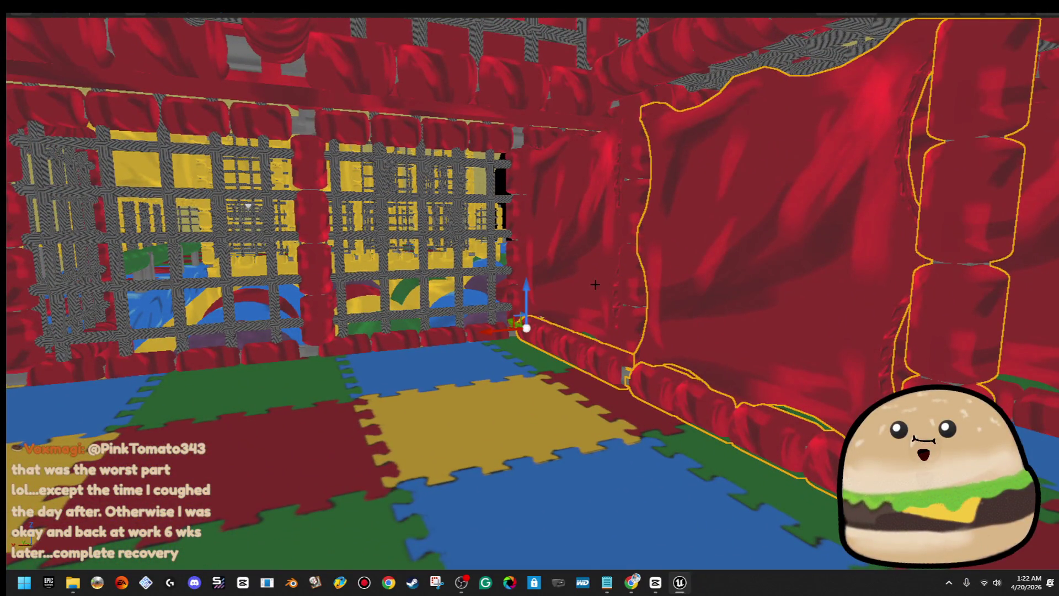
{"action": "mouse_move", "coordinate": [612, 109]}
{"action": "left_mouse_down"}
{"action": "mouse_move", "coordinate": [303, 71]}
{"action": "mouse_move", "coordinate": [293, 154]}
{"action": "mouse_move", "coordinate": [331, 159]}
{"action": "mouse_move", "coordinate": [265, 158]}
{"action": "mouse_move", "coordinate": [320, 157]}
{"action": "left_mouse_up"}
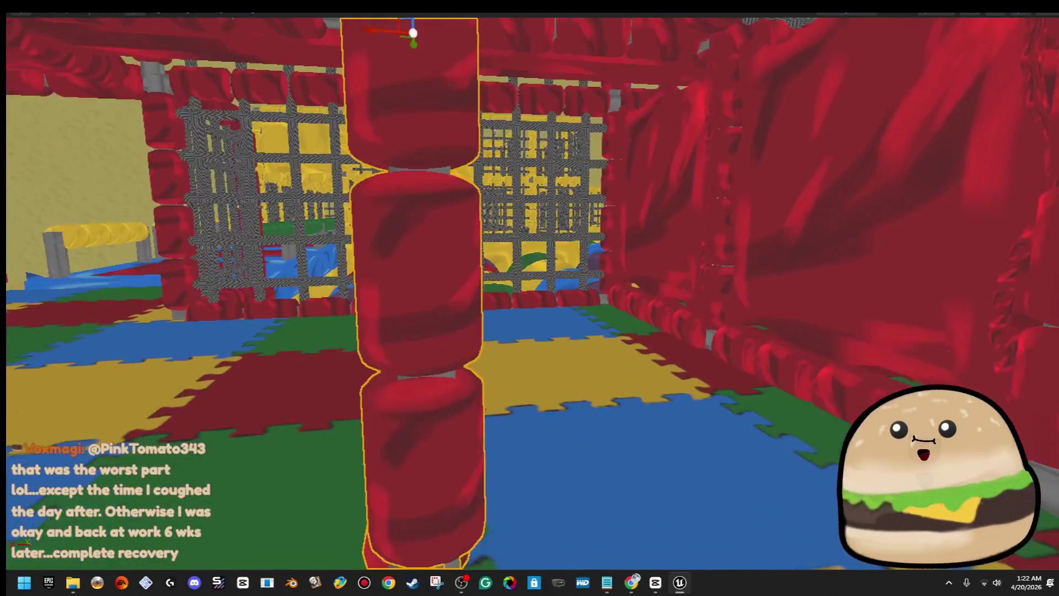
{"action": "left_click", "coordinate": [463, 209]}
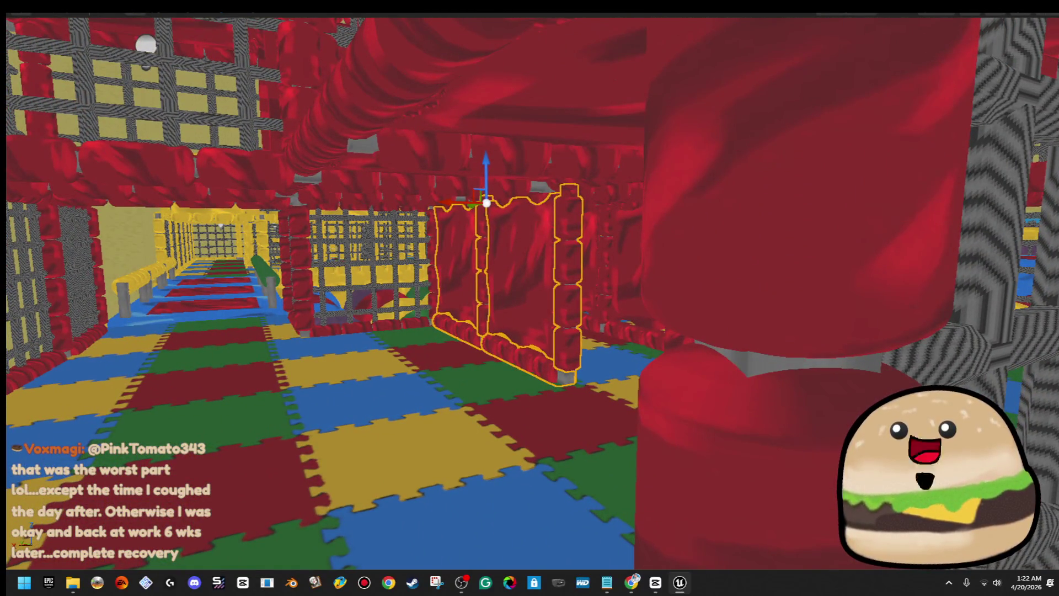
{"action": "left_click_drag", "start_coordinate": [320, 157], "coordinate": [330, 157]}
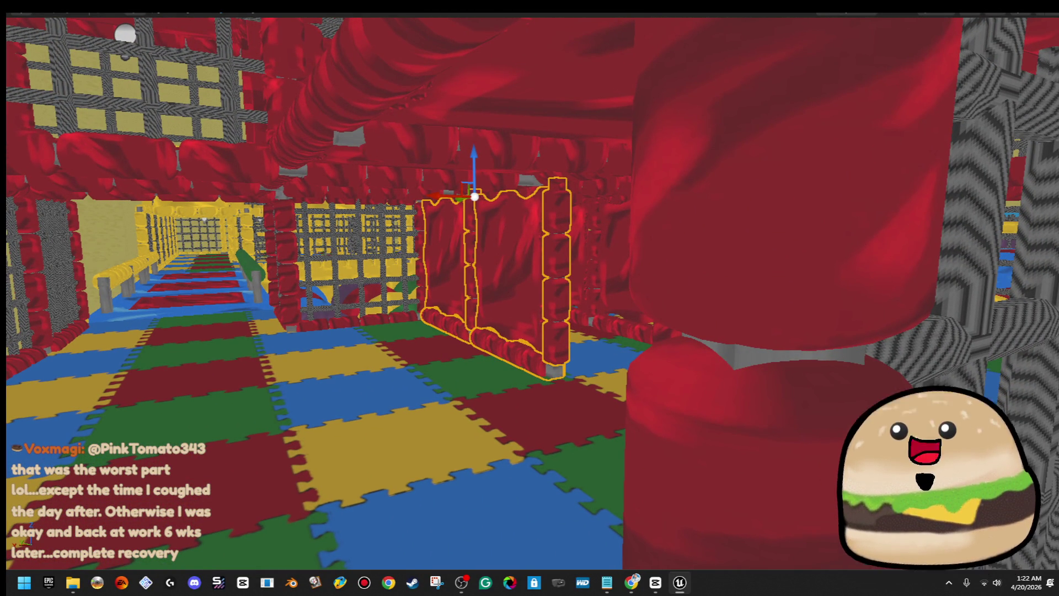
{"action": "mouse_move", "coordinate": [446, 184]}
{"action": "left_mouse_down"}
{"action": "mouse_move", "coordinate": [461, 234]}
{"action": "mouse_move", "coordinate": [397, 237]}
{"action": "left_mouse_up"}
- Rotate the red wall panel 180 degrees so it faces the other way
{"action": "key", "text": "w"}
{"action": "left_click_drag", "start_coordinate": [478, 248], "coordinate": [770, 271]}
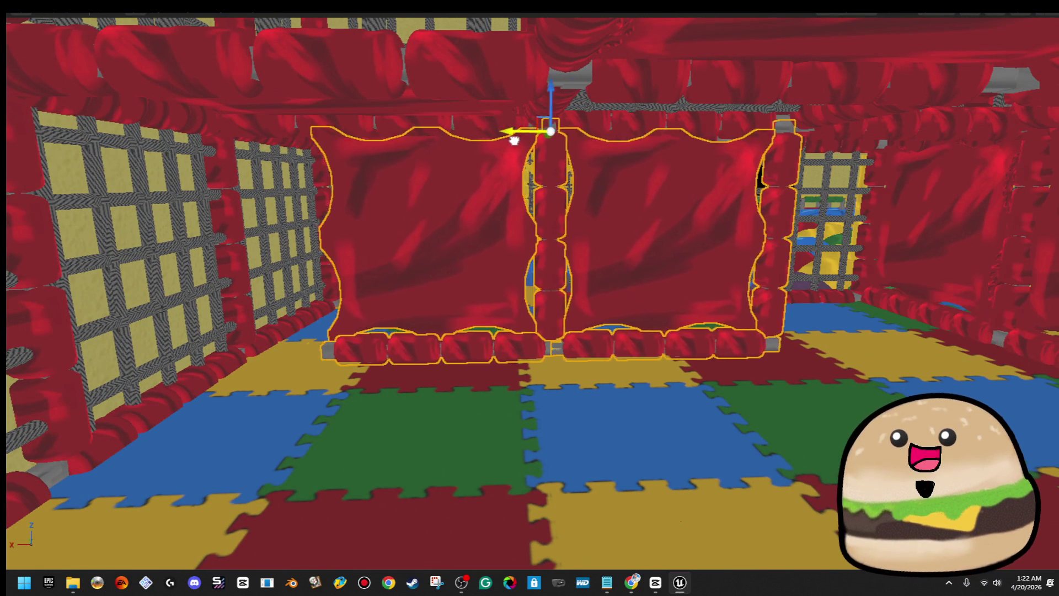
{"action": "left_click_drag", "start_coordinate": [426, 141], "coordinate": [472, 135]}
{"action": "mouse_move", "coordinate": [559, 128]}
{"action": "left_mouse_down"}
{"action": "mouse_move", "coordinate": [480, 163]}
{"action": "mouse_move", "coordinate": [654, 73]}
{"action": "left_mouse_up"}
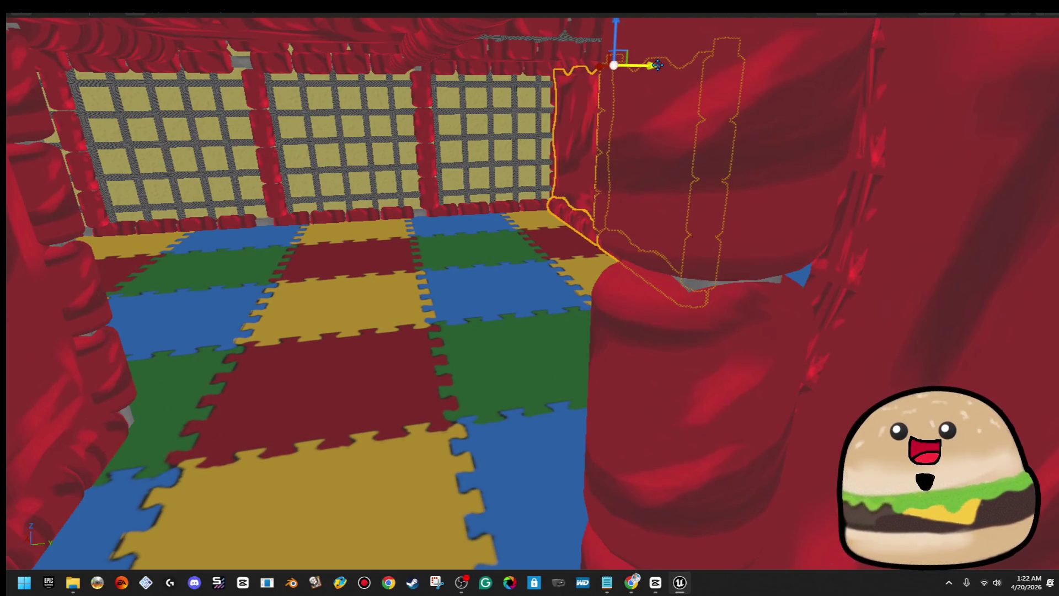
{"action": "left_click_drag", "start_coordinate": [467, 96], "coordinate": [435, 105]}
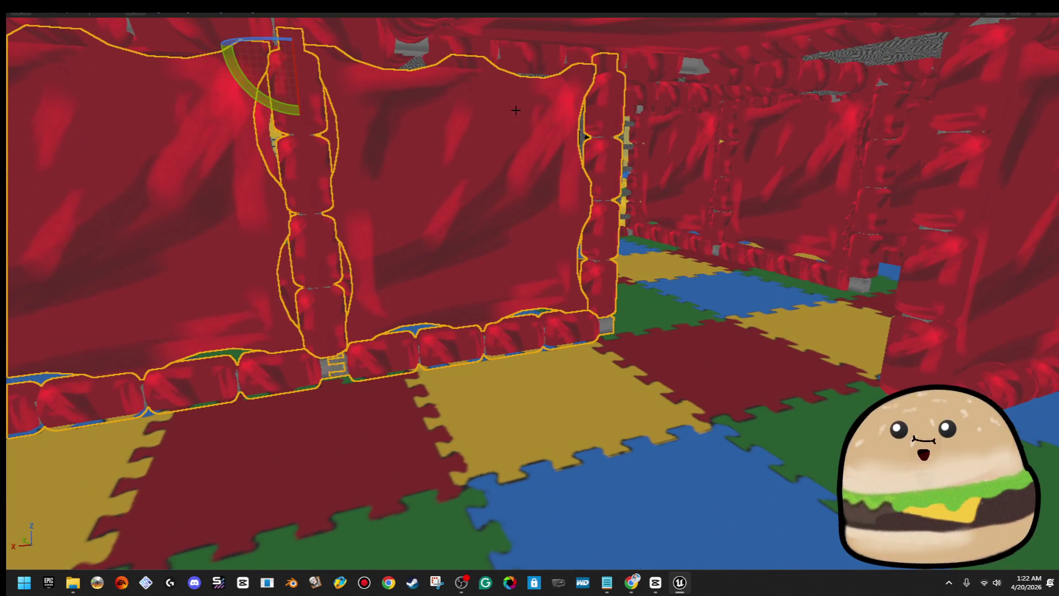
{"action": "left_click_drag", "start_coordinate": [215, 45], "coordinate": [358, 55]}
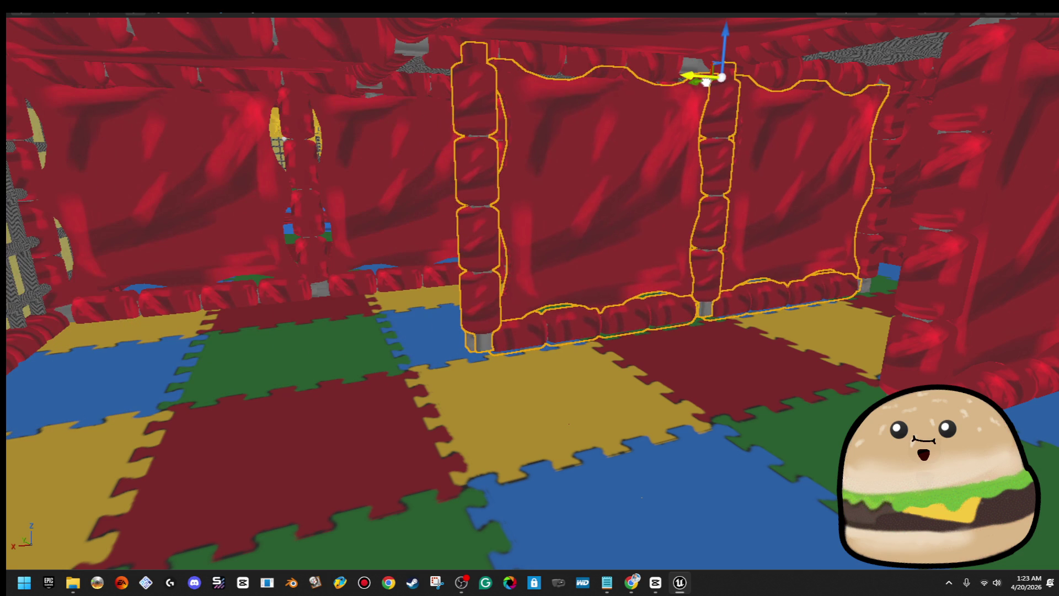
{"action": "mouse_move", "coordinate": [710, 82]}
{"action": "left_mouse_down"}
{"action": "mouse_move", "coordinate": [670, 64]}
{"action": "mouse_move", "coordinate": [711, 75]}
{"action": "mouse_move", "coordinate": [695, 72]}
{"action": "mouse_move", "coordinate": [660, 96]}
{"action": "left_mouse_up"}
{"action": "left_click_drag", "start_coordinate": [532, 225], "coordinate": [557, 223]}
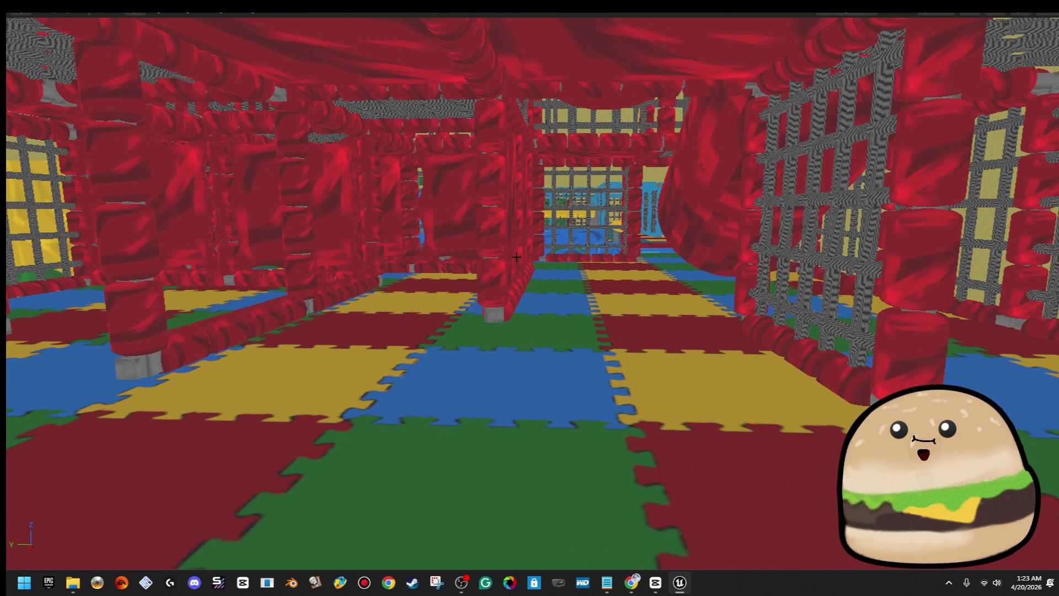
- Focus on the rope-net grate wall and slide it sideways into the gap
{"action": "left_click_drag", "start_coordinate": [517, 256], "coordinate": [631, 257]}
{"action": "left_click", "coordinate": [820, 220]}
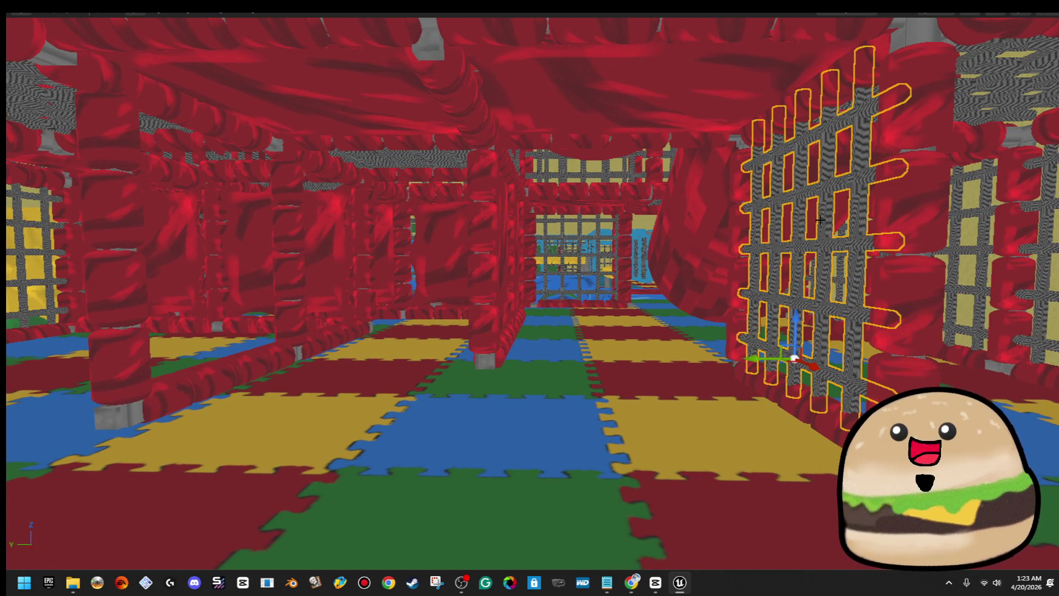
{"action": "key", "text": "f"}
{"action": "left_click_drag", "start_coordinate": [800, 292], "coordinate": [800, 292]}
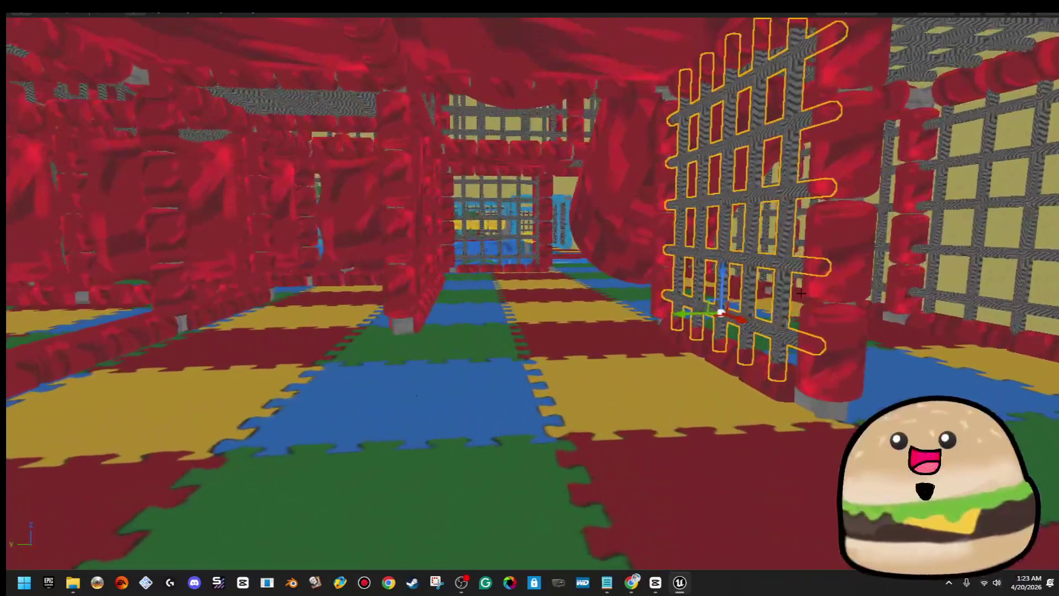
{"action": "left_click_drag", "start_coordinate": [694, 307], "coordinate": [693, 307]}
{"action": "left_click_drag", "start_coordinate": [185, 274], "coordinate": [185, 273]}
{"action": "left_click_drag", "start_coordinate": [525, 268], "coordinate": [525, 268]}
{"action": "mouse_move", "coordinate": [544, 315]}
{"action": "left_mouse_down"}
{"action": "mouse_move", "coordinate": [491, 277]}
{"action": "mouse_move", "coordinate": [426, 279]}
{"action": "mouse_move", "coordinate": [444, 281]}
{"action": "mouse_move", "coordinate": [512, 243]}
{"action": "mouse_move", "coordinate": [496, 218]}
{"action": "left_mouse_up"}
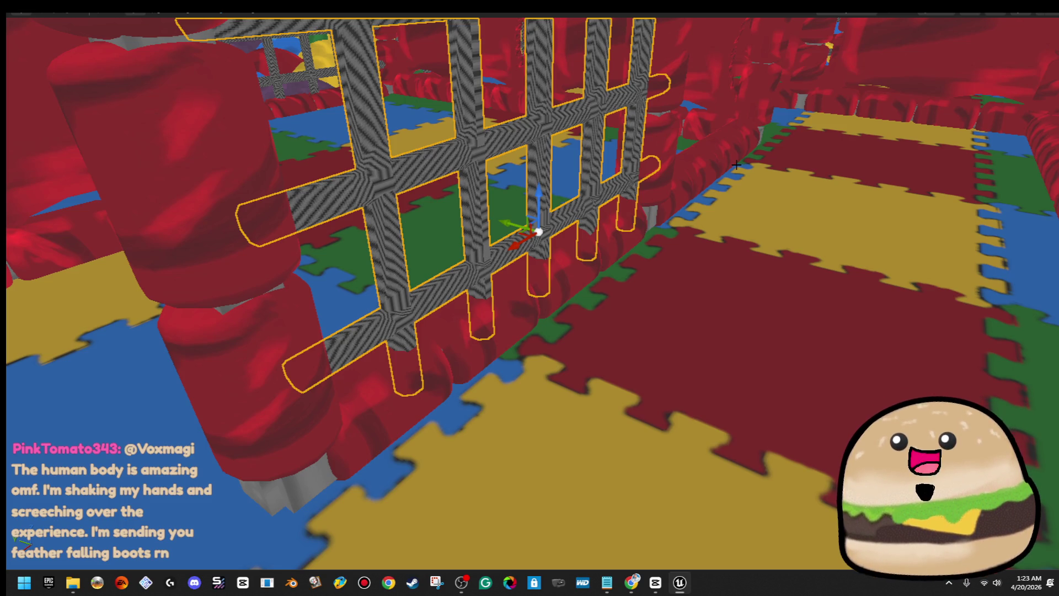
- Rotate the grate wall about its pivot so it fits the opening
{"action": "left_click_drag", "start_coordinate": [736, 164], "coordinate": [736, 164]}
{"action": "left_click_drag", "start_coordinate": [794, 196], "coordinate": [794, 196]}
{"action": "left_click_drag", "start_coordinate": [786, 389], "coordinate": [804, 390]}
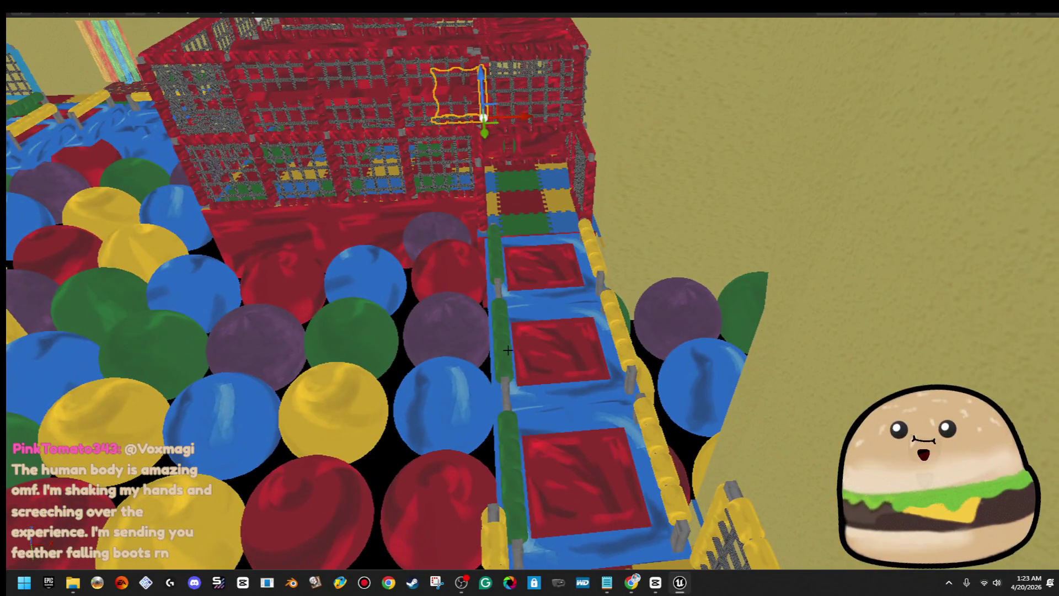
- Play the level from bridge piece Play_area_bridge8 to look up at the cage, then stop
{"action": "right_click", "coordinate": [539, 335]}
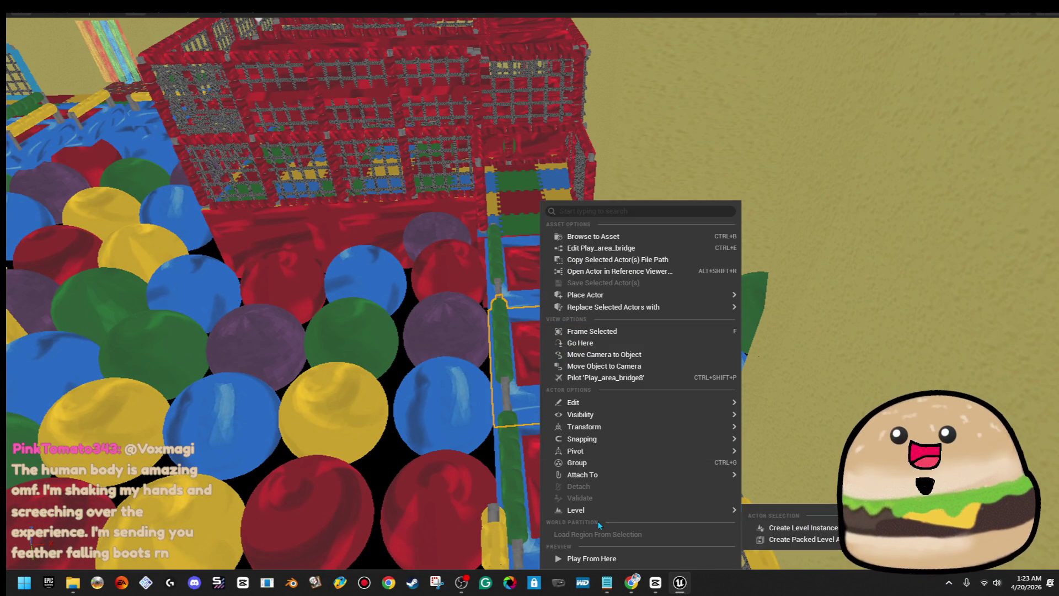
{"action": "left_click", "coordinate": [601, 559]}
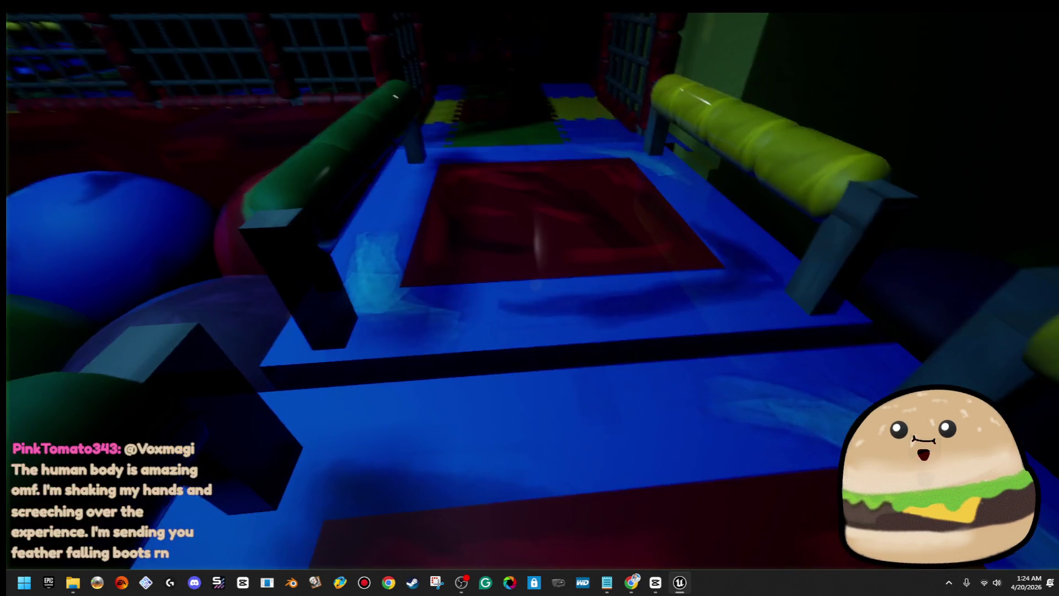
{"action": "key", "text": "w"}
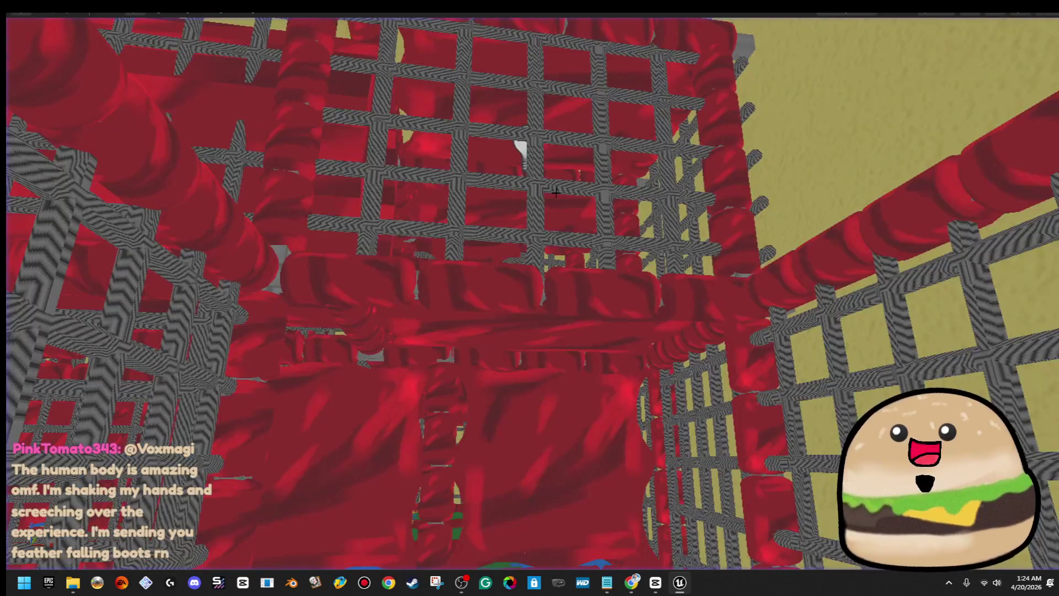
{"action": "key", "text": "Escape"}
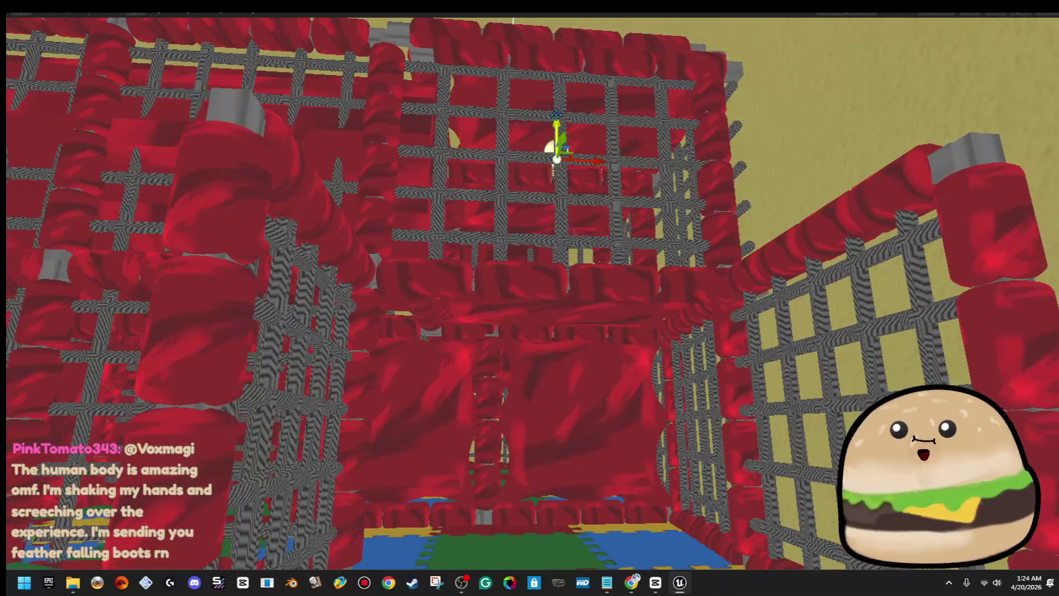
- Fly through the red cage to inspect the light, grey rope net and padded pole
{"action": "left_click_drag", "start_coordinate": [551, 337], "coordinate": [833, 319]}
{"action": "left_click_drag", "start_coordinate": [257, 300], "coordinate": [588, 316]}
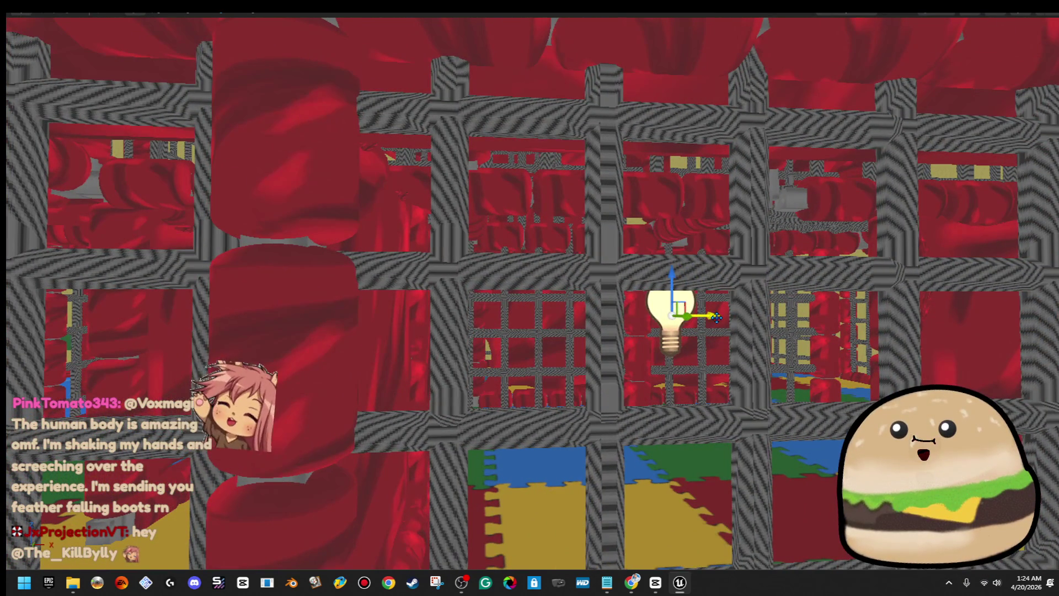
{"action": "mouse_move", "coordinate": [277, 309]}
{"action": "left_mouse_down"}
{"action": "mouse_move", "coordinate": [408, 314]}
{"action": "mouse_move", "coordinate": [397, 310]}
{"action": "left_mouse_up"}
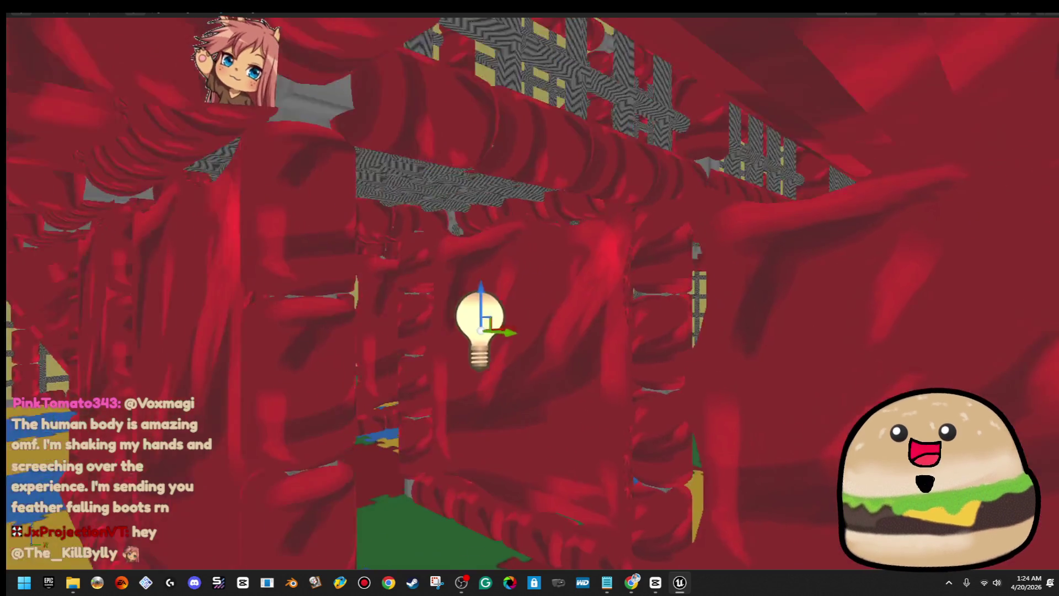
{"action": "mouse_move", "coordinate": [397, 310]}
{"action": "left_mouse_down"}
{"action": "mouse_move", "coordinate": [413, 345]}
{"action": "mouse_move", "coordinate": [498, 304]}
{"action": "left_mouse_up"}
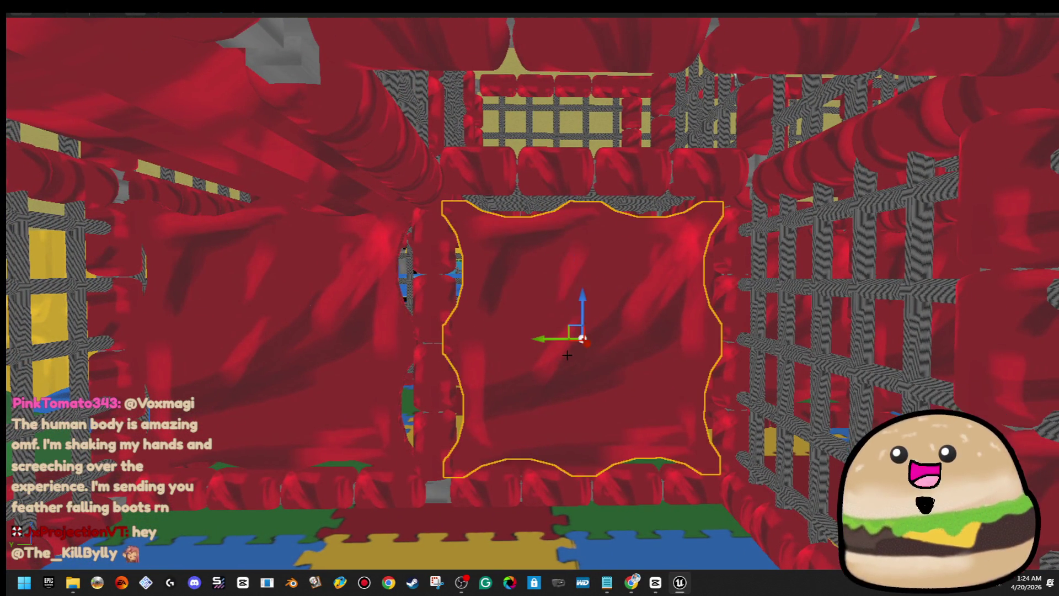
{"action": "mouse_move", "coordinate": [605, 329]}
{"action": "left_mouse_down"}
{"action": "mouse_move", "coordinate": [566, 433]}
{"action": "mouse_move", "coordinate": [565, 465]}
{"action": "left_mouse_up"}
{"action": "left_click", "coordinate": [566, 433]}
{"action": "key", "text": "e"}
{"action": "left_click_drag", "start_coordinate": [549, 388], "coordinate": [549, 388]}
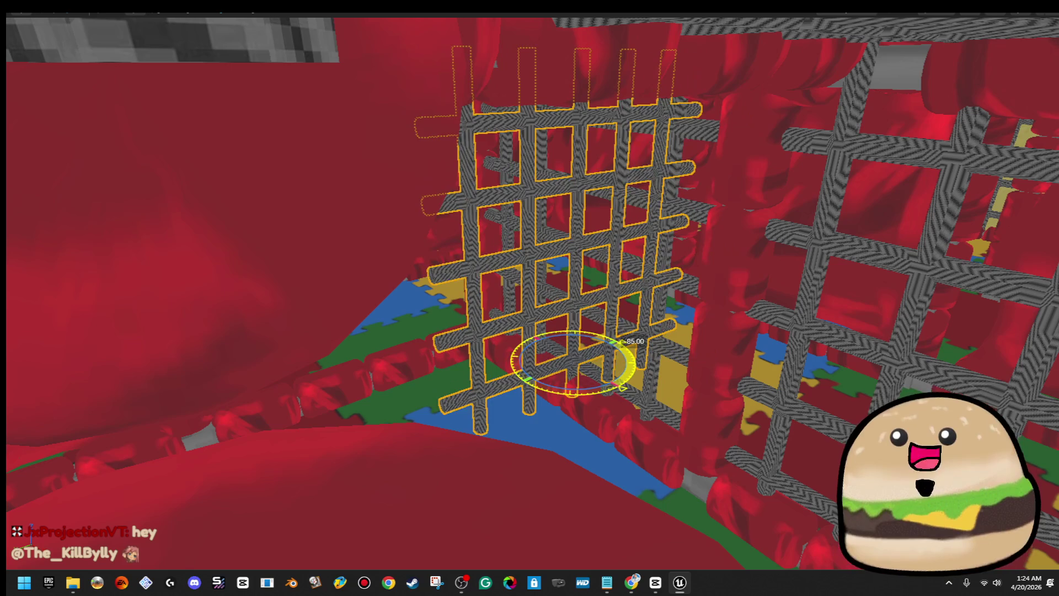
{"action": "left_click_drag", "start_coordinate": [593, 382], "coordinate": [661, 388]}
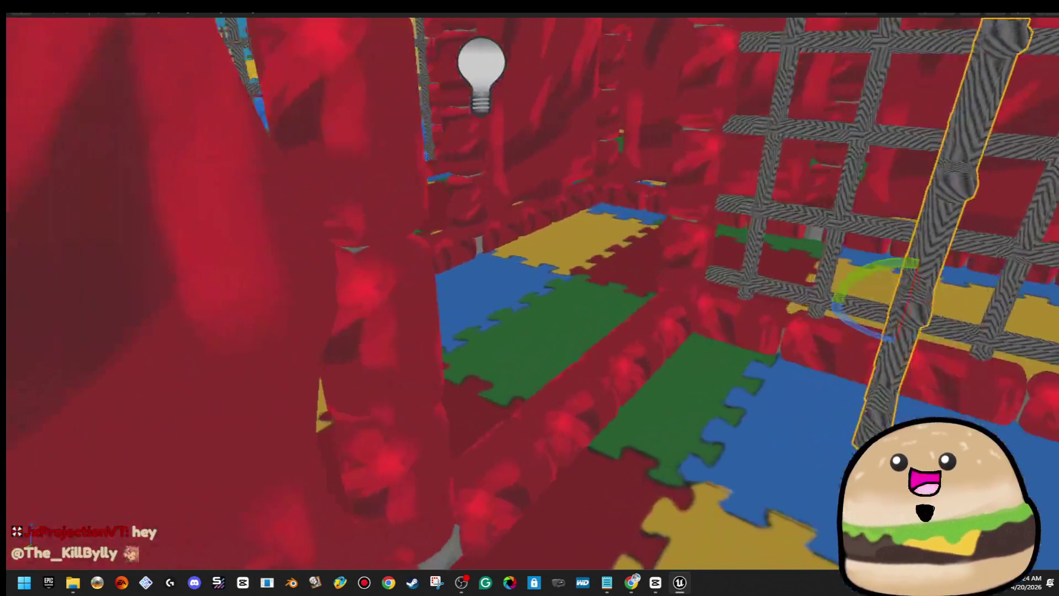
{"action": "left_click", "coordinate": [666, 391]}
{"action": "key", "text": "w"}
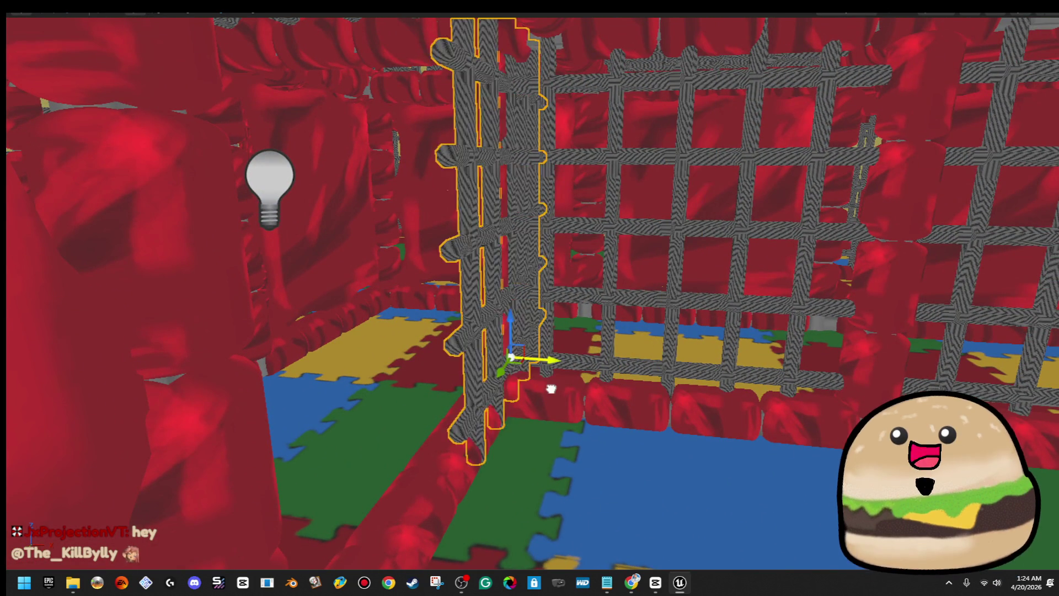
- Slide the large rope net left along Y to centre it between the red padded walls
{"action": "left_click", "coordinate": [528, 385]}
{"action": "mouse_move", "coordinate": [528, 385]}
{"action": "left_mouse_down"}
{"action": "mouse_move", "coordinate": [618, 325]}
{"action": "mouse_move", "coordinate": [661, 331]}
{"action": "left_mouse_up"}
{"action": "mouse_move", "coordinate": [785, 308]}
{"action": "left_mouse_down"}
{"action": "mouse_move", "coordinate": [419, 323]}
{"action": "mouse_move", "coordinate": [784, 376]}
{"action": "left_mouse_up"}
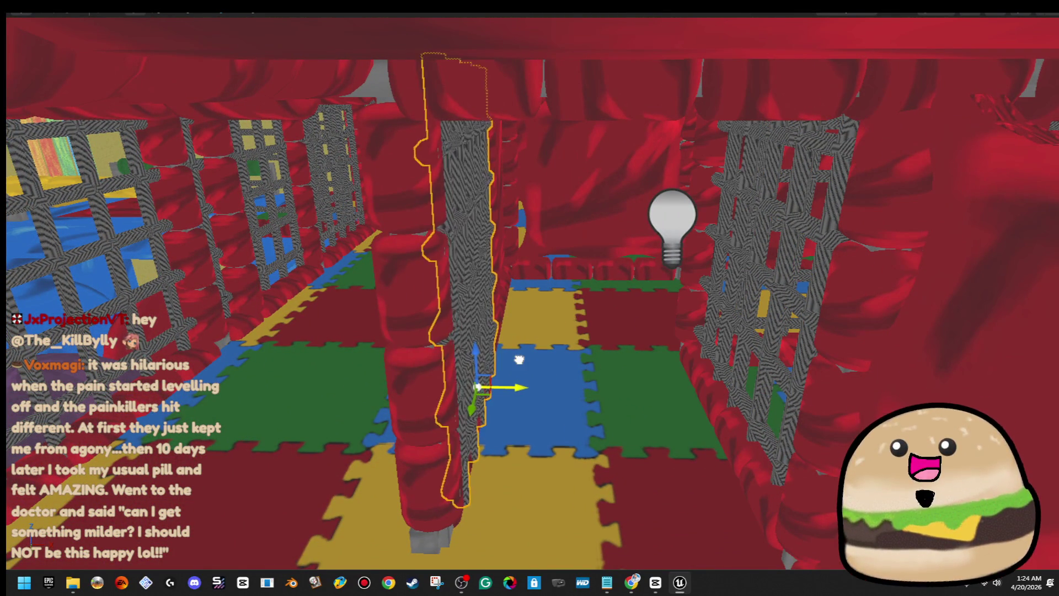
{"action": "left_click_drag", "start_coordinate": [502, 353], "coordinate": [511, 344]}
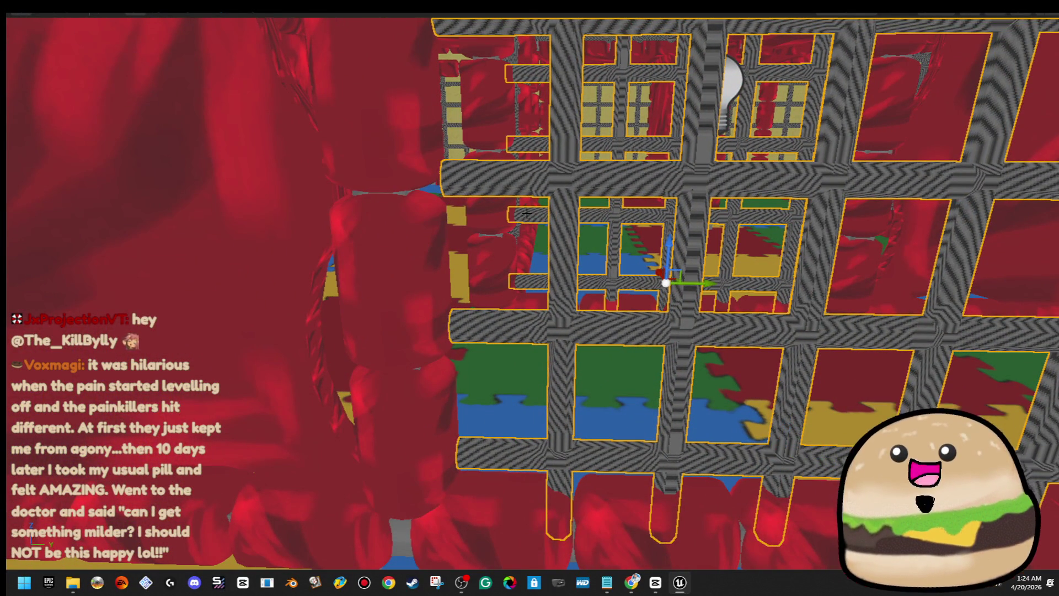
{"action": "mouse_move", "coordinate": [848, 320]}
{"action": "left_mouse_down"}
{"action": "mouse_move", "coordinate": [566, 349]}
{"action": "mouse_move", "coordinate": [700, 397]}
{"action": "mouse_move", "coordinate": [612, 368]}
{"action": "mouse_move", "coordinate": [441, 398]}
{"action": "left_mouse_up"}
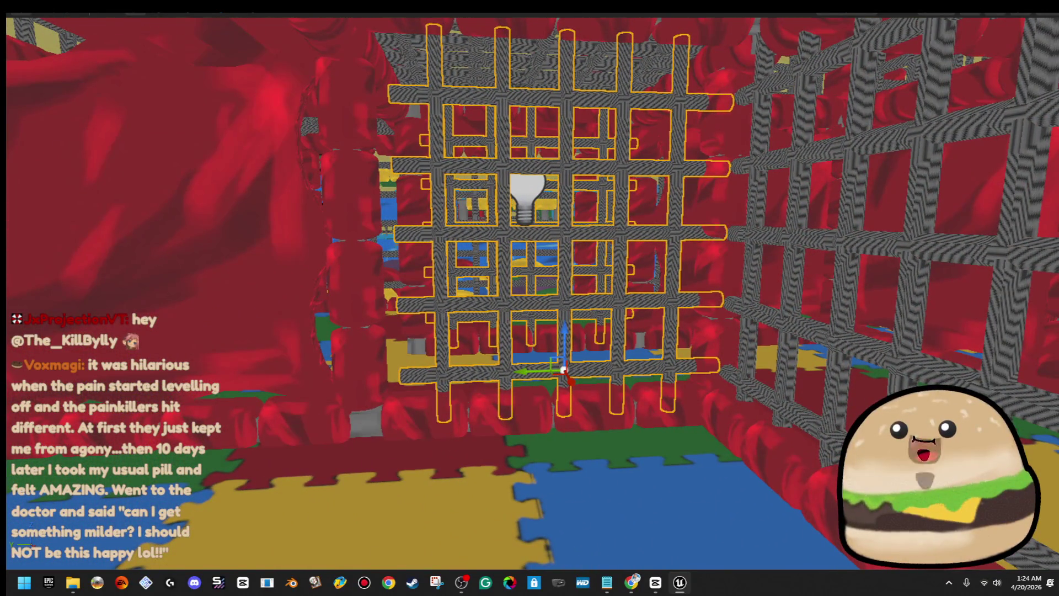
{"action": "mouse_move", "coordinate": [525, 370]}
{"action": "left_mouse_down"}
{"action": "mouse_move", "coordinate": [635, 380]}
{"action": "mouse_move", "coordinate": [584, 375]}
{"action": "left_mouse_up"}
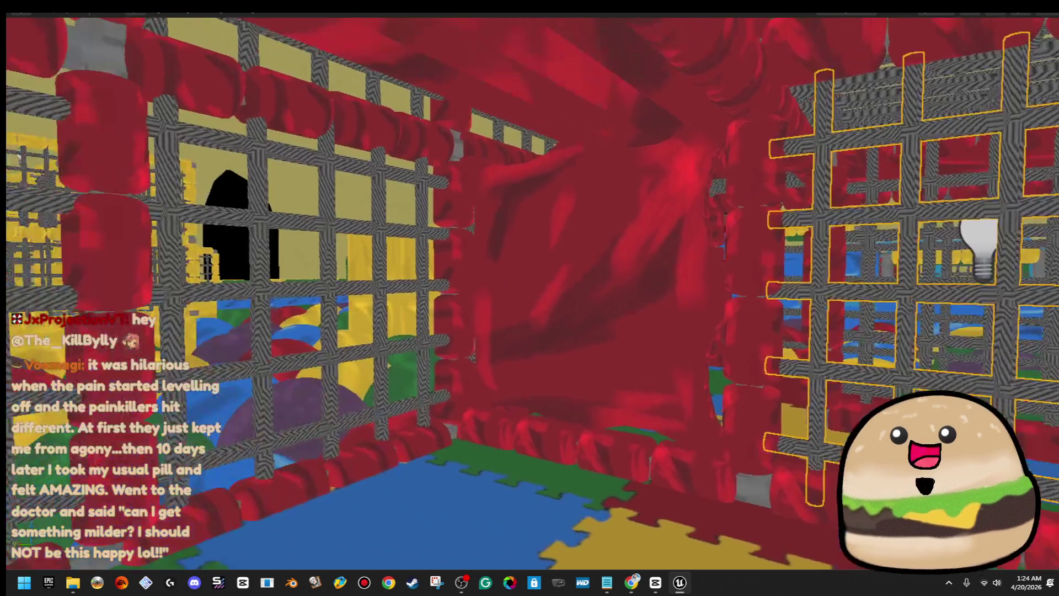
{"action": "left_click_drag", "start_coordinate": [539, 254], "coordinate": [526, 266]}
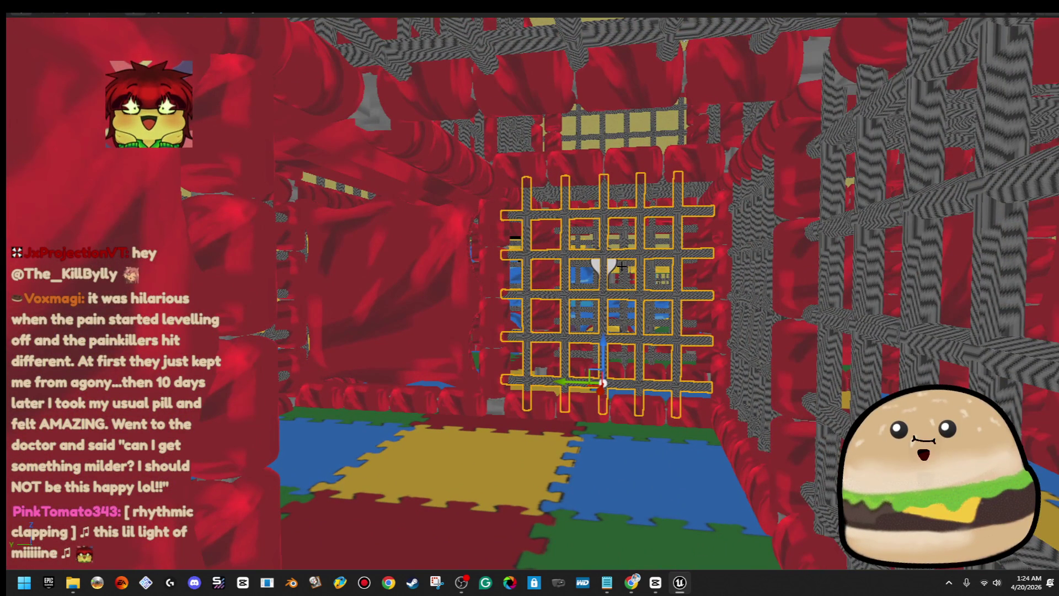
{"action": "left_click", "coordinate": [605, 263]}
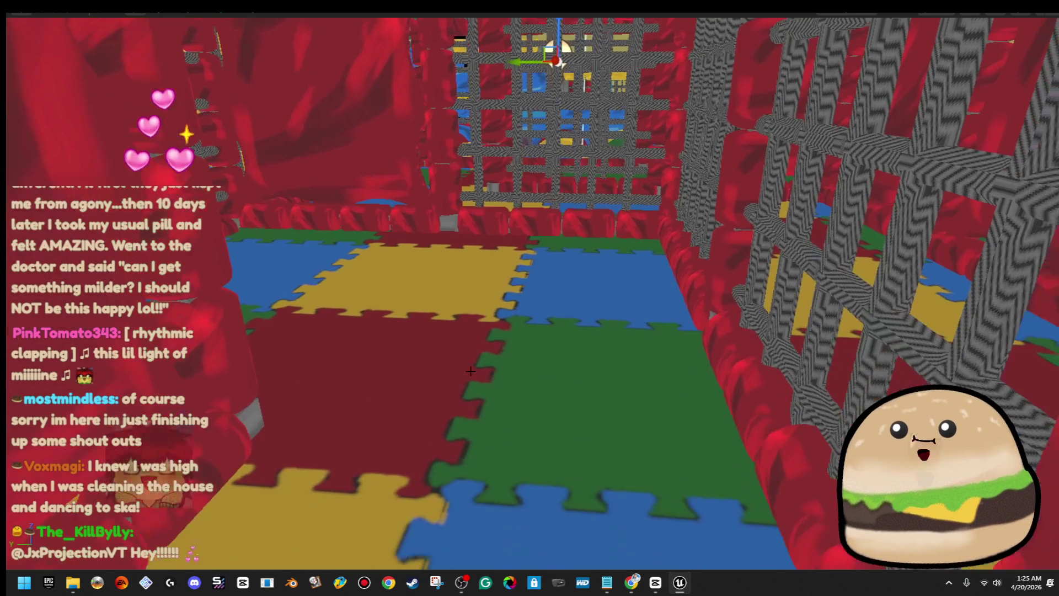
{"action": "right_click", "coordinate": [539, 496]}
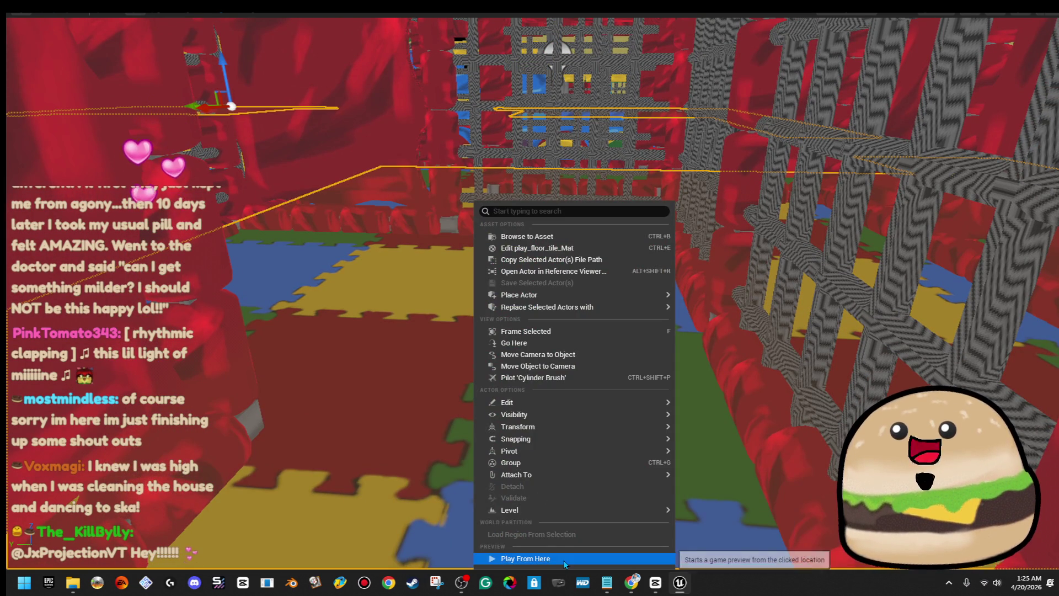
- Play from the clicked floor spot, walk the maze, then switch the viewport from Unlit to Lit
{"action": "left_click", "coordinate": [564, 559]}
{"action": "key", "text": "w"}
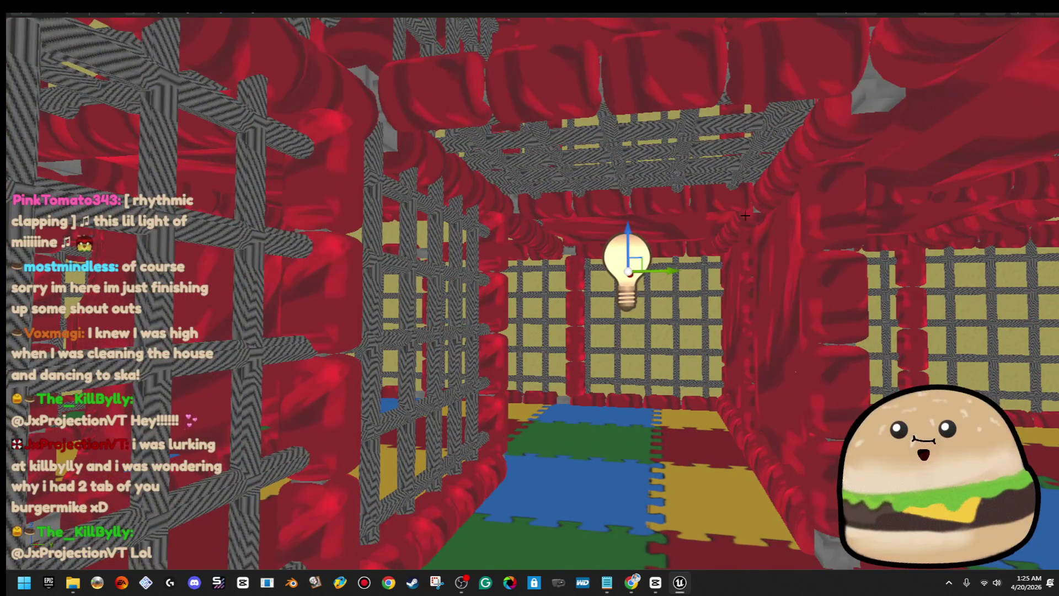
{"action": "left_click", "coordinate": [934, 13]}
{"action": "left_click", "coordinate": [951, 48]}
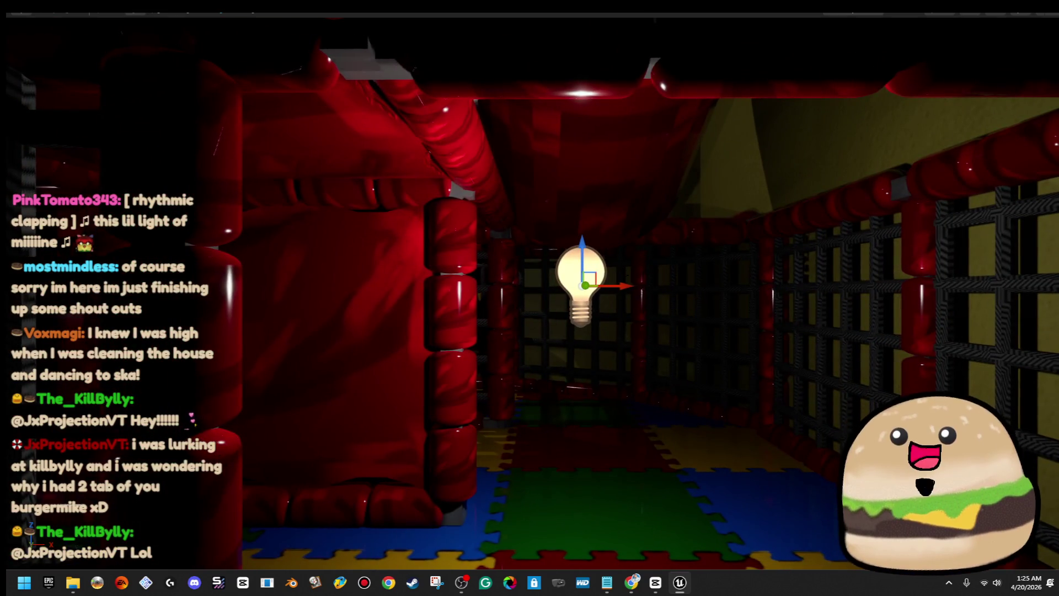
- Move the point light into the cage centre, then select the red pillar and lattice ladder
{"action": "left_click_drag", "start_coordinate": [622, 286], "coordinate": [684, 285]}
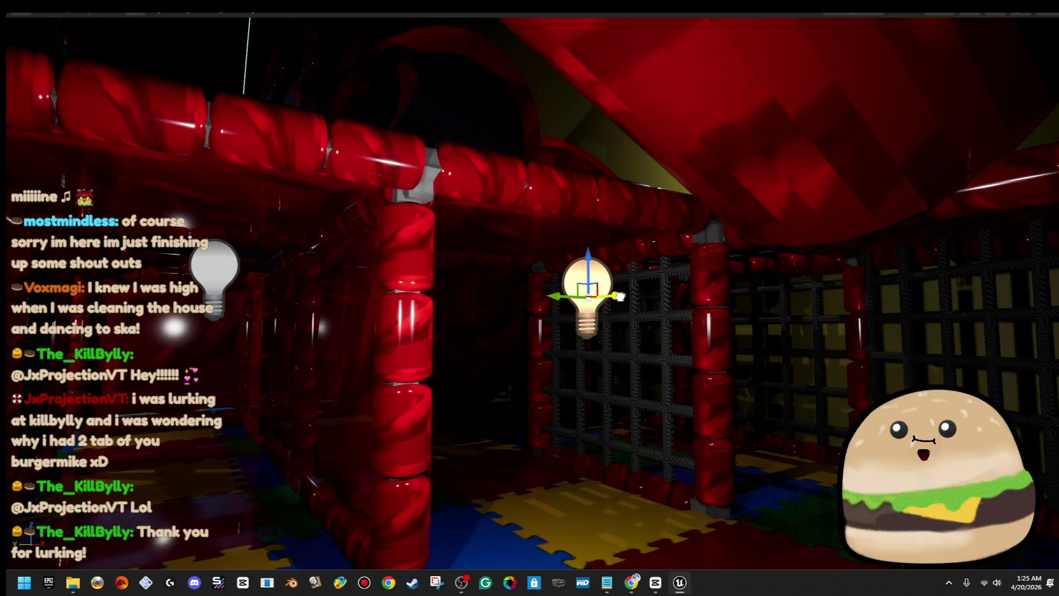
{"action": "left_click_drag", "start_coordinate": [620, 296], "coordinate": [329, 321]}
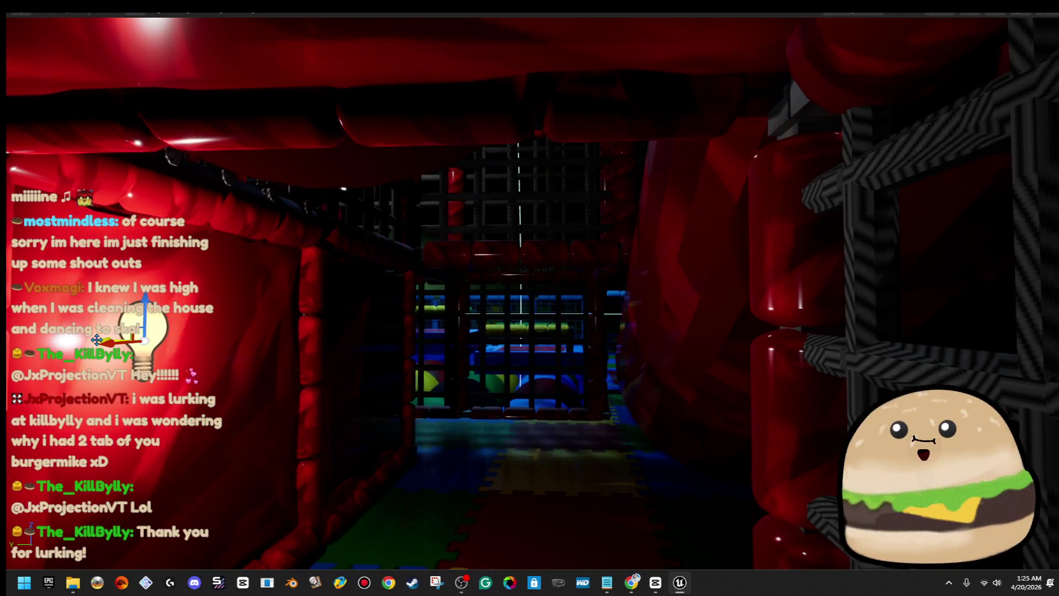
{"action": "left_click_drag", "start_coordinate": [96, 339], "coordinate": [428, 351]}
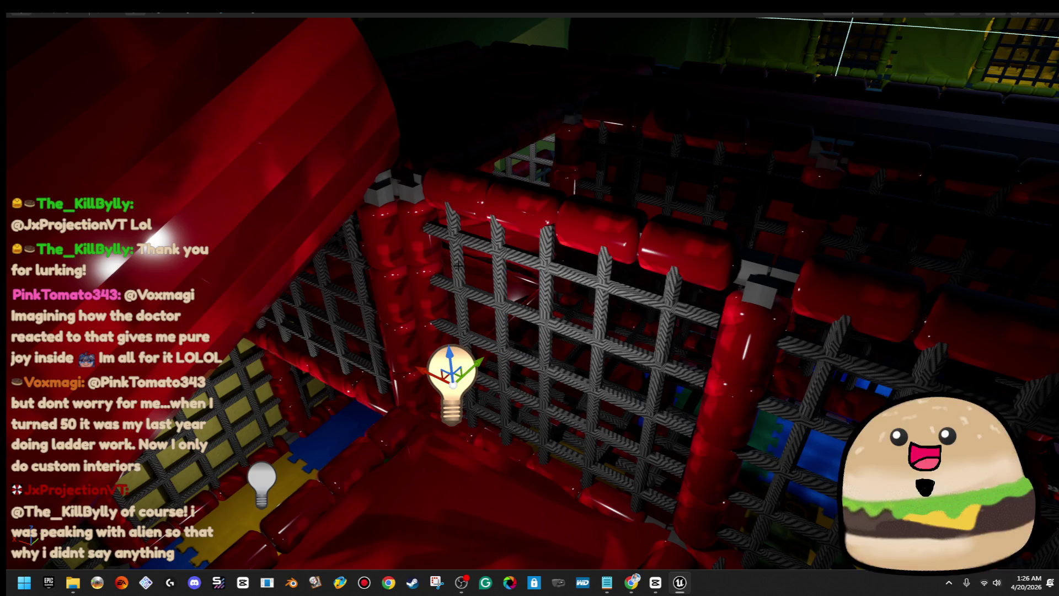
{"action": "left_click", "coordinate": [420, 276]}
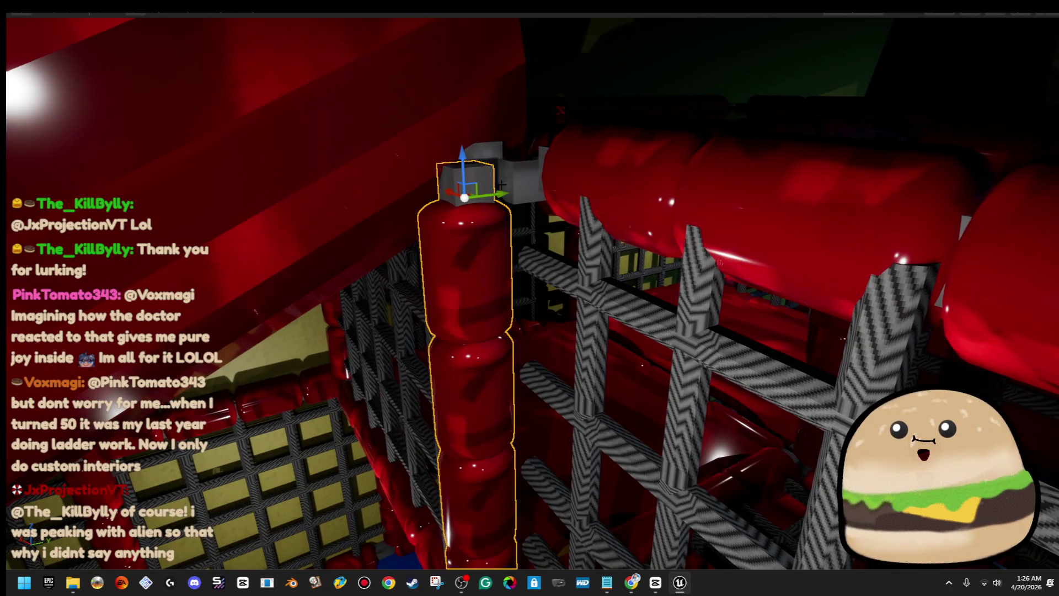
{"action": "left_click", "coordinate": [546, 331]}
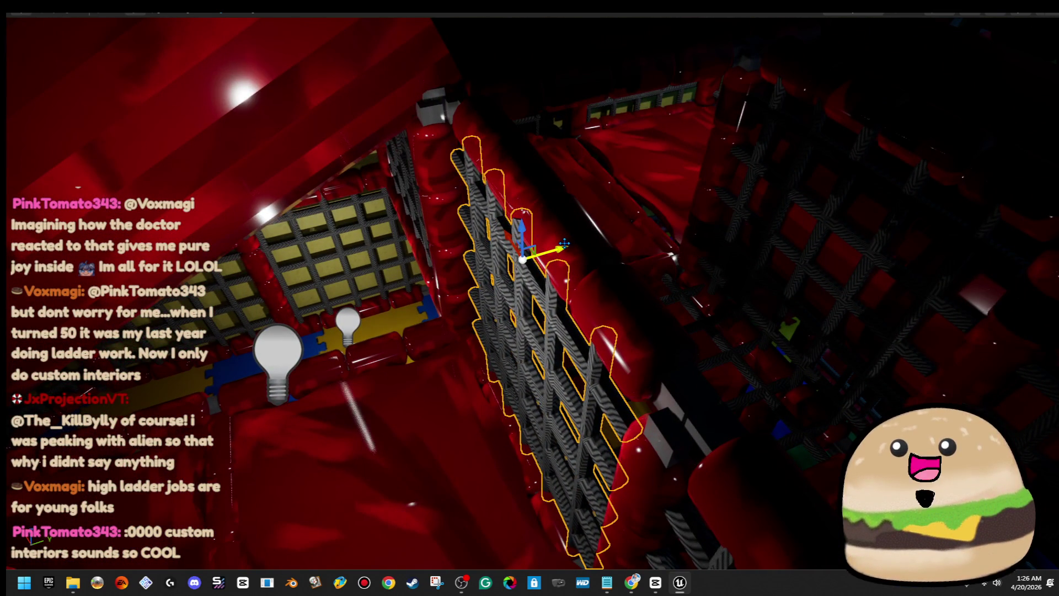
- Slide the lattice ladder left, scale it larger, and tilt it -5 degrees
{"action": "left_click_drag", "start_coordinate": [564, 243], "coordinate": [550, 246]}
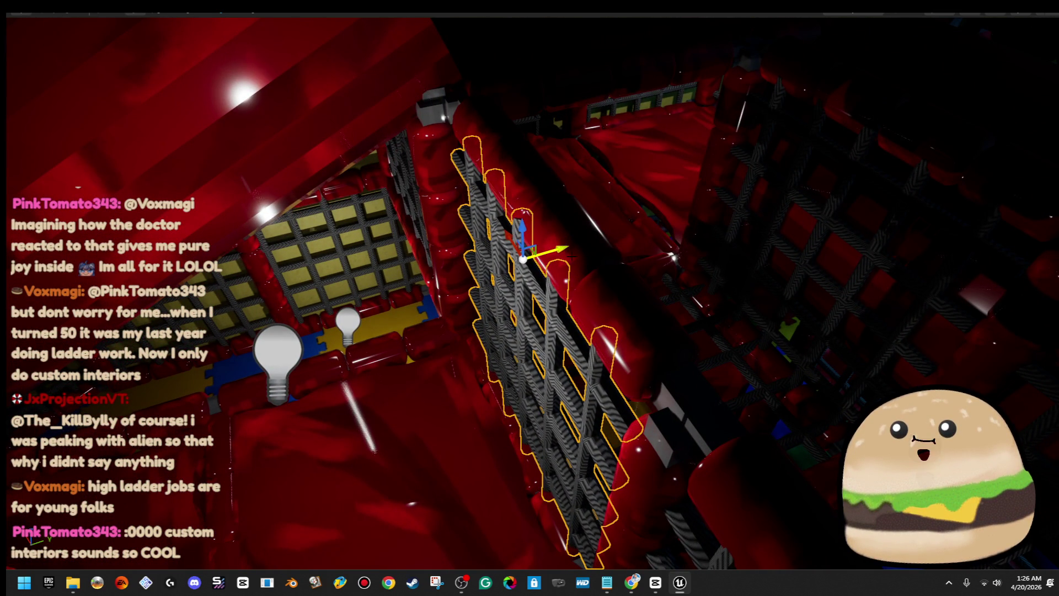
{"action": "key", "text": "f"}
{"action": "key", "text": "r"}
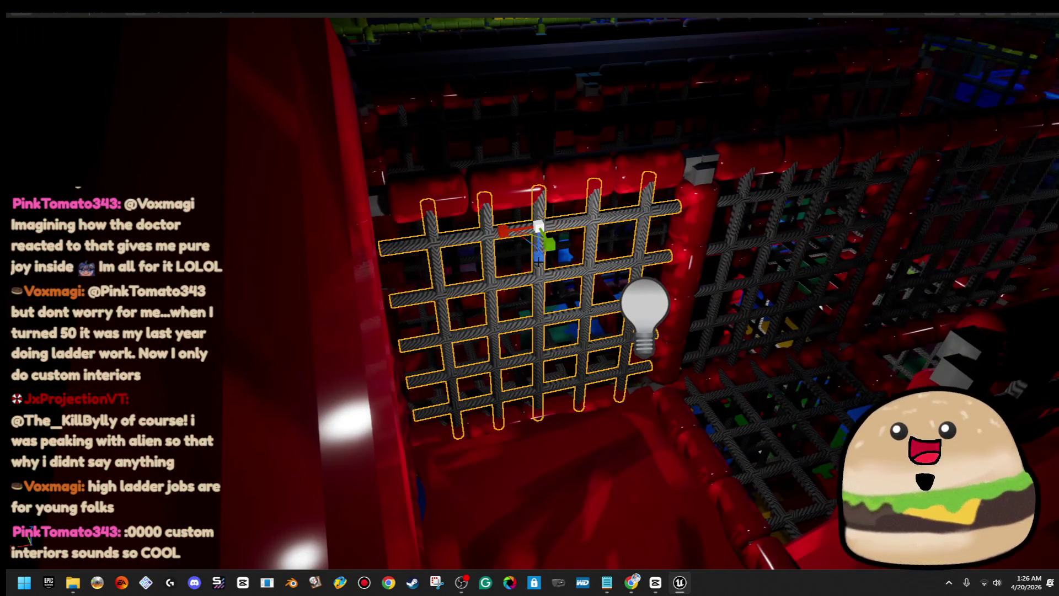
{"action": "left_click_drag", "start_coordinate": [498, 228], "coordinate": [485, 229]}
{"action": "left_click_drag", "start_coordinate": [529, 298], "coordinate": [480, 353]}
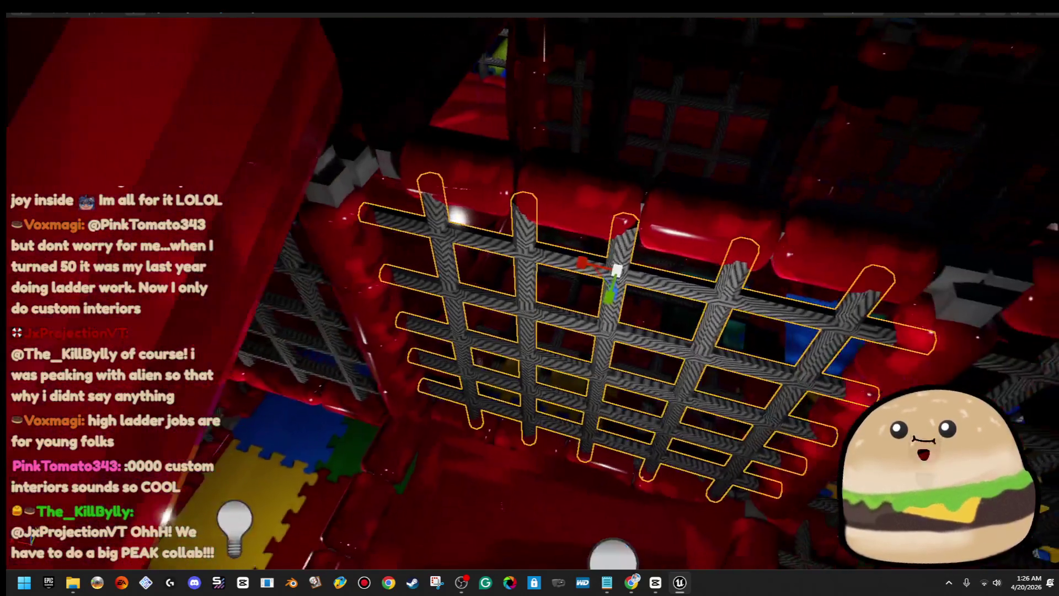
{"action": "key", "text": "e"}
{"action": "left_click_drag", "start_coordinate": [552, 256], "coordinate": [551, 260]}
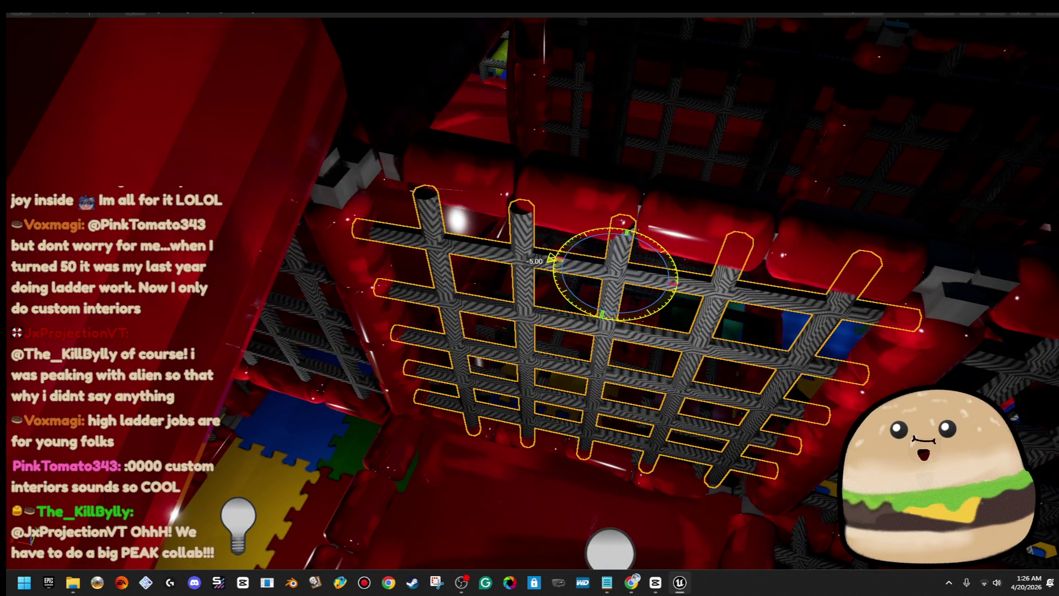
- Lower the red cushion row above the net and rotate the right lattice grid about -85 degrees
{"action": "left_click", "coordinate": [596, 227]}
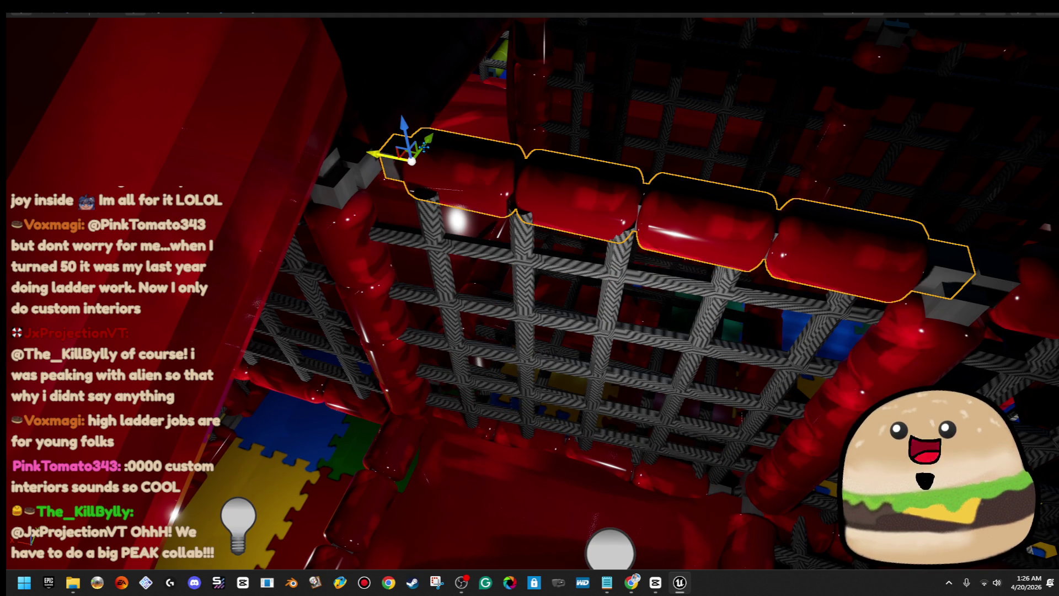
{"action": "left_click_drag", "start_coordinate": [426, 141], "coordinate": [414, 151]}
{"action": "left_click_drag", "start_coordinate": [529, 297], "coordinate": [505, 392]}
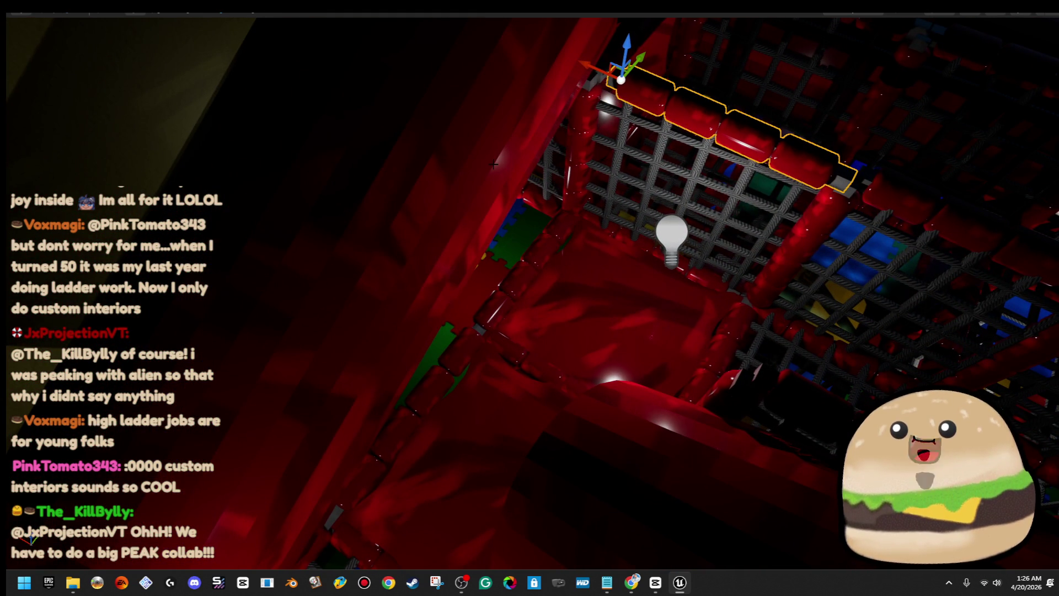
{"action": "mouse_move", "coordinate": [504, 392]}
{"action": "left_mouse_down"}
{"action": "mouse_move", "coordinate": [491, 474]}
{"action": "mouse_move", "coordinate": [490, 453]}
{"action": "left_mouse_up"}
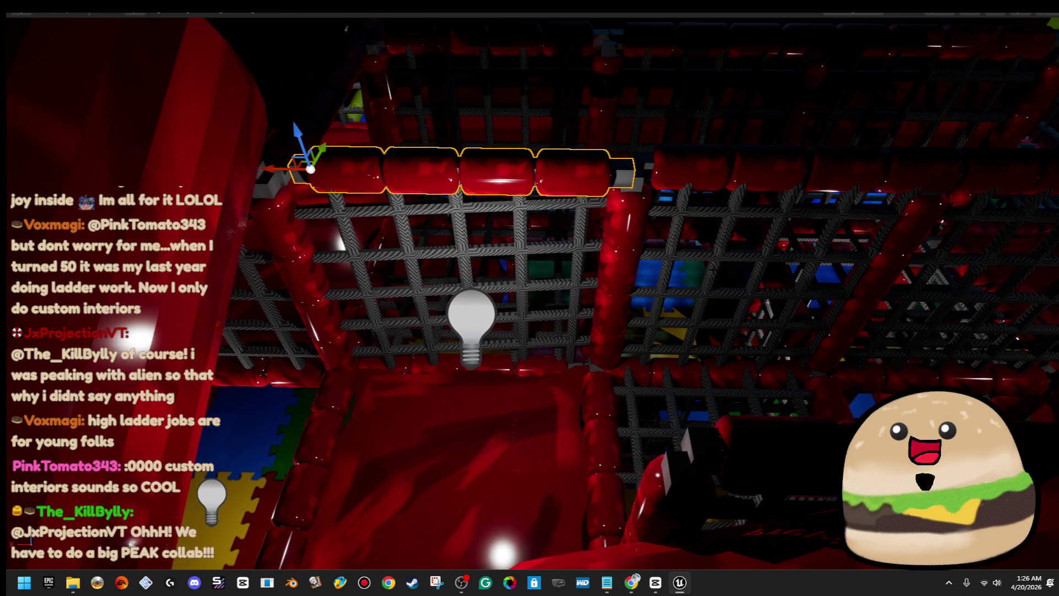
{"action": "left_click", "coordinate": [738, 276]}
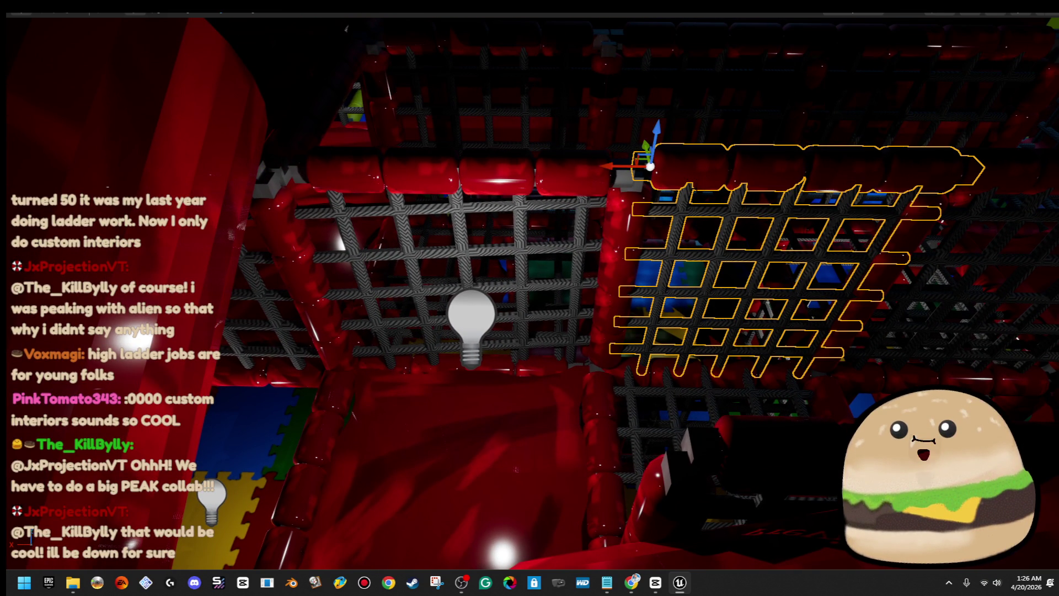
{"action": "left_click_drag", "start_coordinate": [611, 189], "coordinate": [652, 208]}
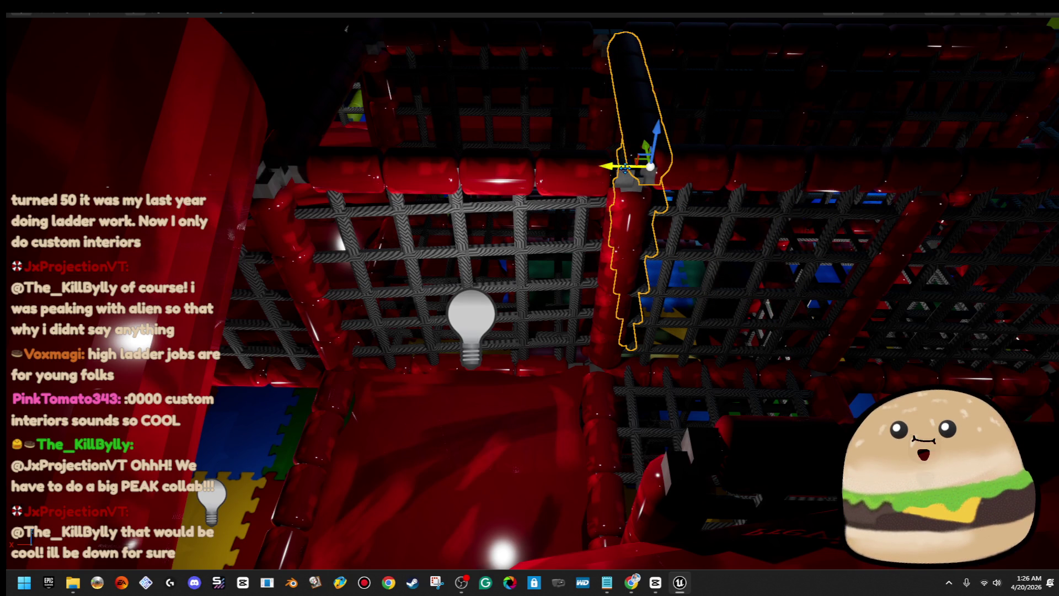
{"action": "mouse_move", "coordinate": [366, 164]}
{"action": "left_mouse_down"}
{"action": "mouse_move", "coordinate": [386, 182]}
{"action": "mouse_move", "coordinate": [629, 106]}
{"action": "mouse_move", "coordinate": [397, 193]}
{"action": "mouse_move", "coordinate": [376, 214]}
{"action": "left_mouse_up"}
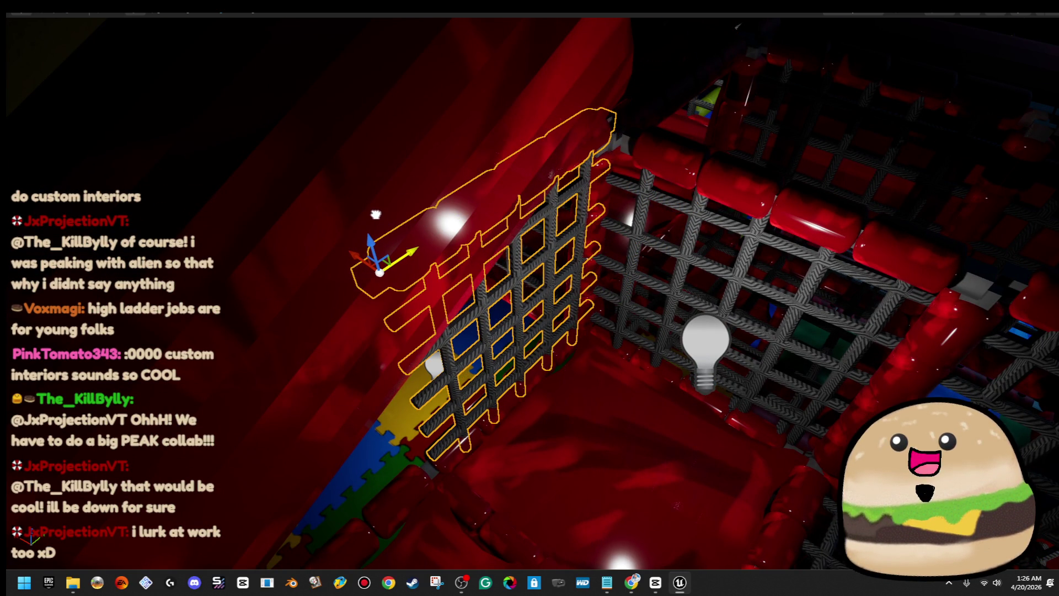
{"action": "mouse_move", "coordinate": [493, 224]}
{"action": "left_mouse_down"}
{"action": "mouse_move", "coordinate": [552, 248]}
{"action": "mouse_move", "coordinate": [578, 242]}
{"action": "mouse_move", "coordinate": [573, 251]}
{"action": "mouse_move", "coordinate": [574, 198]}
{"action": "left_mouse_up"}
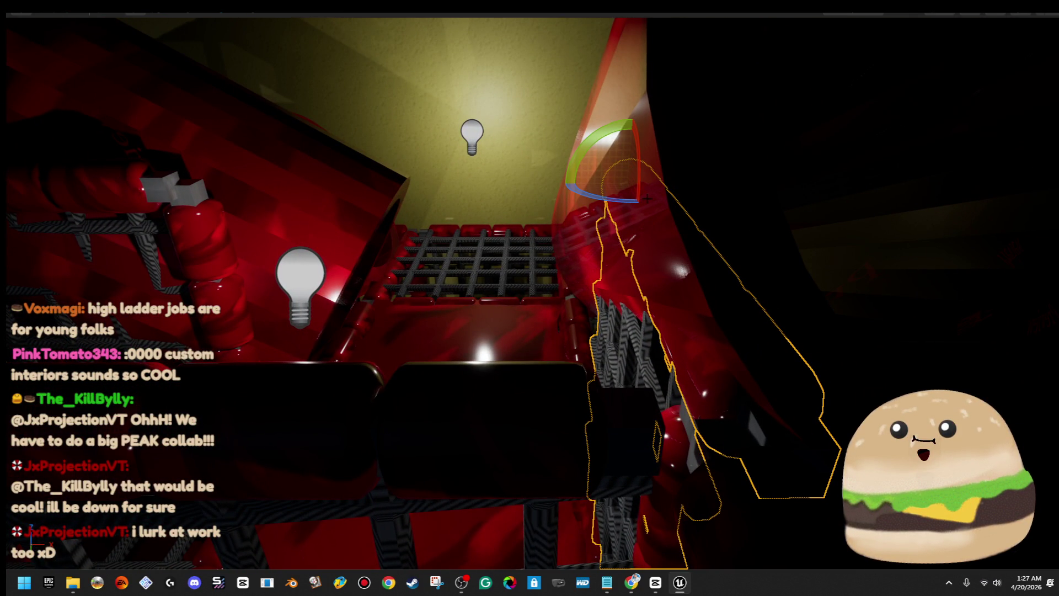
- Slide the tube and grate together left, then slide the diagonal tube along the wall
{"action": "key", "text": "f"}
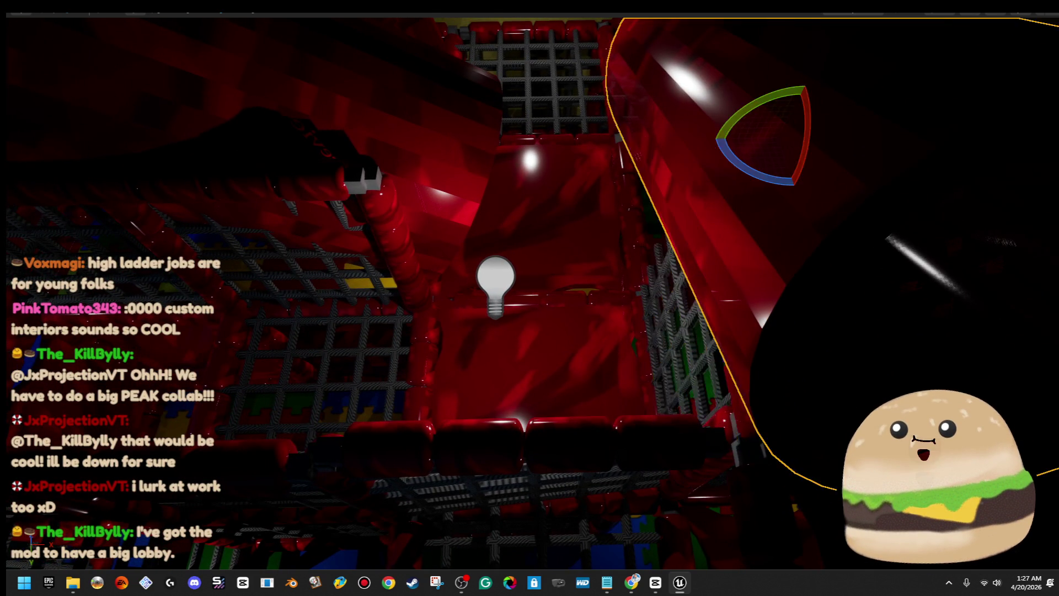
{"action": "key", "text": "w"}
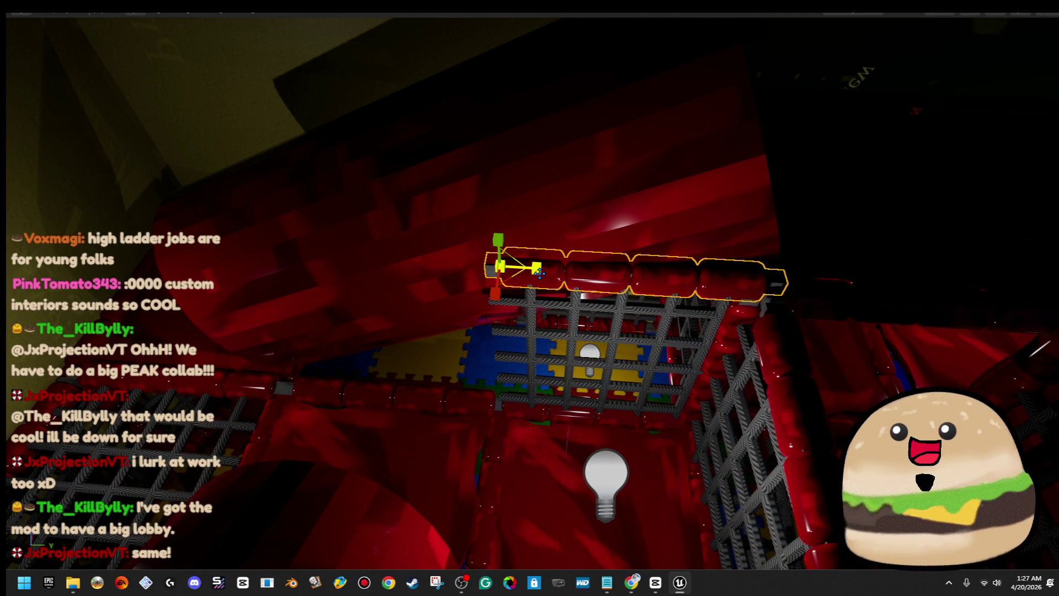
{"action": "left_click", "coordinate": [533, 303], "text": "ctrl"}
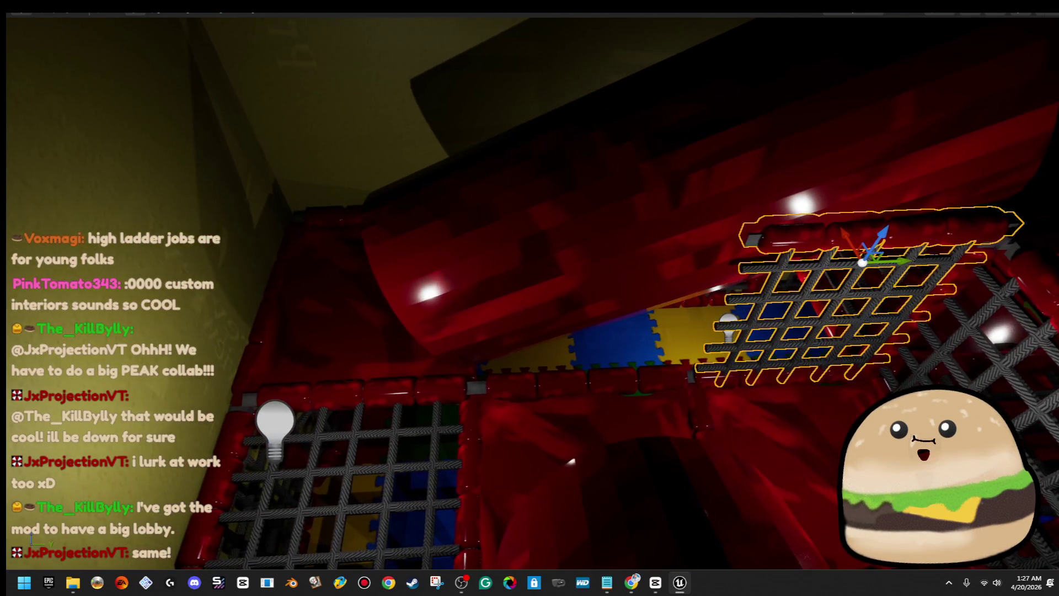
{"action": "left_click_drag", "start_coordinate": [900, 260], "coordinate": [633, 265]}
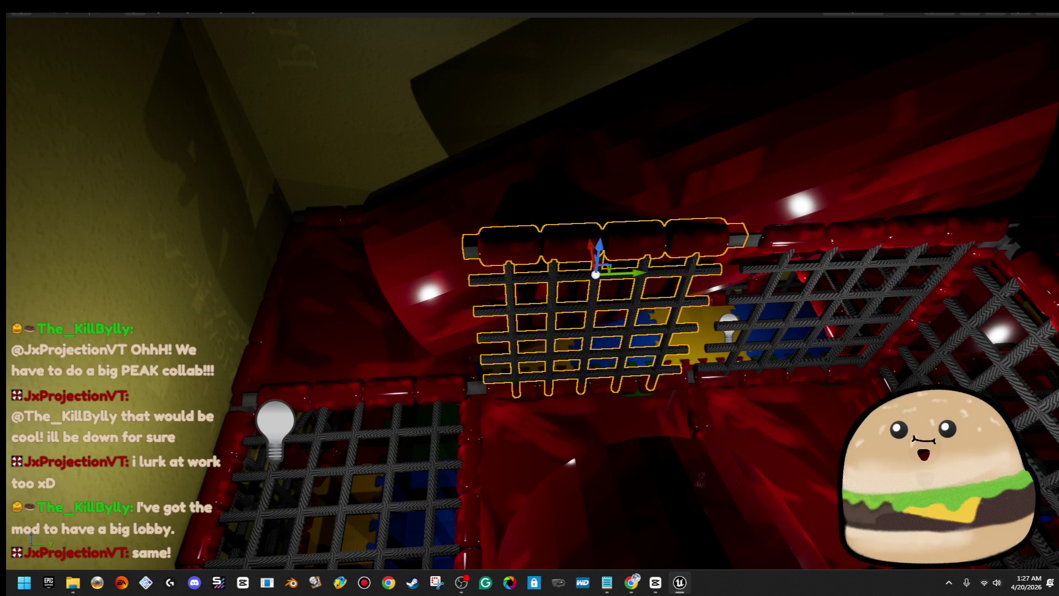
{"action": "left_click", "coordinate": [927, 309]}
{"action": "left_click_drag", "start_coordinate": [1009, 240], "coordinate": [541, 255]}
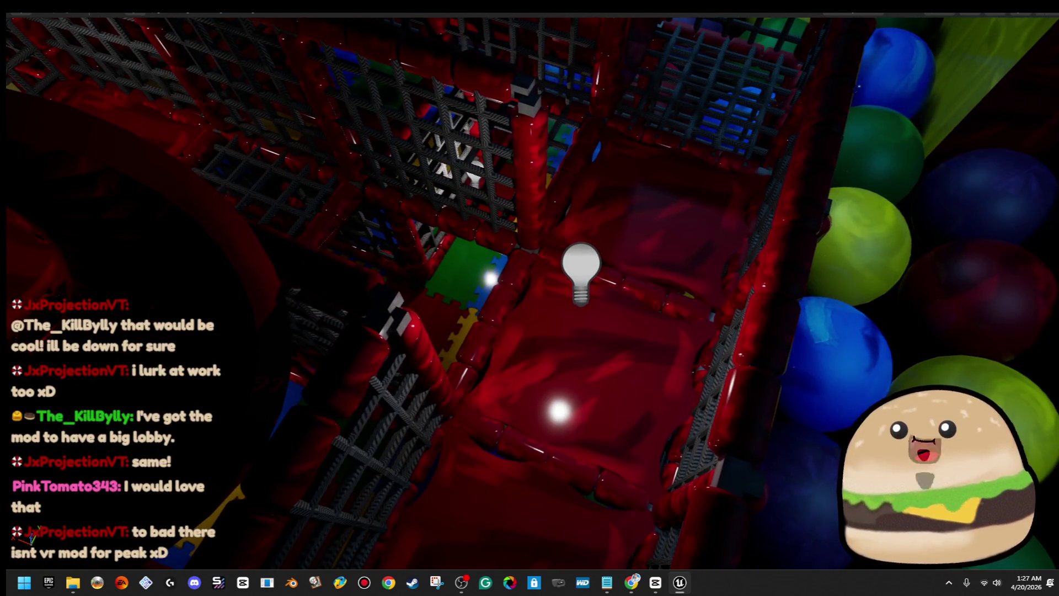
- Switch the viewport view mode from Lit to Unlit for flat, shadowless colours
{"action": "right_click", "coordinate": [580, 469]}
{"action": "left_click", "coordinate": [642, 561]}
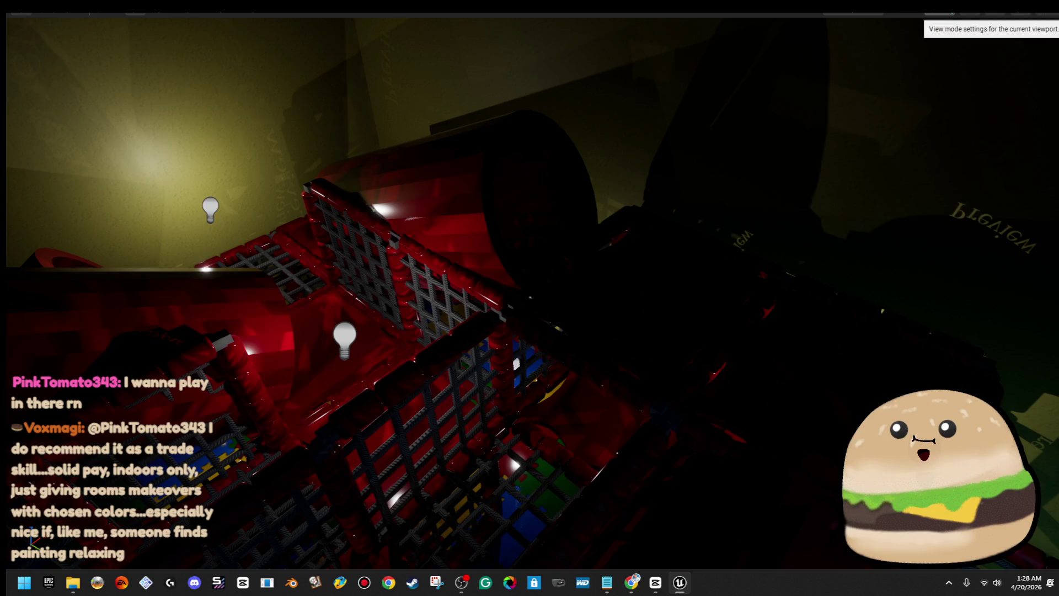
{"action": "left_click", "coordinate": [939, 16]}
{"action": "left_click", "coordinate": [949, 65]}
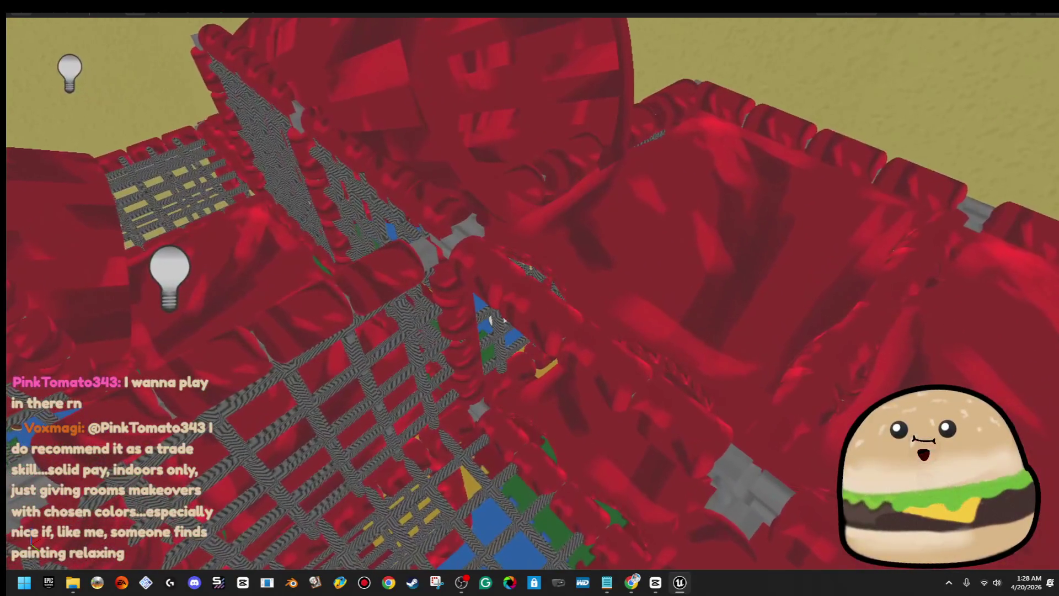
- Lower the padded floor piece with the move gizmo and select the nearby point light
{"action": "left_click_drag", "start_coordinate": [696, 66], "coordinate": [730, 178]}
{"action": "right_click", "coordinate": [731, 177]}
{"action": "mouse_move", "coordinate": [764, 378]}
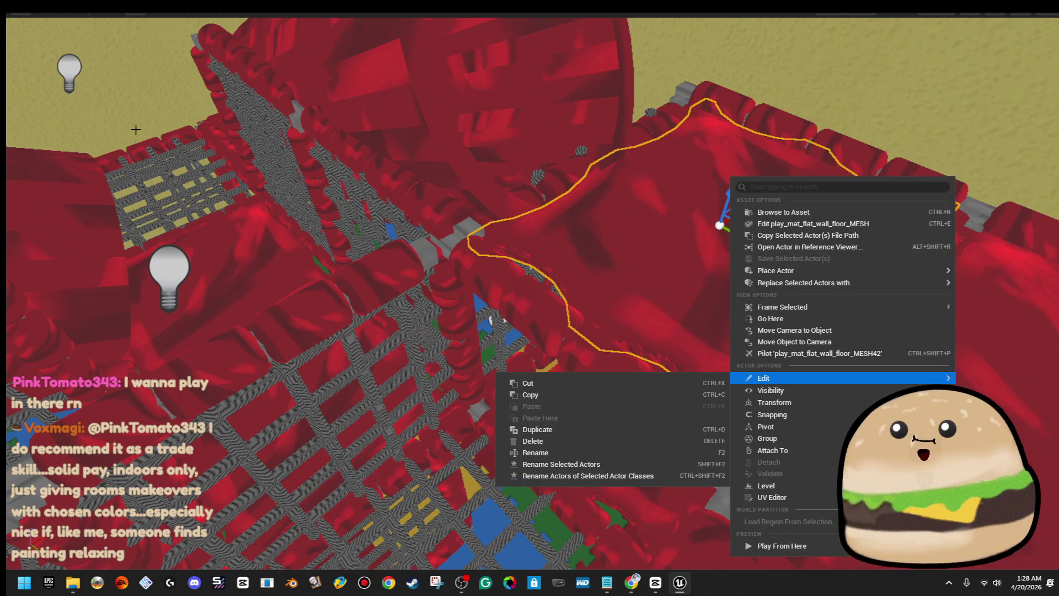
{"action": "left_click", "coordinate": [159, 255]}
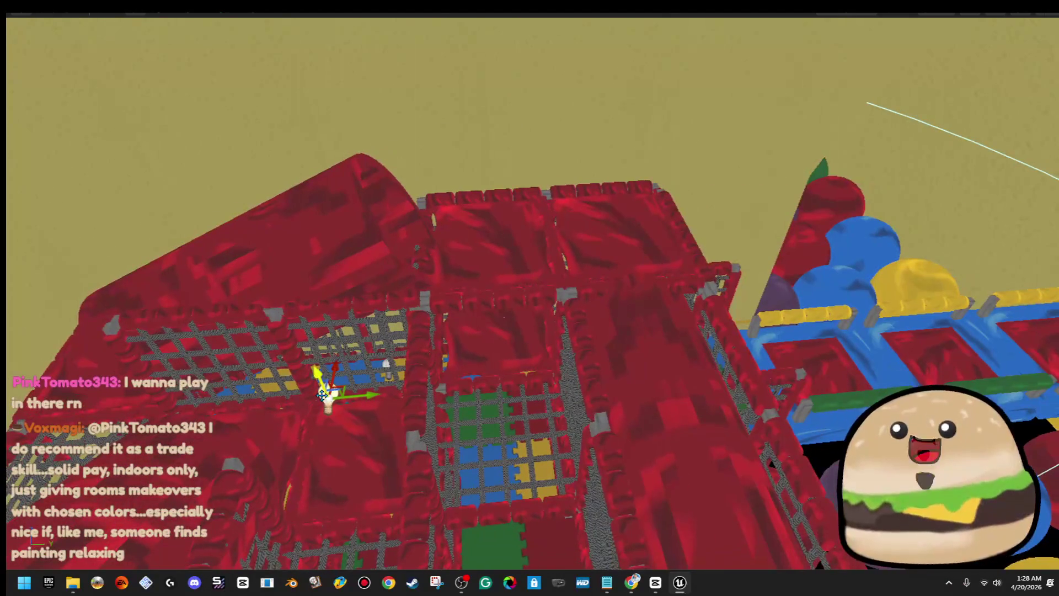
- Leave fullscreen with F11 and move PointLight65 up to 9716.137, 7145.096, -21957.595
{"action": "mouse_move", "coordinate": [370, 395]}
{"action": "left_mouse_down"}
{"action": "mouse_move", "coordinate": [669, 367]}
{"action": "mouse_move", "coordinate": [539, 350]}
{"action": "mouse_move", "coordinate": [771, 310]}
{"action": "left_mouse_up"}
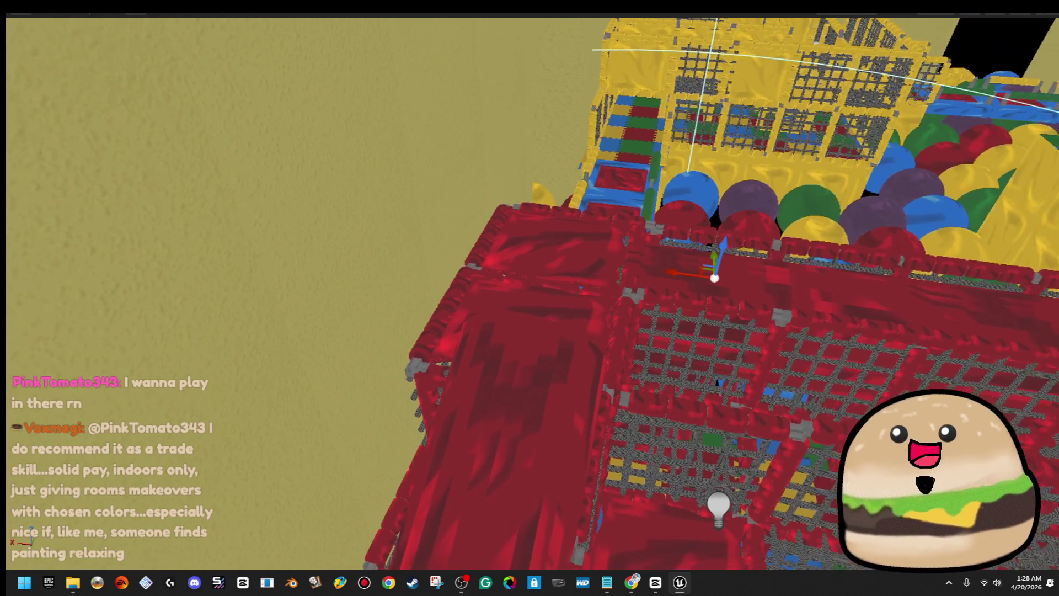
{"action": "key", "text": "F11"}
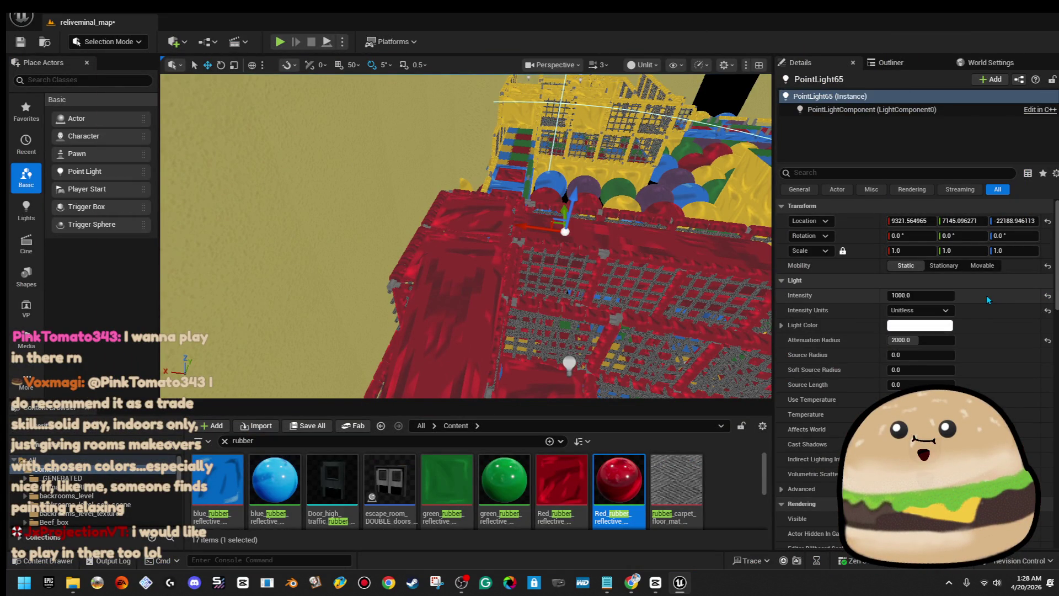
{"action": "mouse_move", "coordinate": [680, 224]}
{"action": "left_mouse_down"}
{"action": "mouse_move", "coordinate": [366, 193]}
{"action": "mouse_move", "coordinate": [378, 193]}
{"action": "left_mouse_up"}
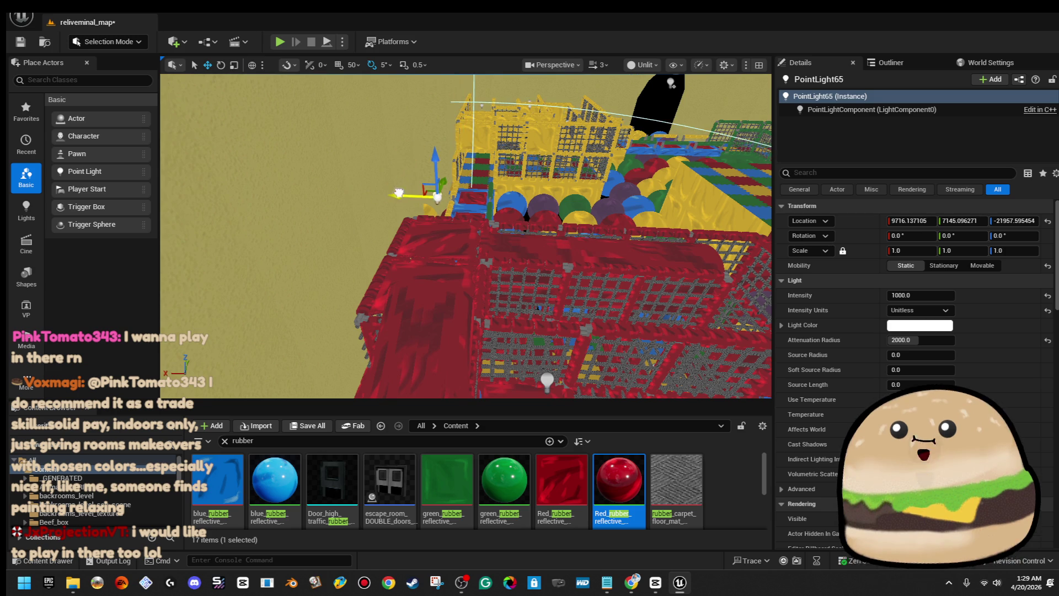
{"action": "scroll", "coordinate": [552, 224], "scroll_direction": "up", "scroll_amount": 6}
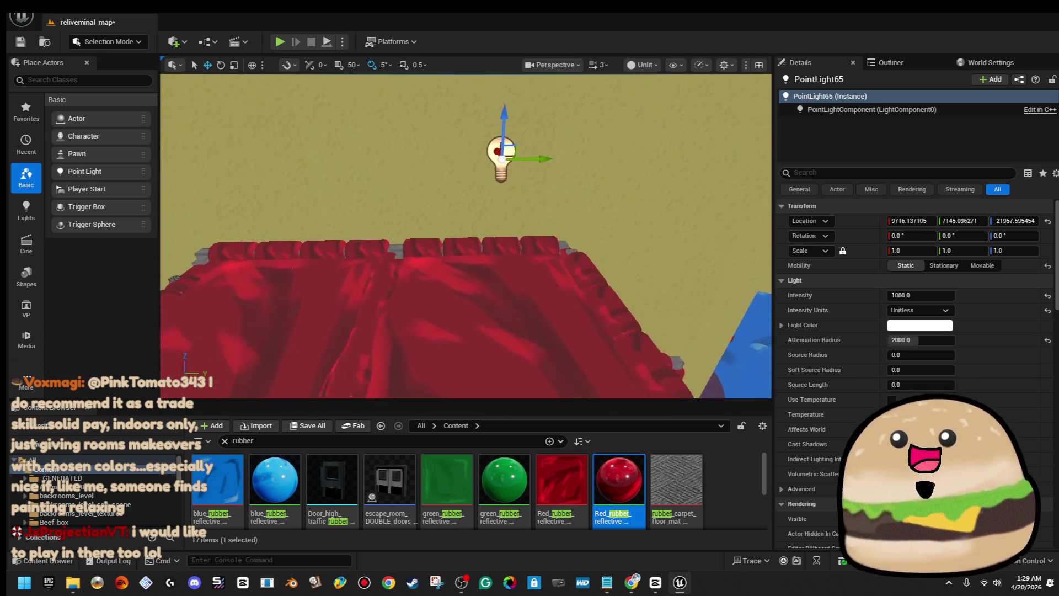
{"action": "mouse_move", "coordinate": [552, 223]}
{"action": "left_mouse_down"}
{"action": "mouse_move", "coordinate": [552, 287]}
{"action": "mouse_move", "coordinate": [530, 286]}
{"action": "mouse_move", "coordinate": [530, 254]}
{"action": "left_mouse_up"}
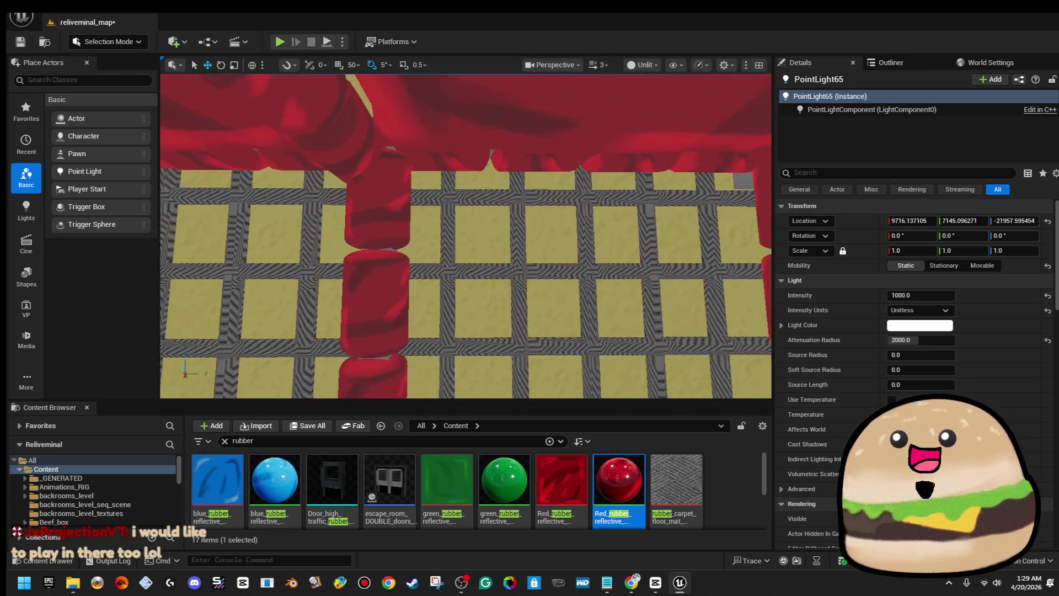
{"action": "left_click", "coordinate": [469, 166]}
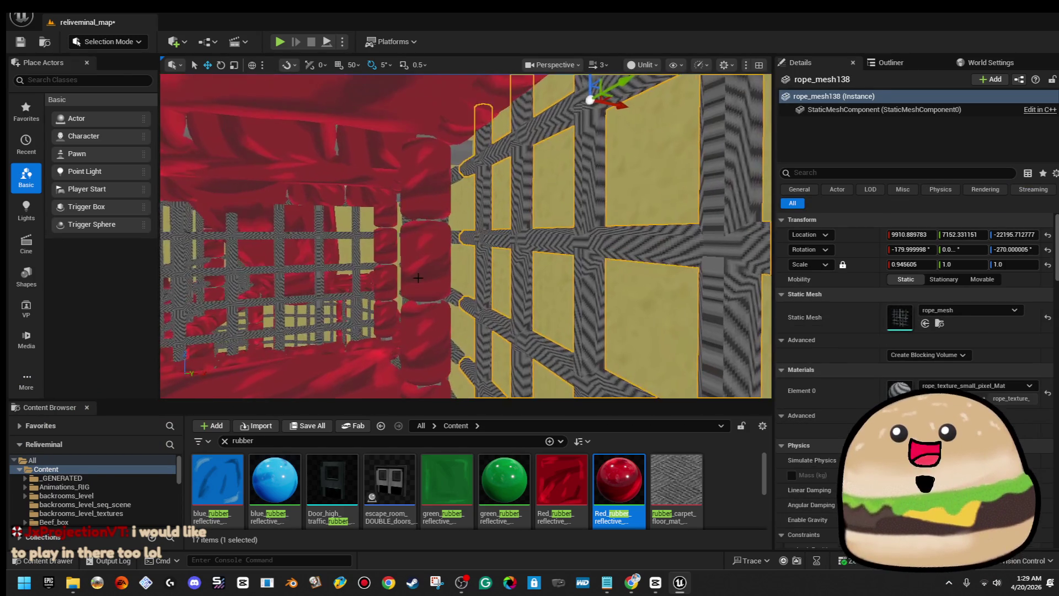
{"action": "left_click", "coordinate": [442, 274]}
{"action": "mouse_move", "coordinate": [465, 138]}
{"action": "left_mouse_down"}
{"action": "mouse_move", "coordinate": [454, 139]}
{"action": "mouse_move", "coordinate": [496, 151]}
{"action": "mouse_move", "coordinate": [441, 156]}
{"action": "left_mouse_up"}
{"action": "left_click_drag", "start_coordinate": [667, 204], "coordinate": [612, 203]}
{"action": "left_click", "coordinate": [668, 204]}
{"action": "left_click", "coordinate": [715, 221], "text": "ctrl"}
{"action": "mouse_move", "coordinate": [714, 221]}
{"action": "left_mouse_down"}
{"action": "mouse_move", "coordinate": [570, 140]}
{"action": "mouse_move", "coordinate": [530, 182]}
{"action": "mouse_move", "coordinate": [499, 186]}
{"action": "left_mouse_up"}
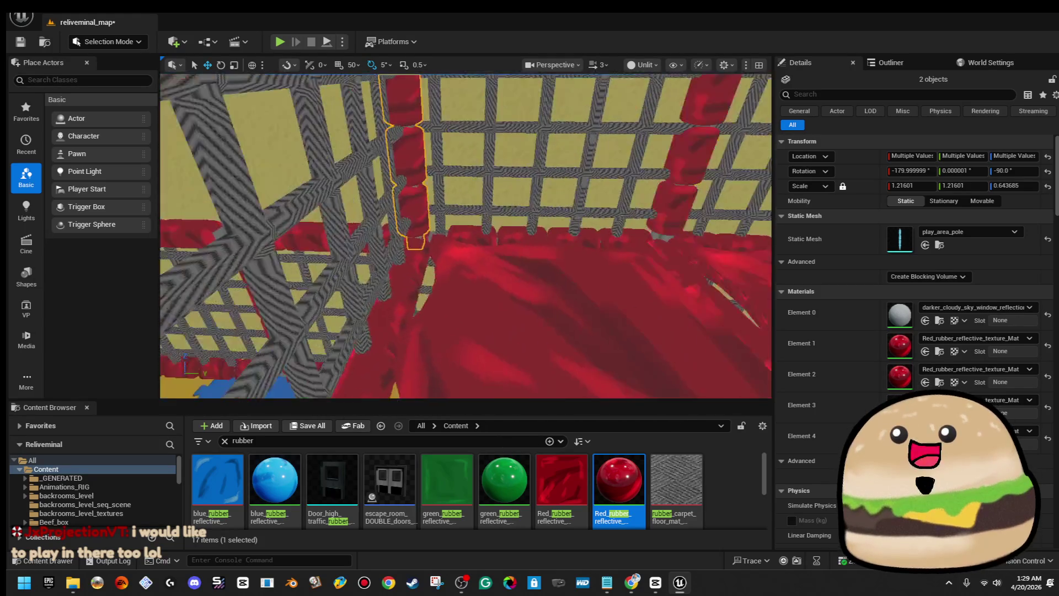
{"action": "key", "text": "f"}
{"action": "left_click", "coordinate": [541, 199], "text": "ctrl"}
{"action": "left_click", "coordinate": [529, 195], "text": "ctrl"}
{"action": "left_click", "coordinate": [374, 165], "text": "ctrl"}
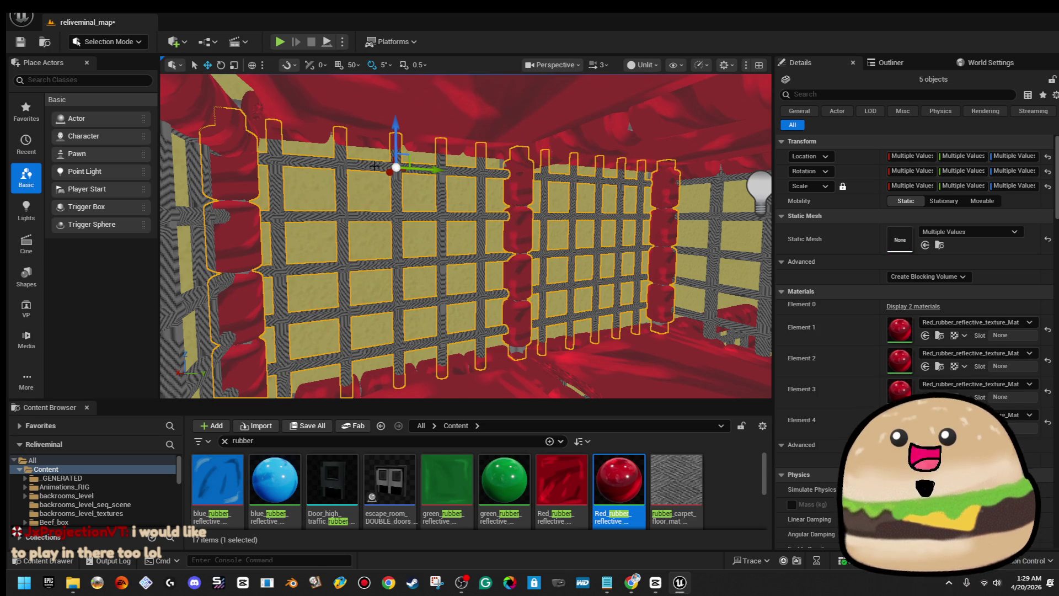
{"action": "left_click", "coordinate": [241, 171], "text": "ctrl"}
{"action": "key", "text": "f"}
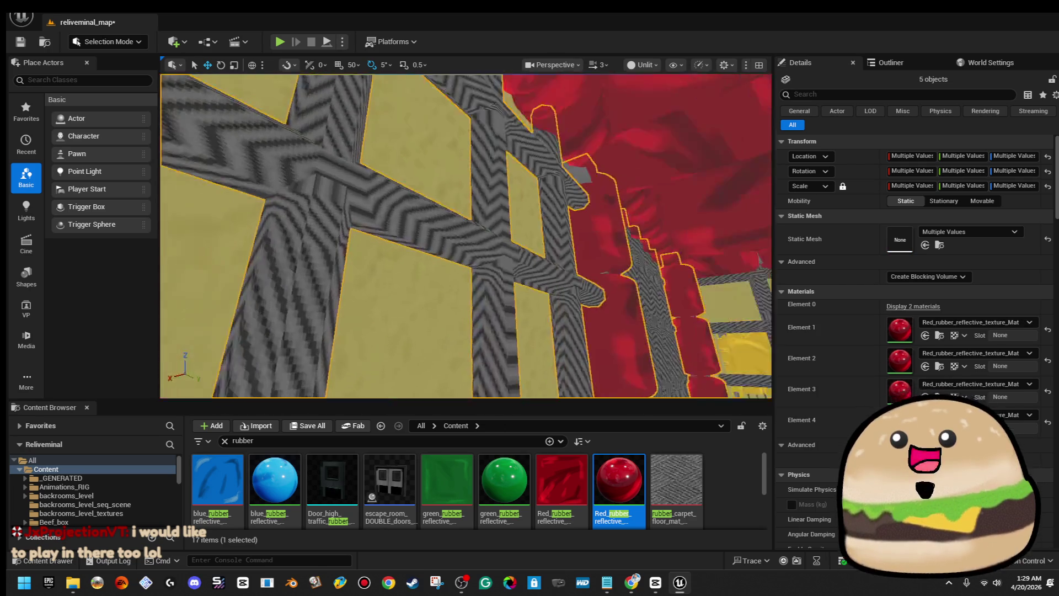
{"action": "left_click_drag", "start_coordinate": [520, 197], "coordinate": [743, 74]}
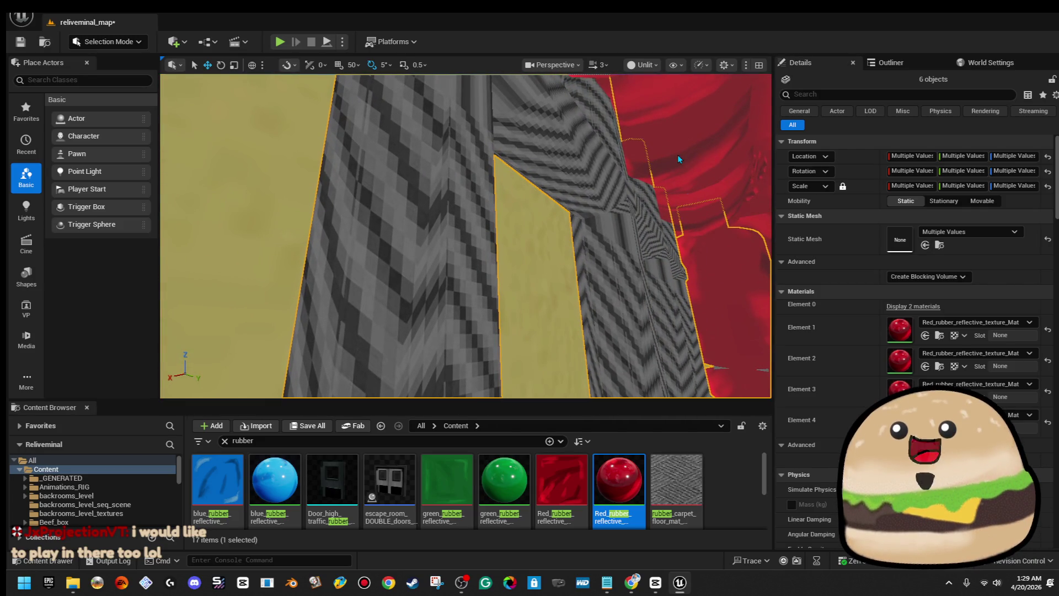
{"action": "left_click", "coordinate": [677, 157], "text": "ctrl"}
{"action": "key", "text": "f"}
{"action": "mouse_move", "coordinate": [508, 190]}
{"action": "left_mouse_down"}
{"action": "mouse_move", "coordinate": [469, 175]}
{"action": "mouse_move", "coordinate": [578, 169]}
{"action": "mouse_move", "coordinate": [552, 160]}
{"action": "mouse_move", "coordinate": [535, 176]}
{"action": "mouse_move", "coordinate": [458, 197]}
{"action": "left_mouse_up"}
{"action": "mouse_move", "coordinate": [595, 139]}
{"action": "left_mouse_down"}
{"action": "mouse_move", "coordinate": [557, 149]}
{"action": "mouse_move", "coordinate": [529, 199]}
{"action": "mouse_move", "coordinate": [548, 270]}
{"action": "left_mouse_up"}
{"action": "left_click", "coordinate": [487, 306]}
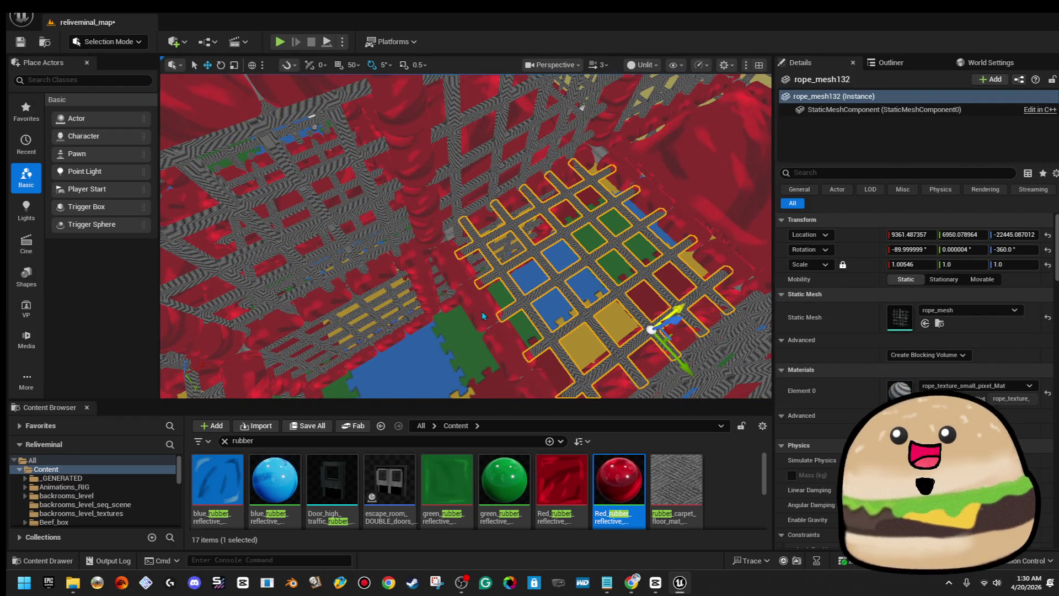
{"action": "left_click", "coordinate": [482, 311], "text": "ctrl"}
{"action": "key", "text": "f"}
{"action": "mouse_move", "coordinate": [507, 304]}
{"action": "left_mouse_down"}
{"action": "mouse_move", "coordinate": [505, 331]}
{"action": "mouse_move", "coordinate": [461, 137]}
{"action": "mouse_move", "coordinate": [545, 276]}
{"action": "mouse_move", "coordinate": [403, 319]}
{"action": "mouse_move", "coordinate": [681, 341]}
{"action": "left_mouse_up"}
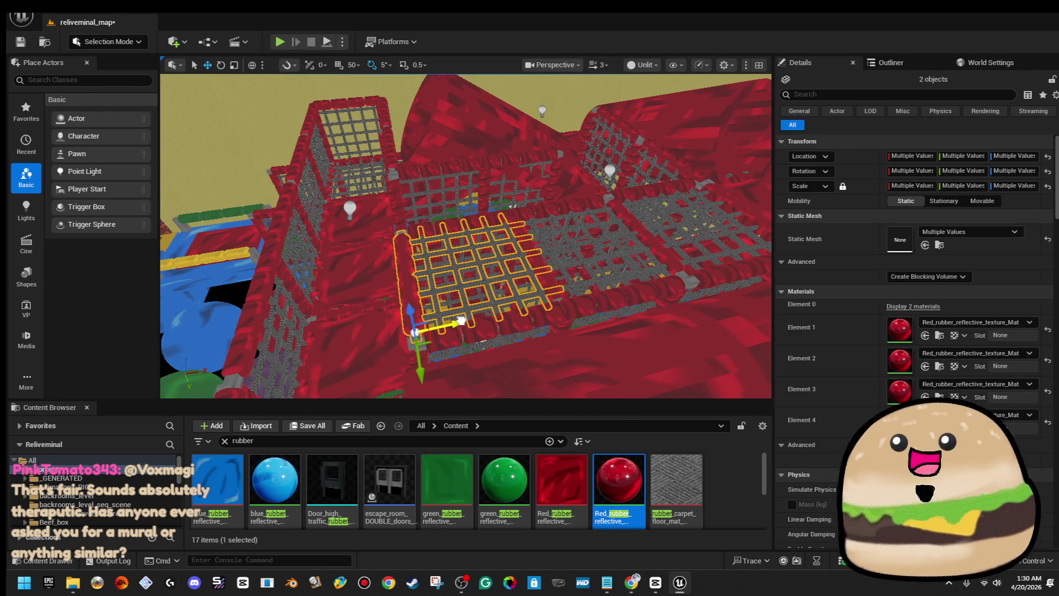
{"action": "left_click_drag", "start_coordinate": [459, 321], "coordinate": [455, 259]}
{"action": "key", "text": "f"}
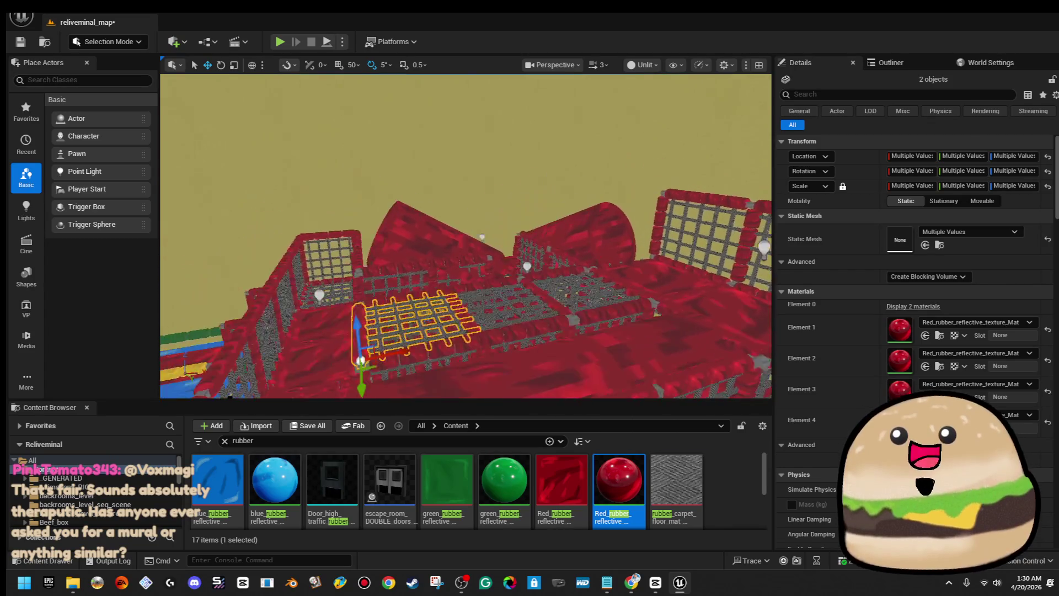
{"action": "mouse_move", "coordinate": [528, 318]}
{"action": "left_mouse_down"}
{"action": "mouse_move", "coordinate": [535, 309]}
{"action": "mouse_move", "coordinate": [507, 314]}
{"action": "mouse_move", "coordinate": [495, 275]}
{"action": "left_mouse_up"}
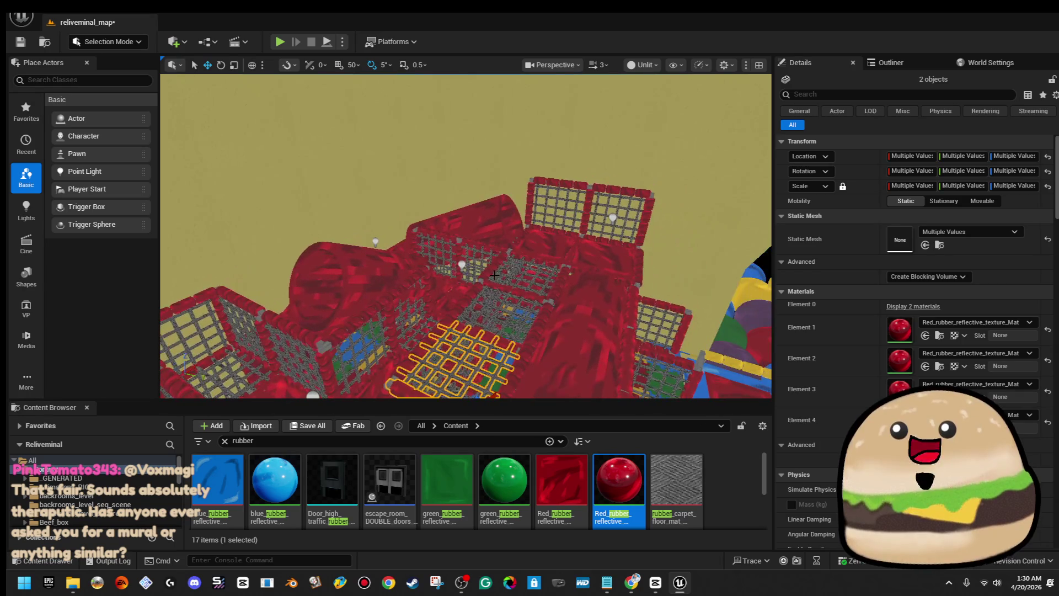
- Alt-drag a raised copy of the tube slide and shift it sideways along Y
{"action": "left_click", "coordinate": [621, 353]}
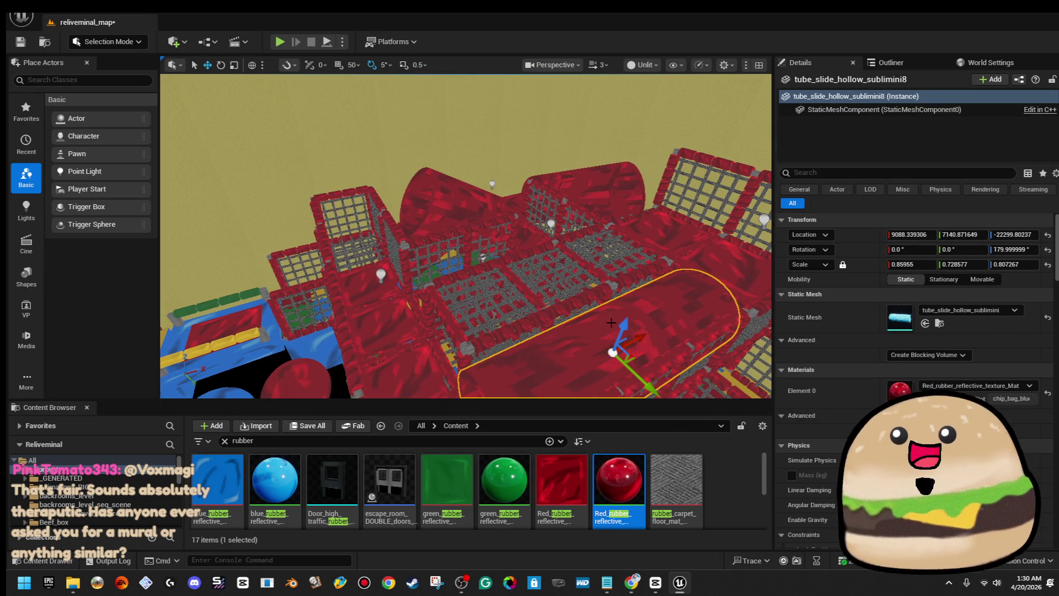
{"action": "mouse_move", "coordinate": [619, 323]}
{"action": "left_mouse_down"}
{"action": "mouse_move", "coordinate": [643, 243]}
{"action": "mouse_move", "coordinate": [673, 232]}
{"action": "mouse_move", "coordinate": [697, 114]}
{"action": "mouse_move", "coordinate": [607, 77]}
{"action": "left_mouse_up"}
{"action": "key", "text": "s"}
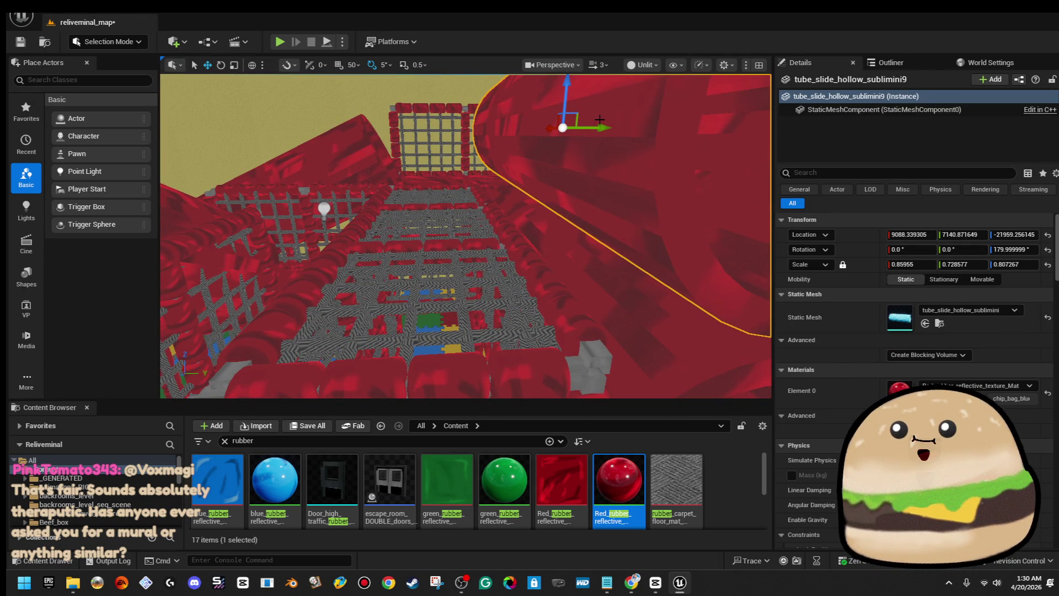
{"action": "mouse_move", "coordinate": [603, 130]}
{"action": "left_mouse_down"}
{"action": "mouse_move", "coordinate": [443, 130]}
{"action": "mouse_move", "coordinate": [424, 110]}
{"action": "mouse_move", "coordinate": [422, 136]}
{"action": "left_mouse_up"}
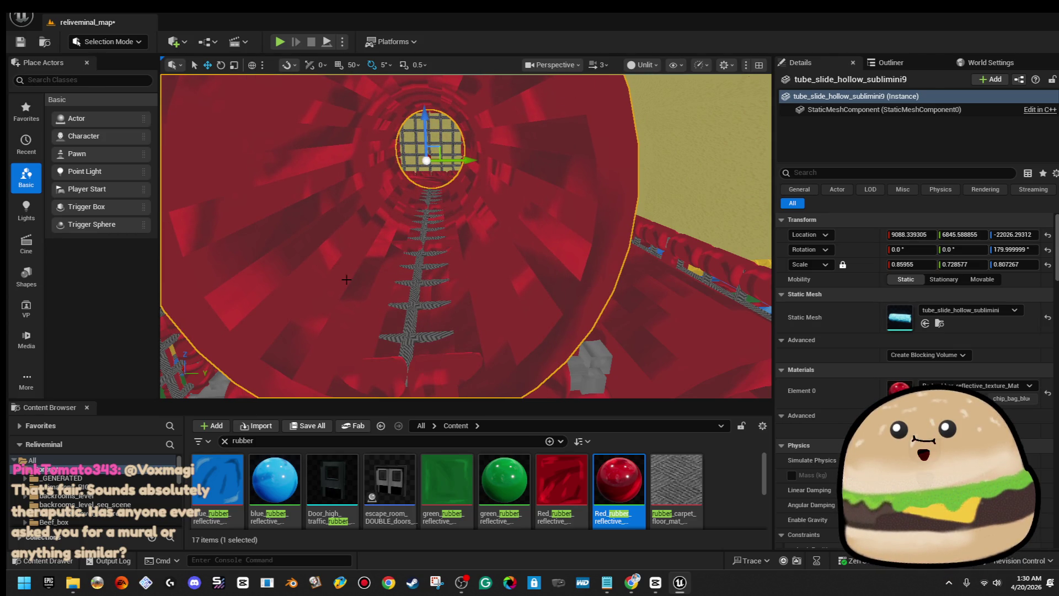
- Delete the two stray ladder meshes, undoing once to restore the rope net
{"action": "left_click", "coordinate": [408, 292]}
{"action": "key", "text": "Delete"}
{"action": "left_click", "coordinate": [421, 238]}
{"action": "key", "text": "Delete"}
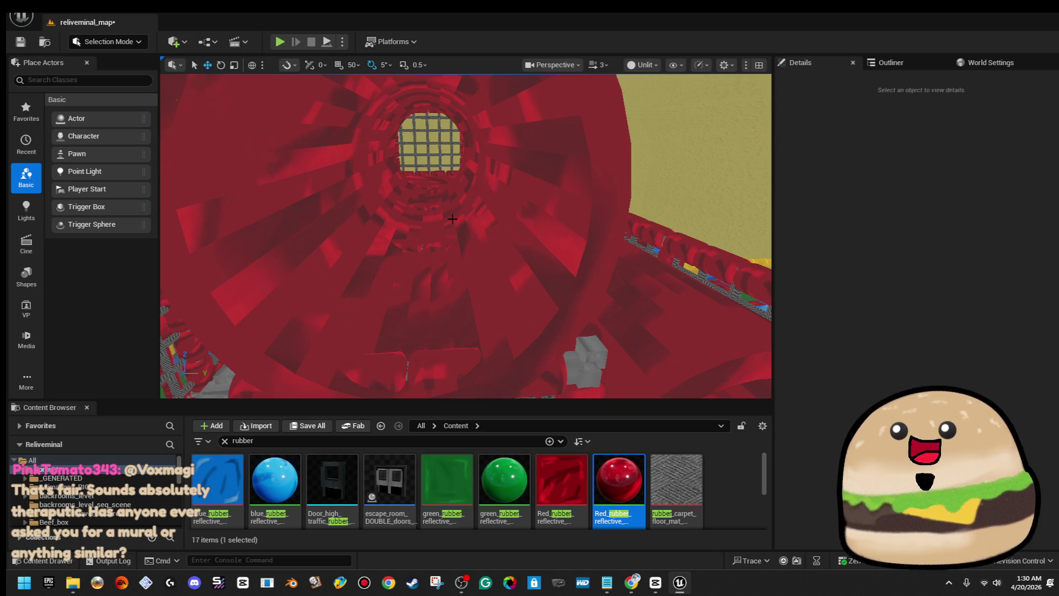
{"action": "mouse_move", "coordinate": [426, 197]}
{"action": "left_mouse_down"}
{"action": "mouse_move", "coordinate": [426, 165]}
{"action": "mouse_move", "coordinate": [447, 157]}
{"action": "left_mouse_up"}
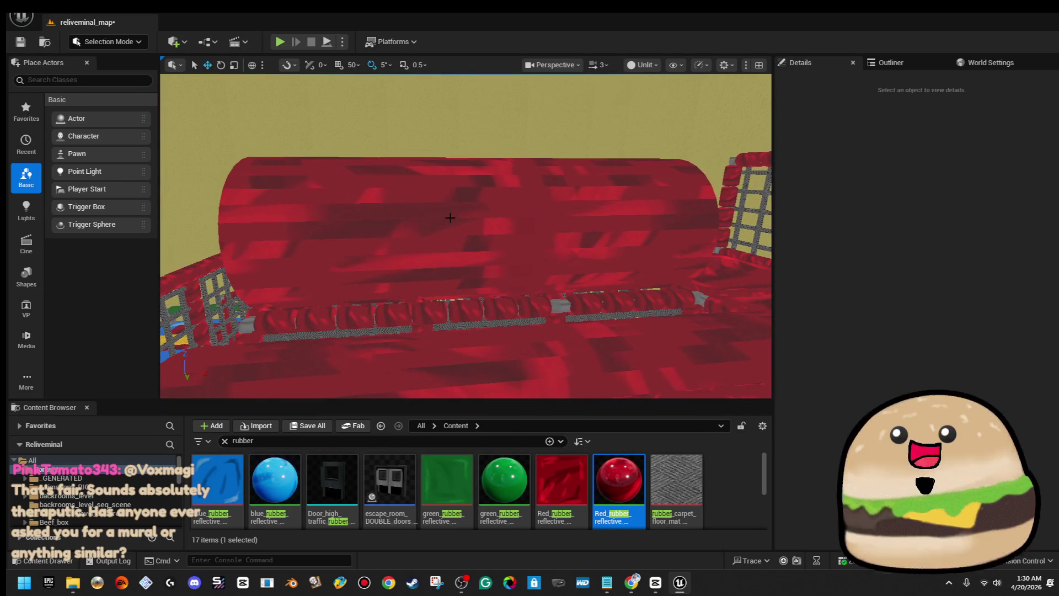
{"action": "key", "text": "ctrl+z"}
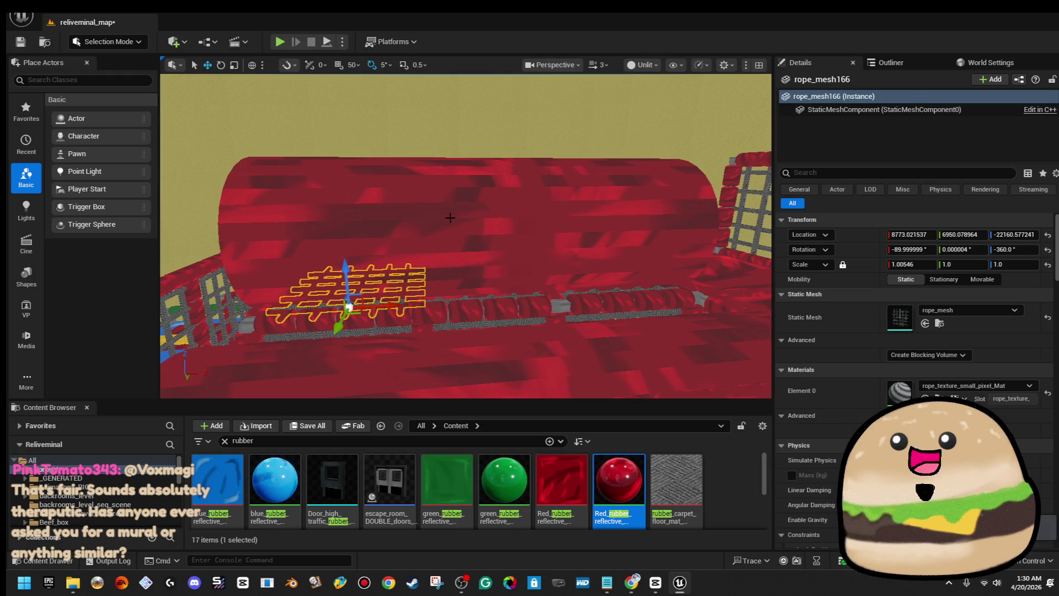
- Shorten the copied tube slide to 0.529649 X scale and clear the selection
{"action": "left_click", "coordinate": [450, 218]}
{"action": "mouse_move", "coordinate": [458, 229]}
{"action": "left_mouse_down"}
{"action": "mouse_move", "coordinate": [497, 229]}
{"action": "mouse_move", "coordinate": [469, 231]}
{"action": "left_mouse_up"}
{"action": "scroll", "coordinate": [578, 304], "scroll_direction": "up", "scroll_amount": 3}
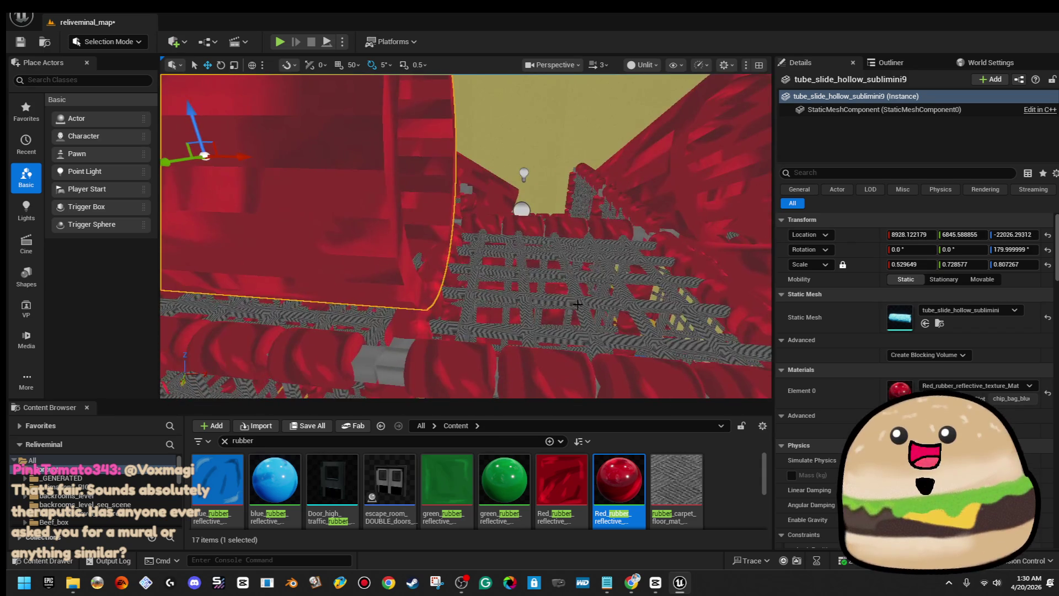
{"action": "left_click", "coordinate": [514, 274]}
{"action": "key", "text": "Escape"}
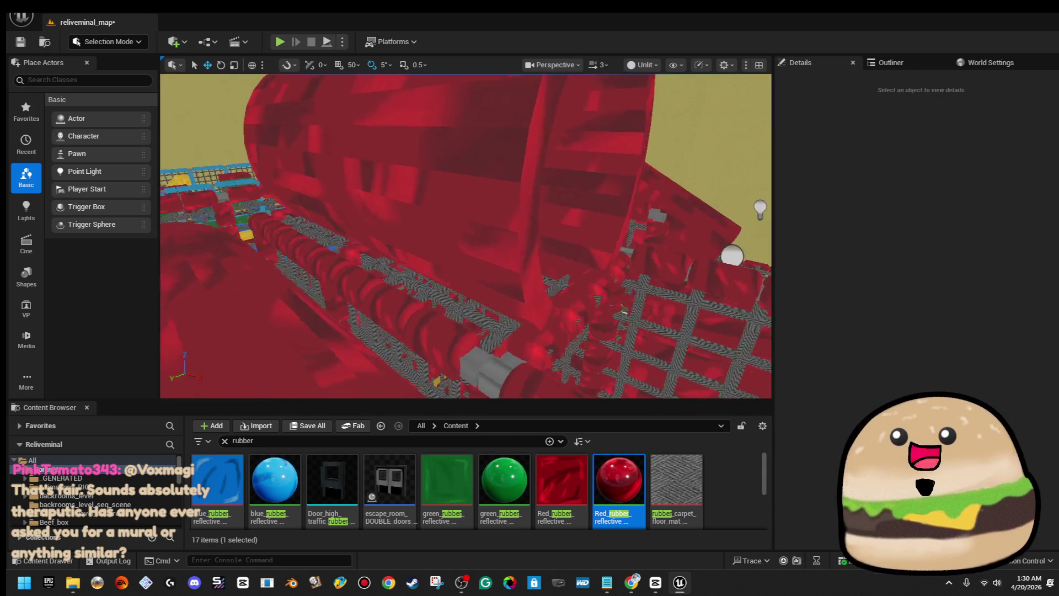
{"action": "left_click_drag", "start_coordinate": [513, 275], "coordinate": [524, 303]}
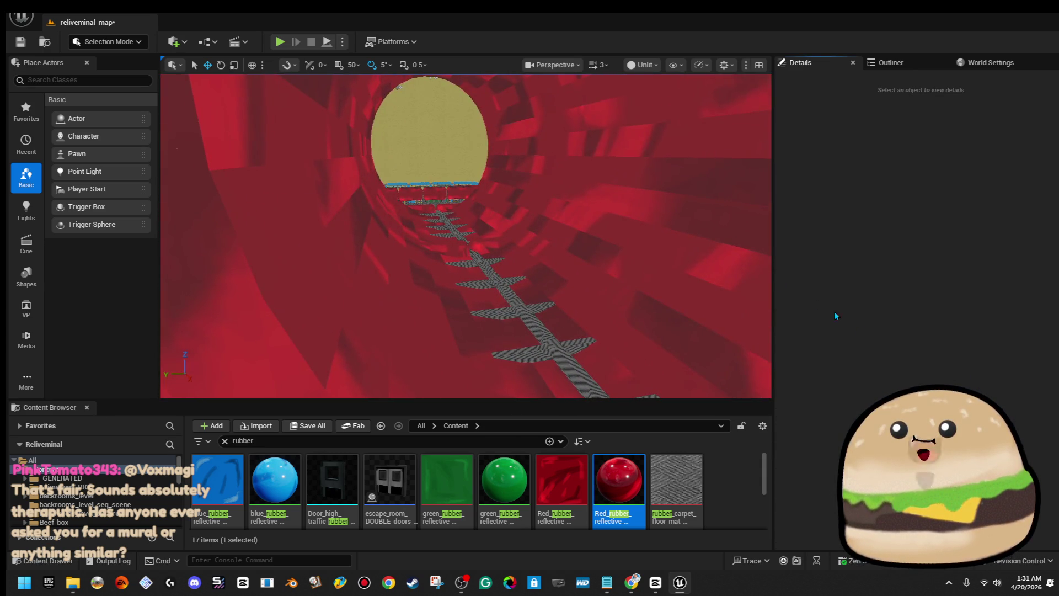
{"action": "left_click", "coordinate": [551, 330]}
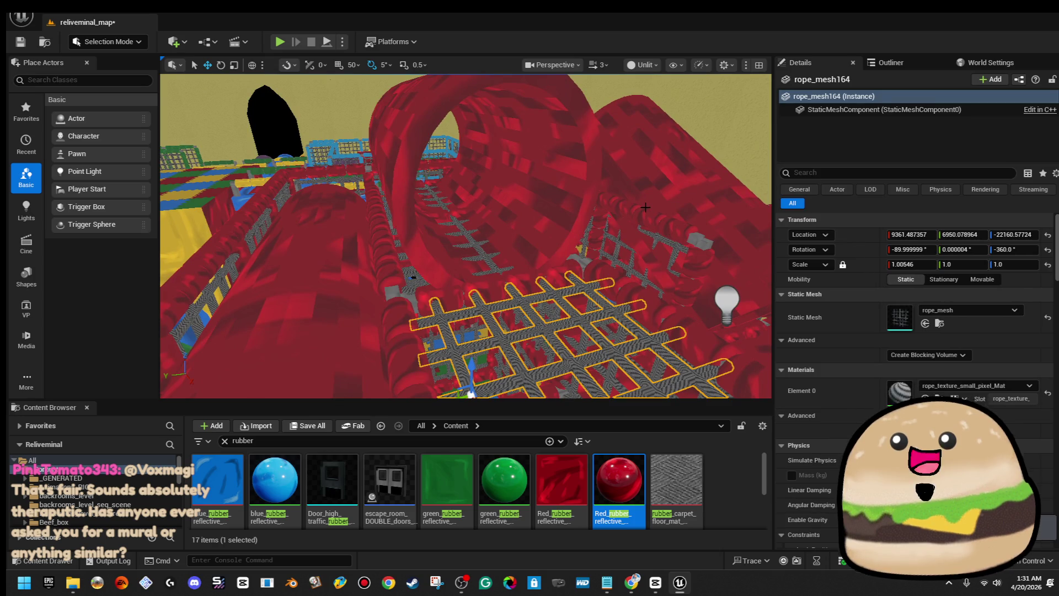
{"action": "left_click", "coordinate": [466, 242]}
{"action": "left_click", "coordinate": [468, 245]}
{"action": "key", "text": "Escape"}
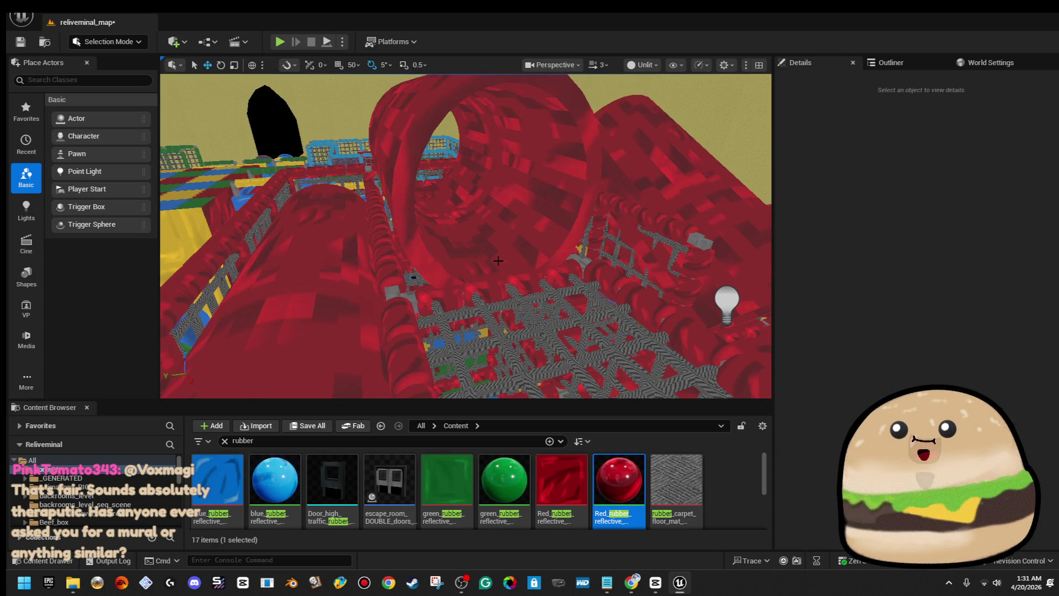
{"action": "mouse_move", "coordinate": [531, 228]}
{"action": "left_mouse_down"}
{"action": "mouse_move", "coordinate": [528, 182]}
{"action": "mouse_move", "coordinate": [522, 222]}
{"action": "left_mouse_up"}
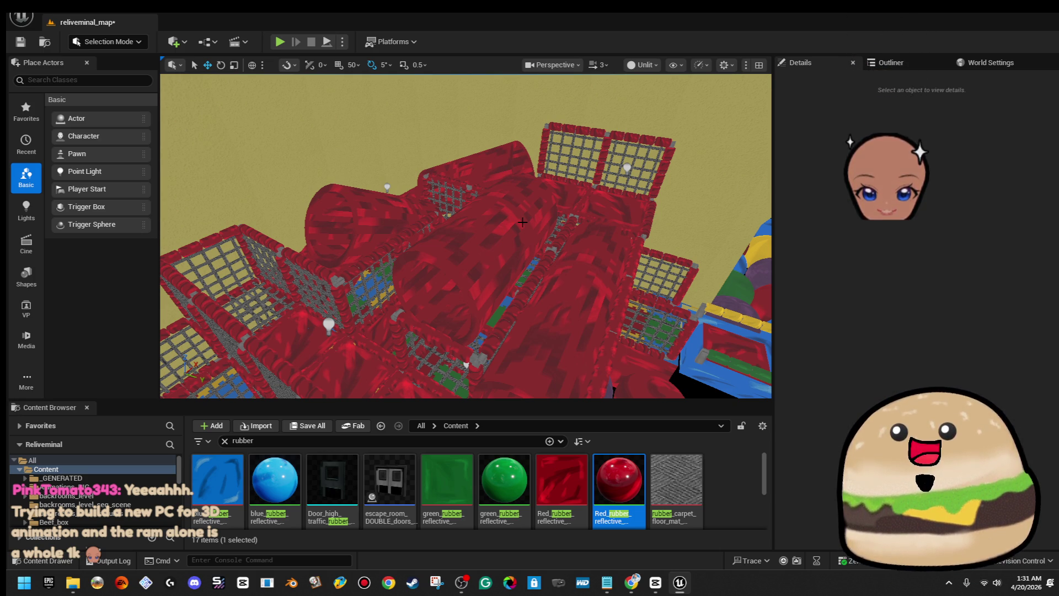
{"action": "mouse_move", "coordinate": [523, 221]}
{"action": "left_mouse_down"}
{"action": "mouse_move", "coordinate": [537, 204]}
{"action": "mouse_move", "coordinate": [408, 279]}
{"action": "left_mouse_up"}
- Duplicate the red play_mat floor mat sideways so a second mat sits beside it
{"action": "left_click", "coordinate": [408, 278]}
{"action": "key", "text": "f"}
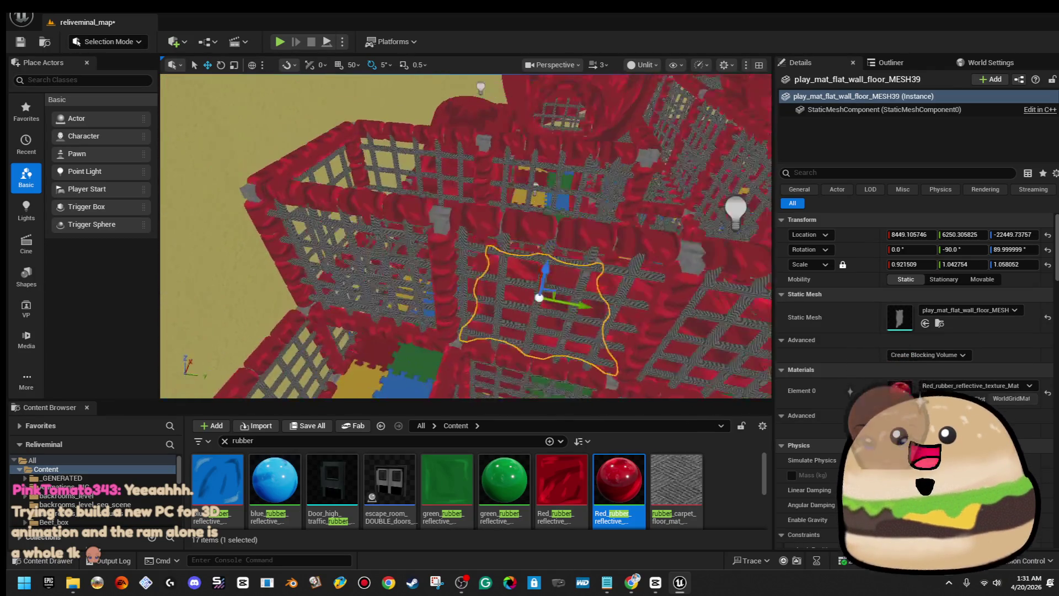
{"action": "scroll", "coordinate": [465, 236], "scroll_direction": "down", "scroll_amount": 5}
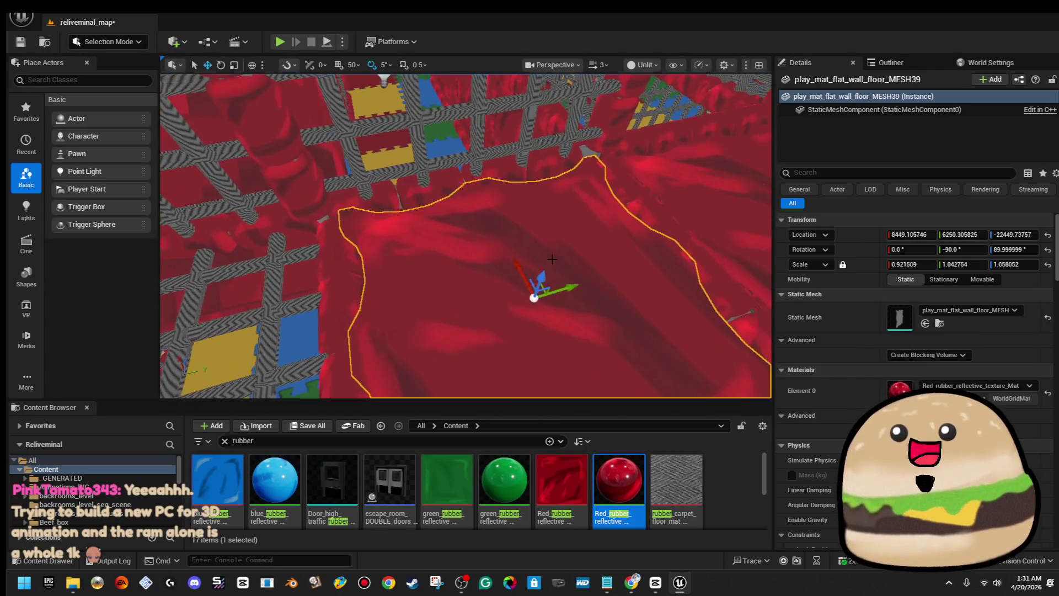
{"action": "left_click", "coordinate": [639, 205], "text": "ctrl"}
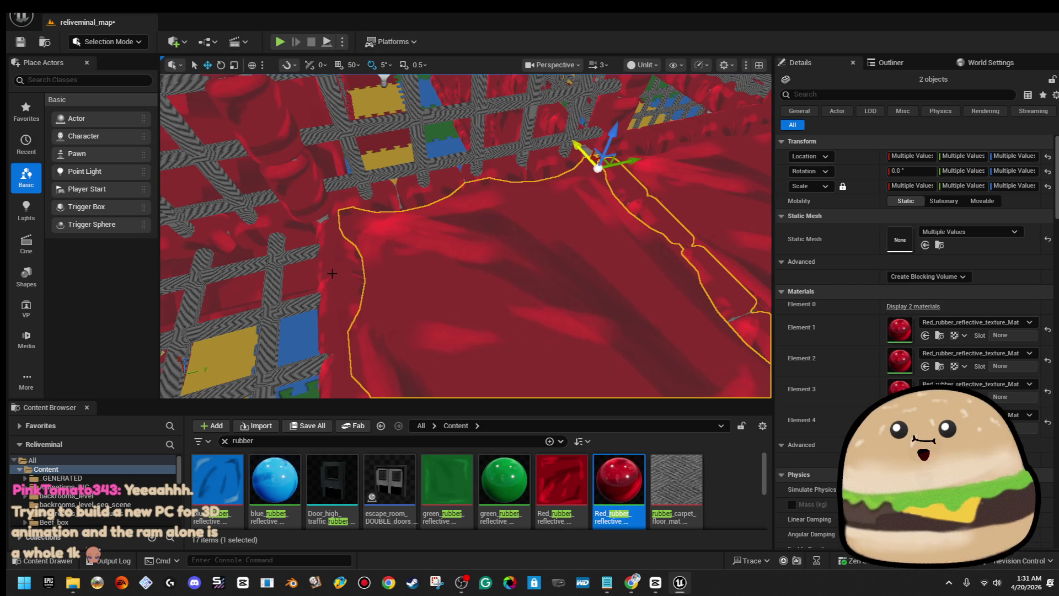
{"action": "scroll", "coordinate": [332, 273], "scroll_direction": "down", "scroll_amount": 5}
{"action": "left_click", "coordinate": [368, 263], "text": "ctrl"}
{"action": "key", "text": "f"}
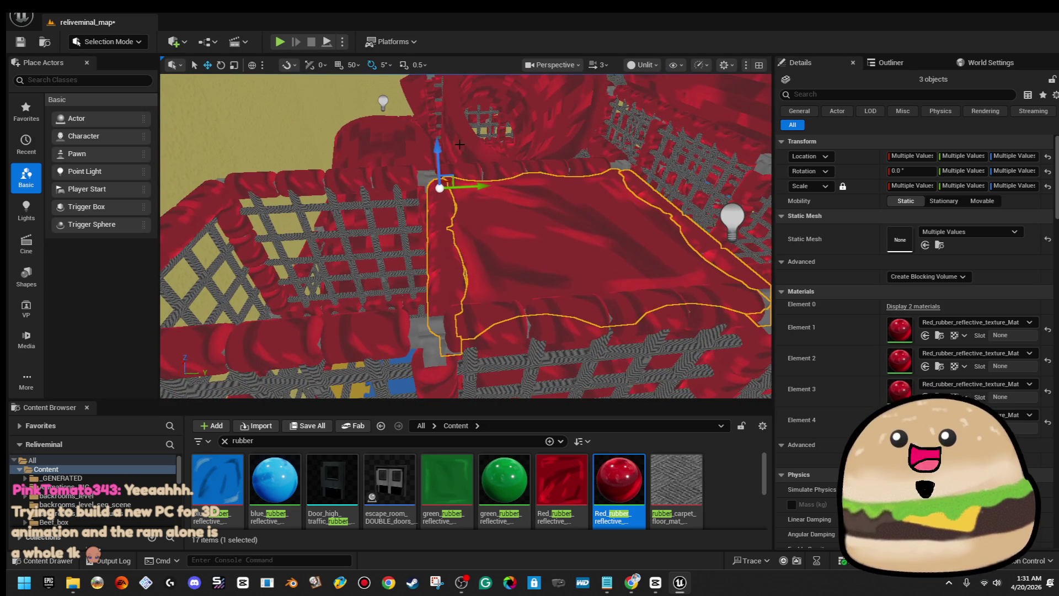
{"action": "scroll", "coordinate": [452, 147], "scroll_direction": "up", "scroll_amount": 2}
{"action": "scroll", "coordinate": [450, 178], "scroll_direction": "down", "scroll_amount": 4}
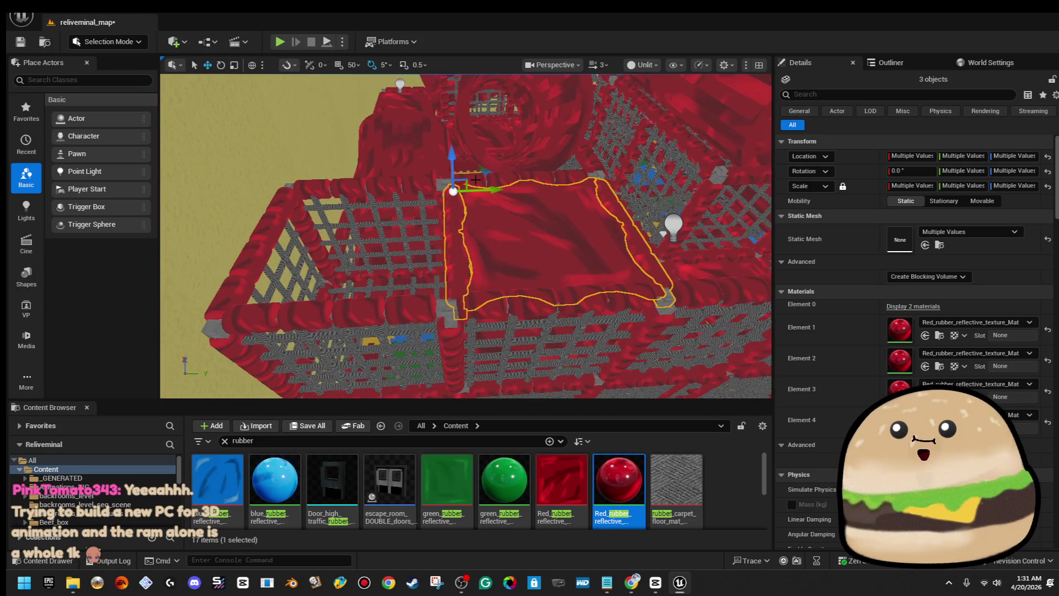
{"action": "left_click", "coordinate": [524, 222]}
{"action": "mouse_move", "coordinate": [587, 221]}
{"action": "left_mouse_down"}
{"action": "mouse_move", "coordinate": [404, 226]}
{"action": "mouse_move", "coordinate": [316, 283]}
{"action": "left_mouse_up"}
- Slide the three-piece red mat section, without the left wall, along X into line
{"action": "mouse_move", "coordinate": [264, 233]}
{"action": "left_mouse_down"}
{"action": "mouse_move", "coordinate": [251, 203]}
{"action": "mouse_move", "coordinate": [339, 241]}
{"action": "left_mouse_up"}
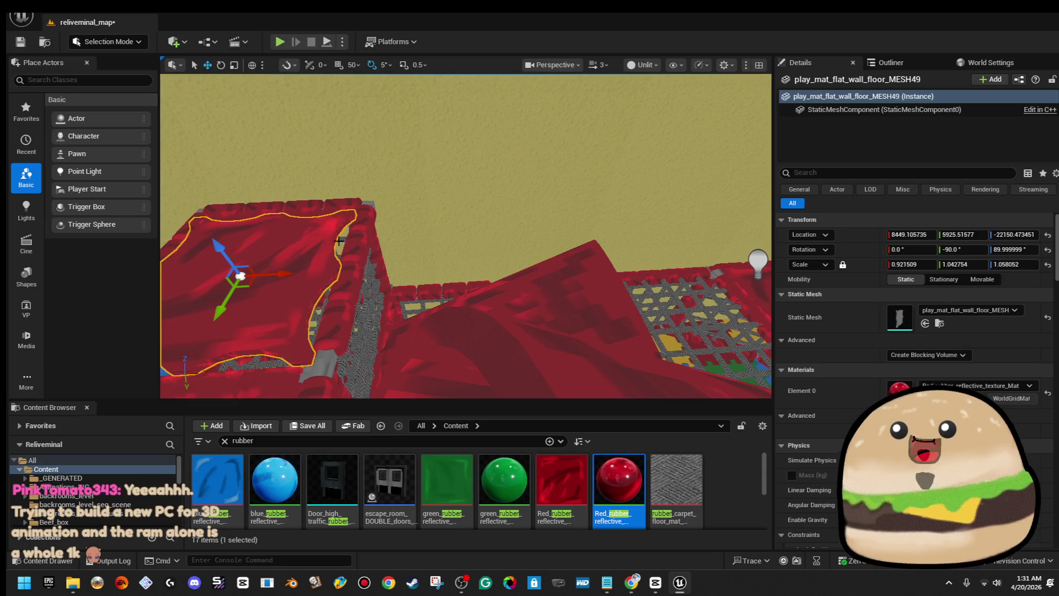
{"action": "left_click", "coordinate": [331, 212]}
{"action": "key", "text": "f"}
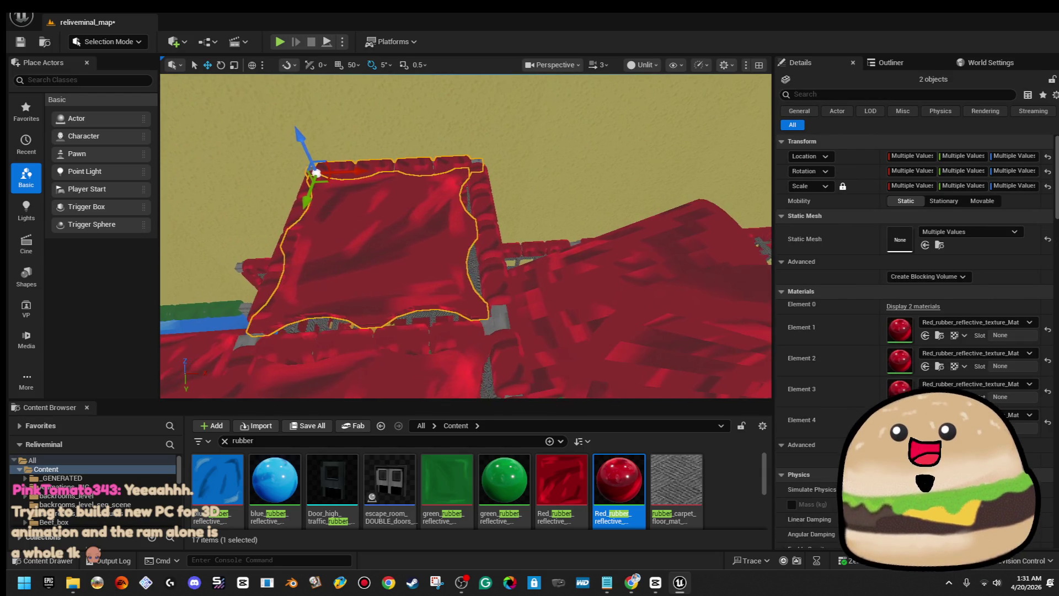
{"action": "left_click", "coordinate": [312, 209], "text": "ctrl"}
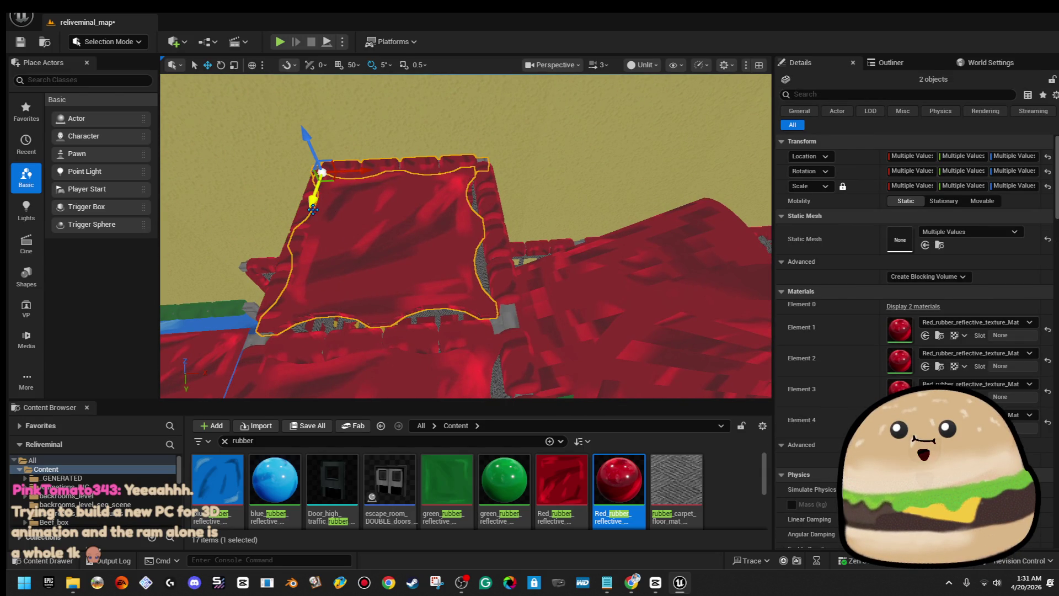
{"action": "left_click_drag", "start_coordinate": [540, 302], "coordinate": [768, 287]}
{"action": "key", "text": "f"}
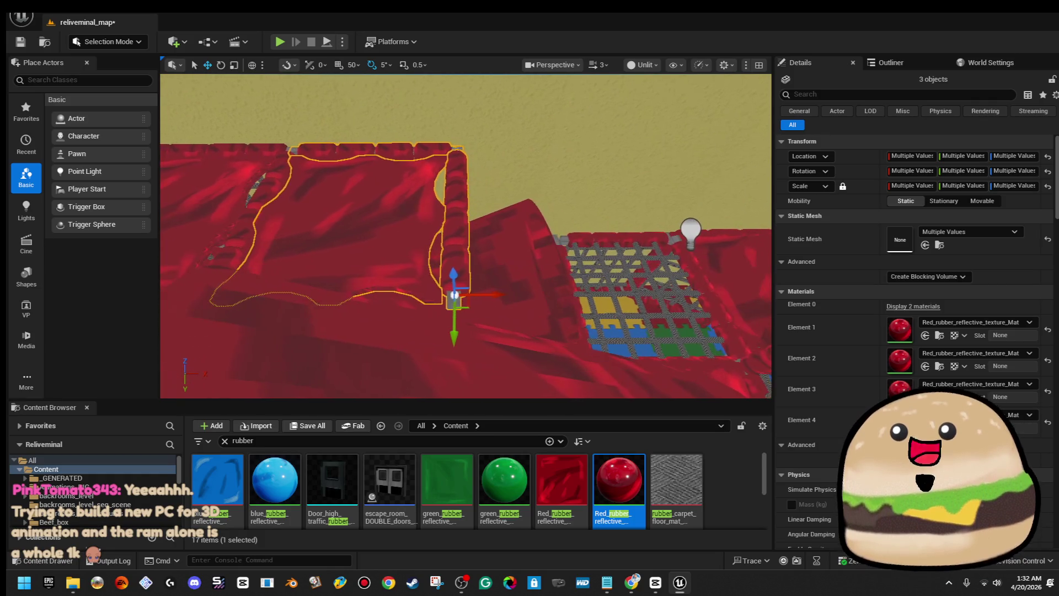
{"action": "left_click_drag", "start_coordinate": [486, 302], "coordinate": [737, 289]}
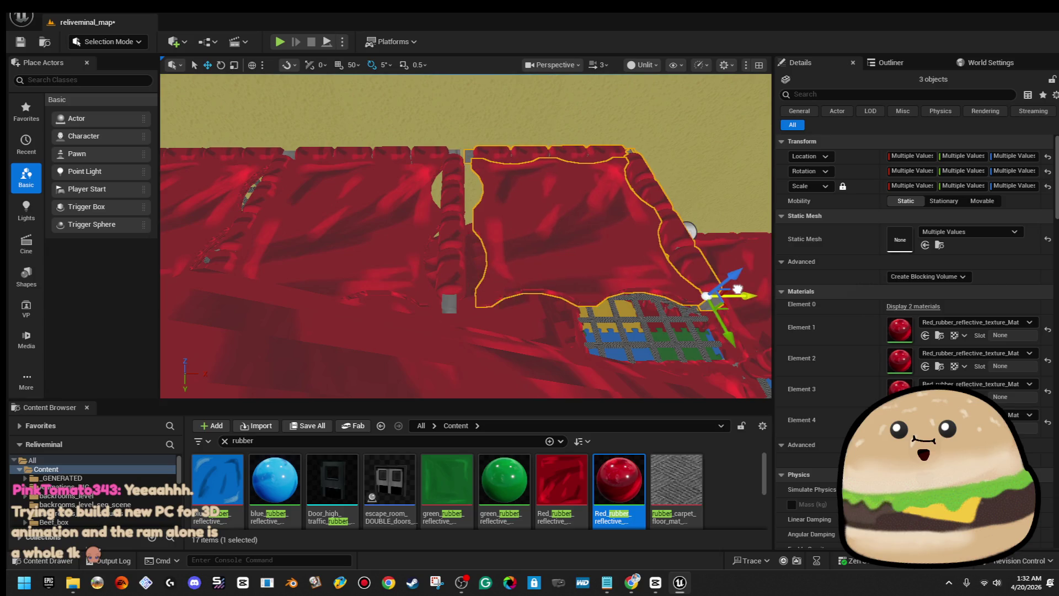
{"action": "key", "text": "f"}
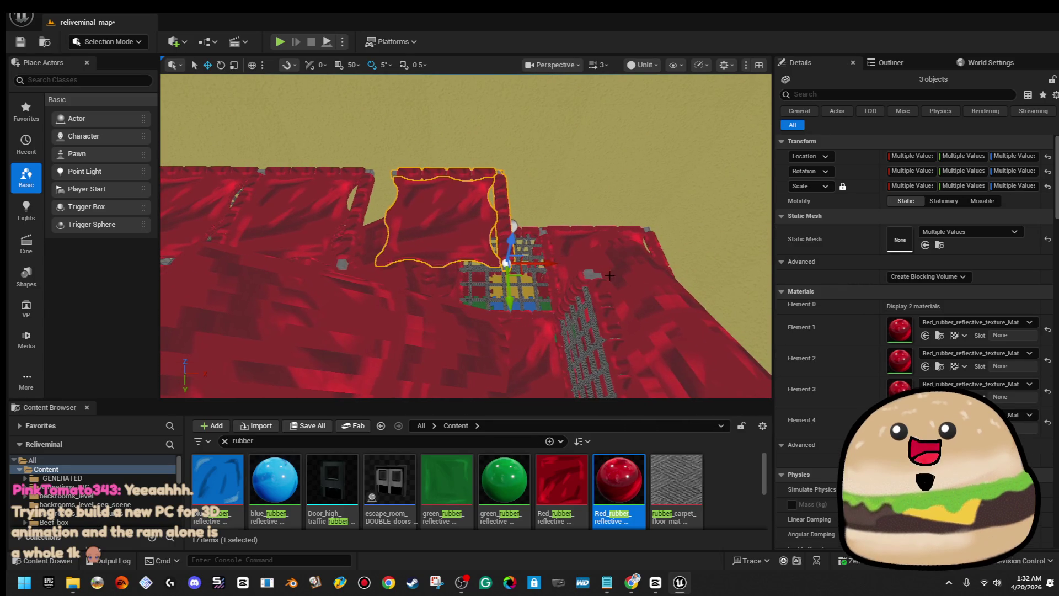
{"action": "mouse_move", "coordinate": [545, 263]}
{"action": "left_mouse_down"}
{"action": "mouse_move", "coordinate": [632, 266]}
{"action": "mouse_move", "coordinate": [506, 259]}
{"action": "mouse_move", "coordinate": [441, 276]}
{"action": "mouse_move", "coordinate": [403, 302]}
{"action": "mouse_move", "coordinate": [428, 246]}
{"action": "mouse_move", "coordinate": [331, 194]}
{"action": "mouse_move", "coordinate": [406, 272]}
{"action": "mouse_move", "coordinate": [445, 275]}
{"action": "left_mouse_up"}
- Duplicate the padded edge pole play_area_pole549 further along X
{"action": "left_click", "coordinate": [421, 298]}
{"action": "scroll", "coordinate": [422, 298], "scroll_direction": "up", "scroll_amount": 3}
{"action": "mouse_move", "coordinate": [485, 244]}
{"action": "left_mouse_down"}
{"action": "mouse_move", "coordinate": [603, 248]}
{"action": "mouse_move", "coordinate": [290, 247]}
{"action": "mouse_move", "coordinate": [635, 261]}
{"action": "mouse_move", "coordinate": [622, 252]}
{"action": "left_mouse_up"}
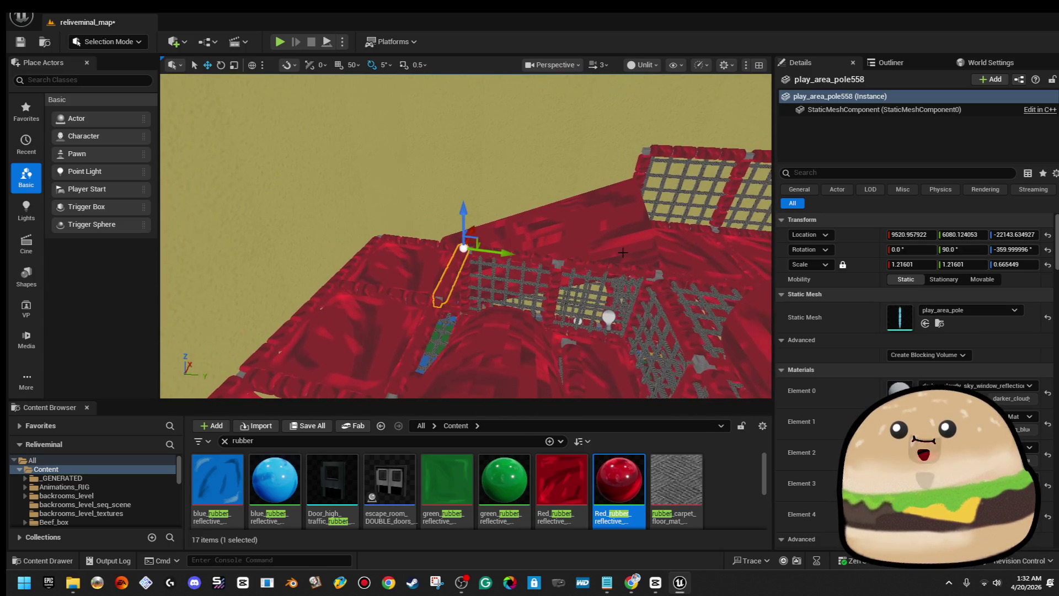
- Orbit around the upper tier to inspect MESH54 and the point light in the net enclosure
{"action": "left_click_drag", "start_coordinate": [654, 292], "coordinate": [619, 272]}
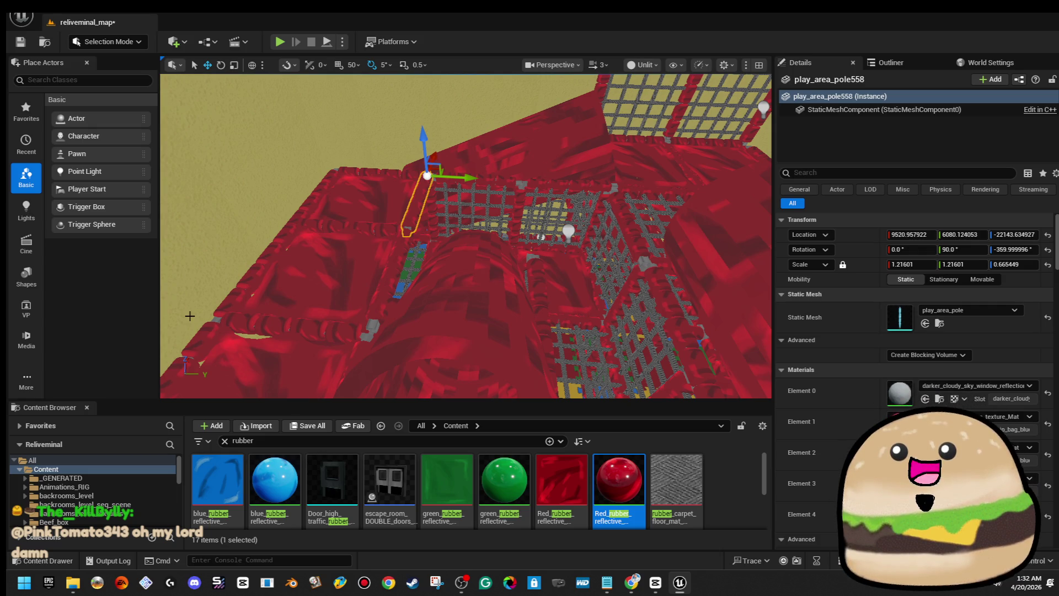
{"action": "mouse_move", "coordinate": [466, 236]}
{"action": "left_mouse_down"}
{"action": "mouse_move", "coordinate": [510, 236]}
{"action": "mouse_move", "coordinate": [448, 241]}
{"action": "left_mouse_up"}
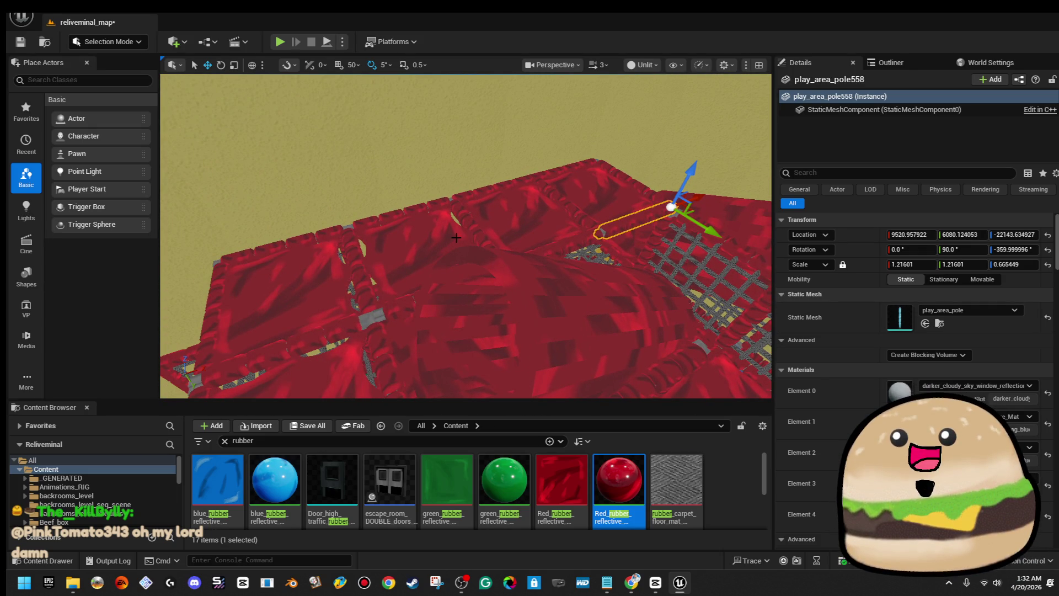
{"action": "left_click", "coordinate": [444, 237]}
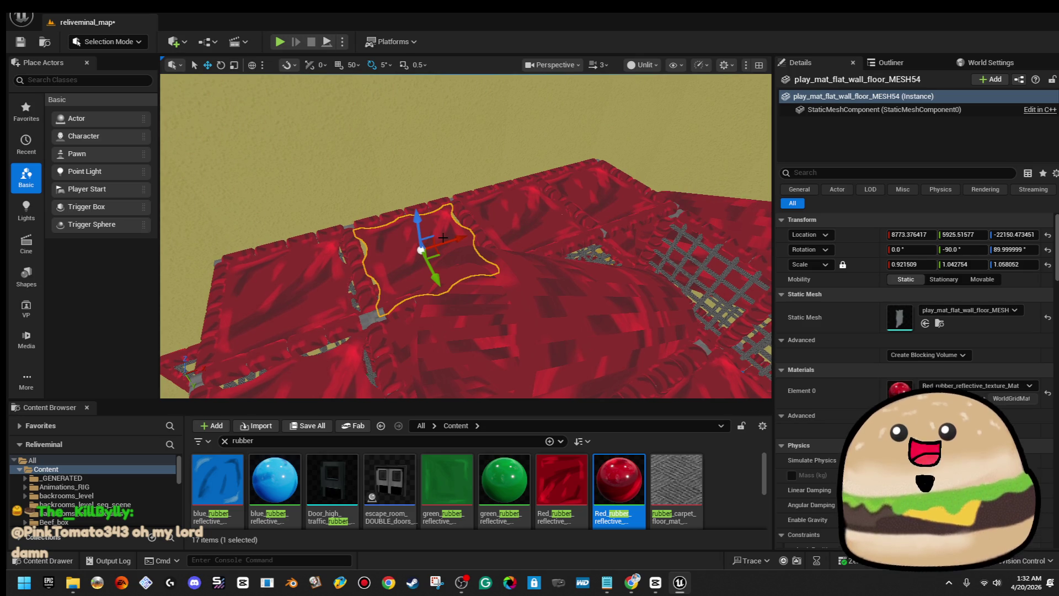
{"action": "scroll", "coordinate": [915, 330], "scroll_direction": "down", "scroll_amount": 5}
{"action": "mouse_move", "coordinate": [605, 232]}
{"action": "left_mouse_down"}
{"action": "mouse_move", "coordinate": [551, 251]}
{"action": "mouse_move", "coordinate": [488, 232]}
{"action": "mouse_move", "coordinate": [570, 217]}
{"action": "left_mouse_up"}
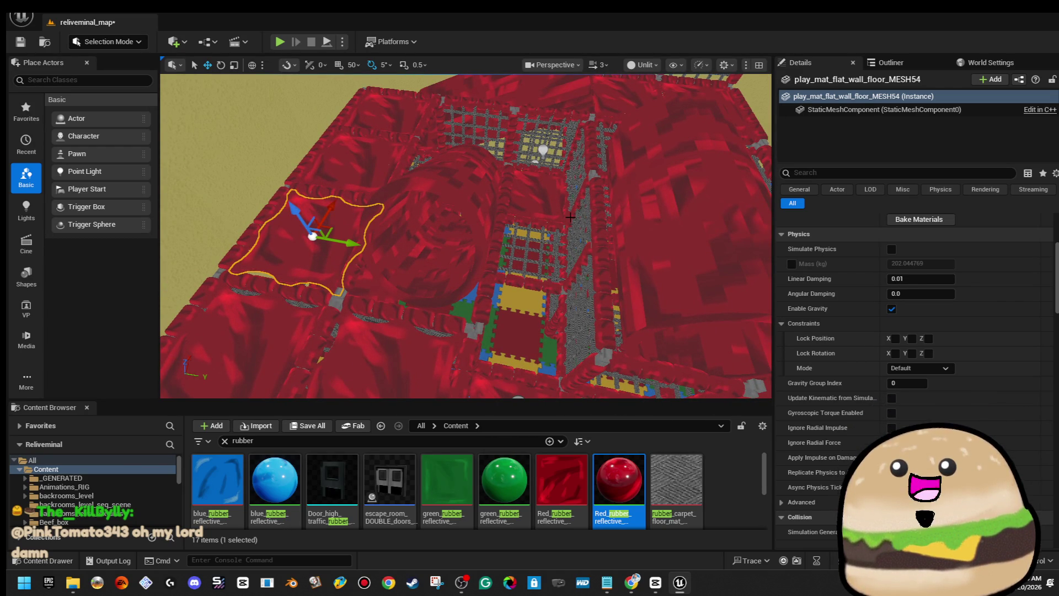
{"action": "left_click_drag", "start_coordinate": [586, 212], "coordinate": [505, 268]}
{"action": "left_click", "coordinate": [534, 308]}
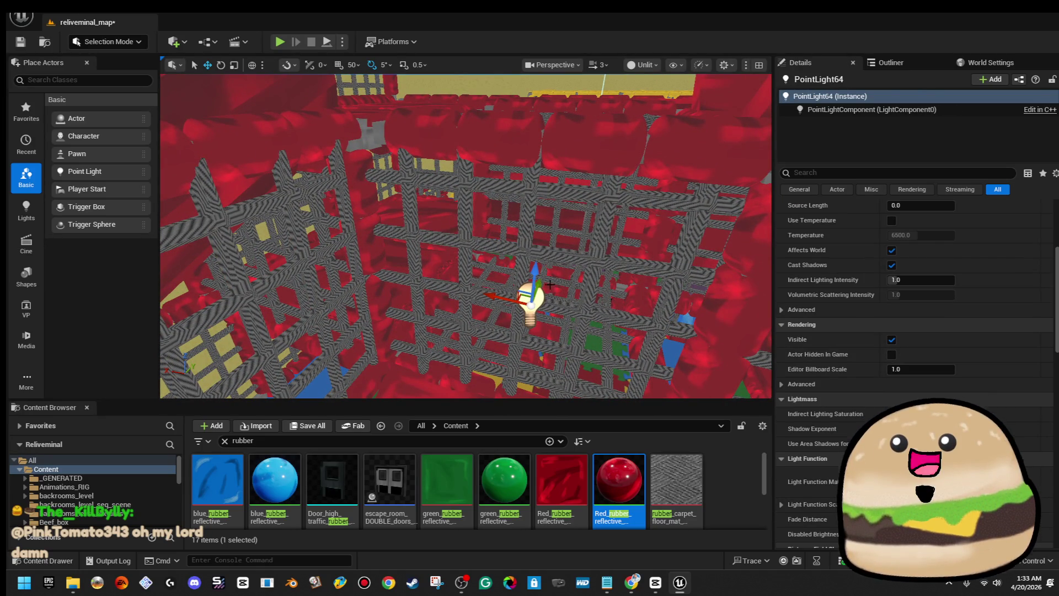
- Duplicate a single padded pole along the red floor edge as play_area_pole561
{"action": "mouse_move", "coordinate": [496, 300]}
{"action": "left_mouse_down"}
{"action": "mouse_move", "coordinate": [631, 300]}
{"action": "mouse_move", "coordinate": [621, 337]}
{"action": "mouse_move", "coordinate": [399, 242]}
{"action": "left_mouse_up"}
{"action": "left_click", "coordinate": [393, 237]}
{"action": "left_click", "coordinate": [392, 237], "text": "ctrl"}
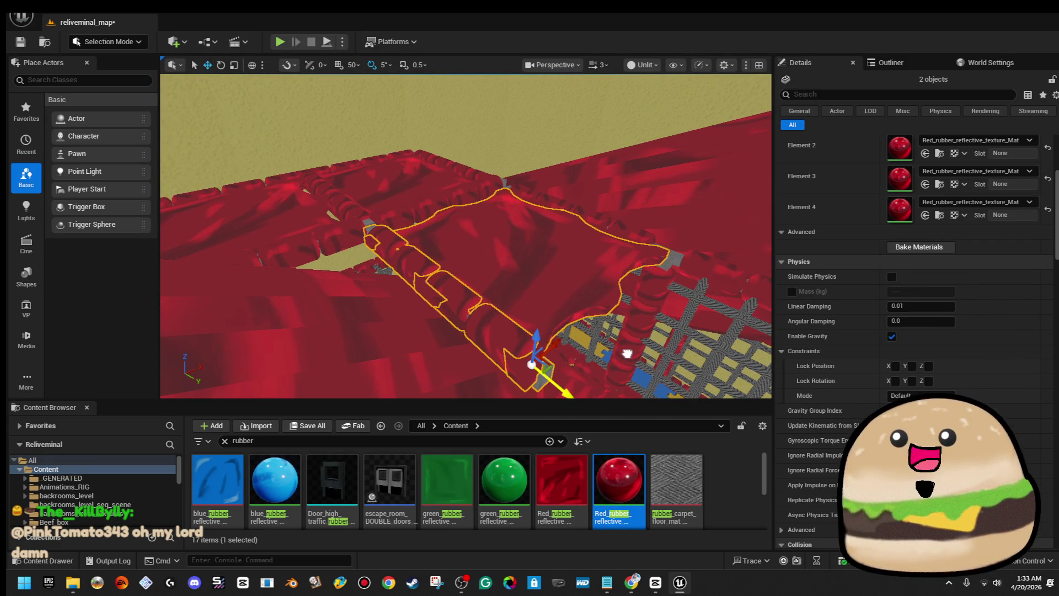
{"action": "left_click_drag", "start_coordinate": [625, 364], "coordinate": [558, 319]}
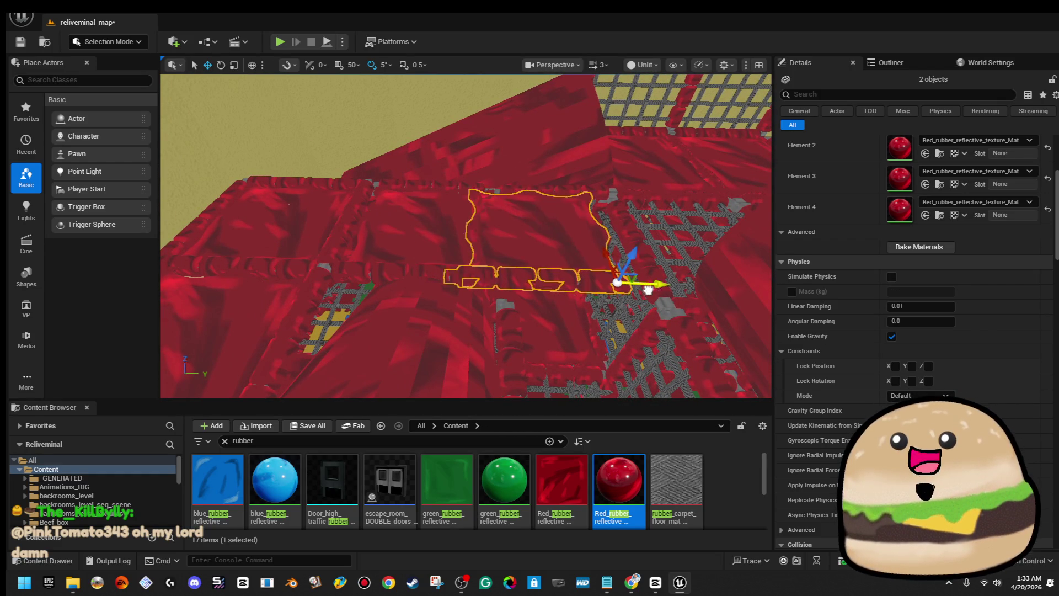
{"action": "left_click", "coordinate": [529, 282]}
{"action": "left_click_drag", "start_coordinate": [530, 281], "coordinate": [508, 308]}
{"action": "left_click_drag", "start_coordinate": [403, 293], "coordinate": [405, 313]}
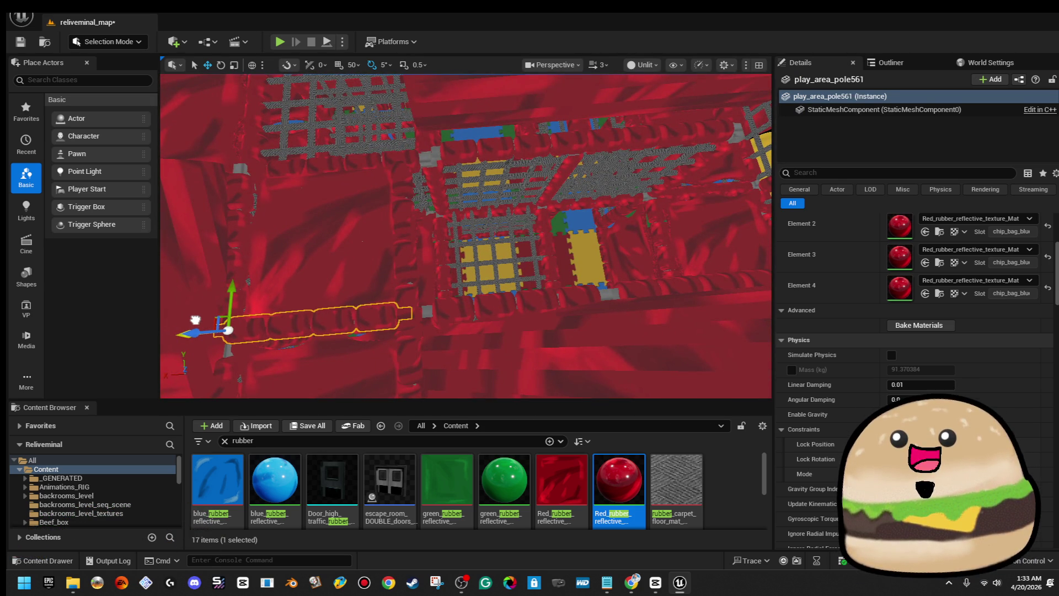
- Fly through the red level to the net wall and select the floor mat beneath it
{"action": "left_click_drag", "start_coordinate": [264, 307], "coordinate": [312, 363]}
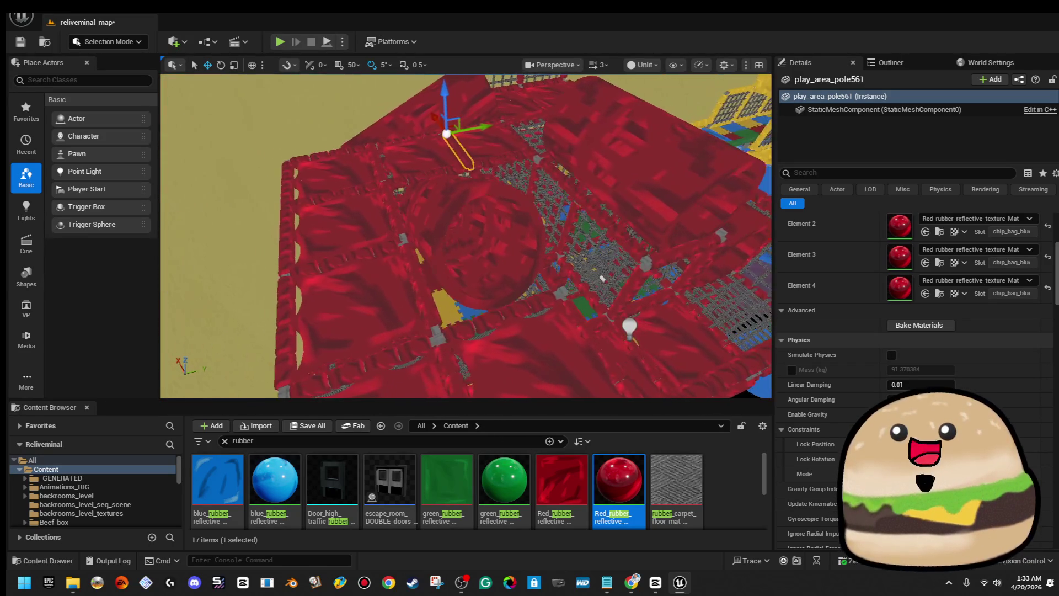
{"action": "mouse_move", "coordinate": [297, 305]}
{"action": "left_mouse_down"}
{"action": "mouse_move", "coordinate": [314, 157]}
{"action": "mouse_move", "coordinate": [319, 182]}
{"action": "mouse_move", "coordinate": [273, 305]}
{"action": "left_mouse_up"}
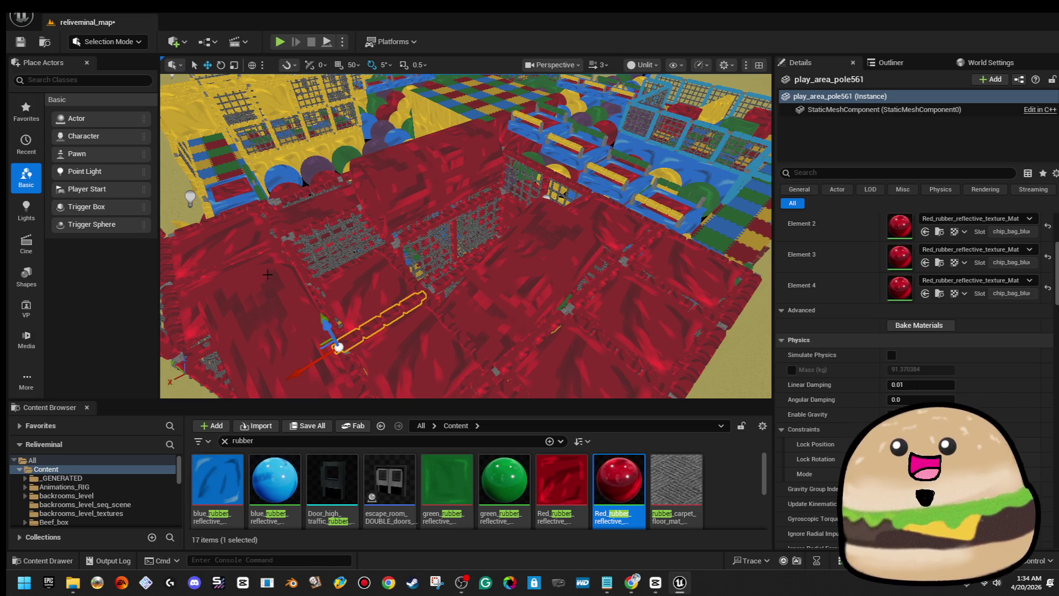
{"action": "mouse_move", "coordinate": [338, 207]}
{"action": "left_mouse_down"}
{"action": "mouse_move", "coordinate": [328, 240]}
{"action": "mouse_move", "coordinate": [557, 160]}
{"action": "left_mouse_up"}
{"action": "left_click", "coordinate": [468, 265]}
- Rotate the enclosure's top bar about -95 degrees
{"action": "left_click_drag", "start_coordinate": [468, 265], "coordinate": [479, 253]}
{"action": "left_click", "coordinate": [539, 144], "text": "ctrl"}
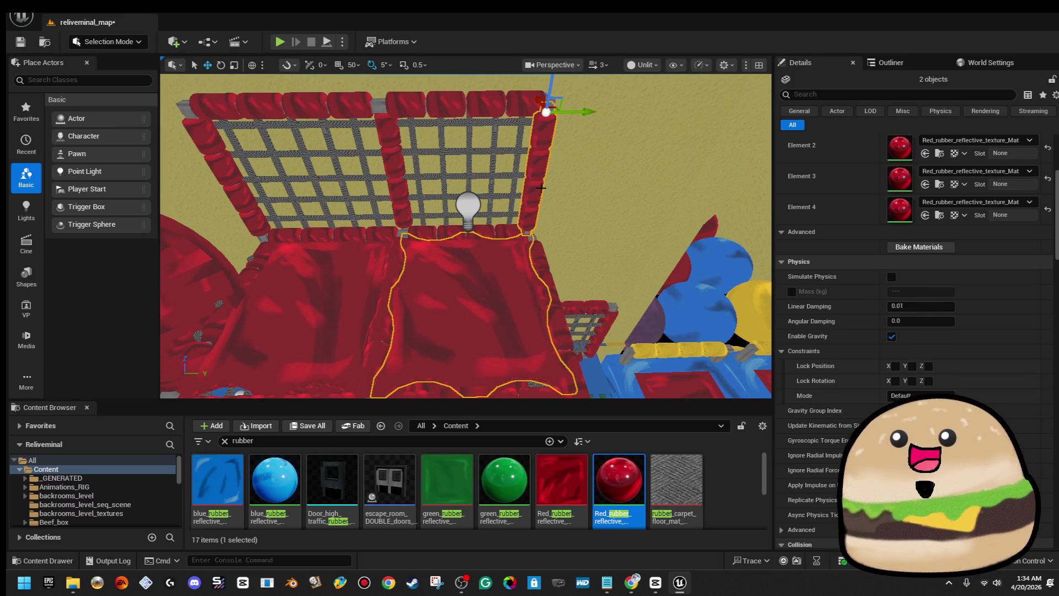
{"action": "left_click", "coordinate": [531, 116]}
{"action": "left_click", "coordinate": [528, 108], "text": "ctrl"}
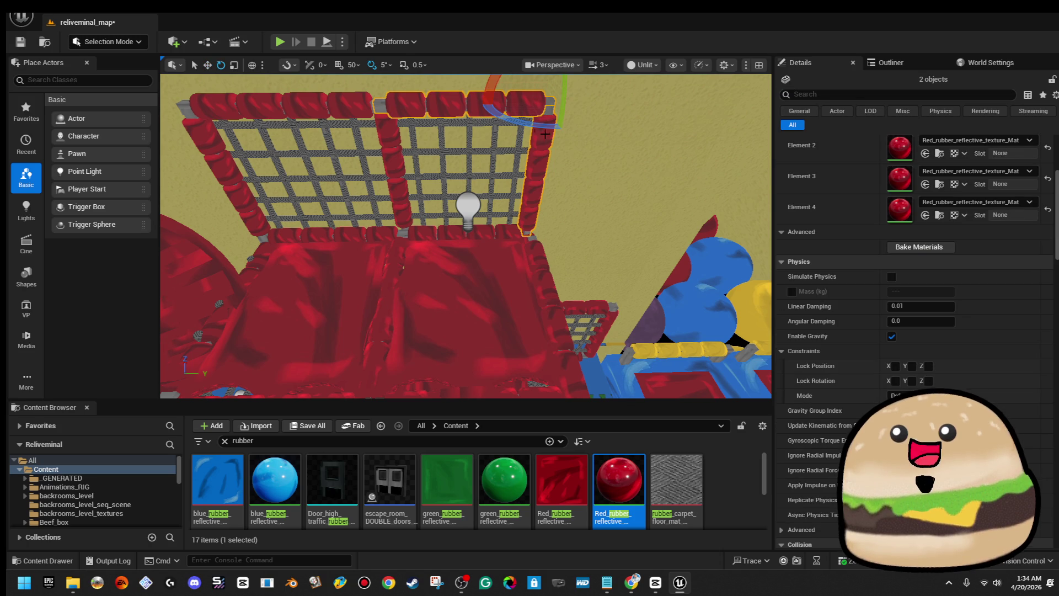
{"action": "mouse_move", "coordinate": [528, 126]}
{"action": "left_mouse_down"}
{"action": "mouse_move", "coordinate": [579, 111]}
{"action": "mouse_move", "coordinate": [491, 147]}
{"action": "mouse_move", "coordinate": [458, 176]}
{"action": "left_mouse_up"}
- Raise the three pole pieces, including play_area_pole467, higher
{"action": "left_click_drag", "start_coordinate": [682, 307], "coordinate": [682, 265]}
{"action": "left_click", "coordinate": [682, 307]}
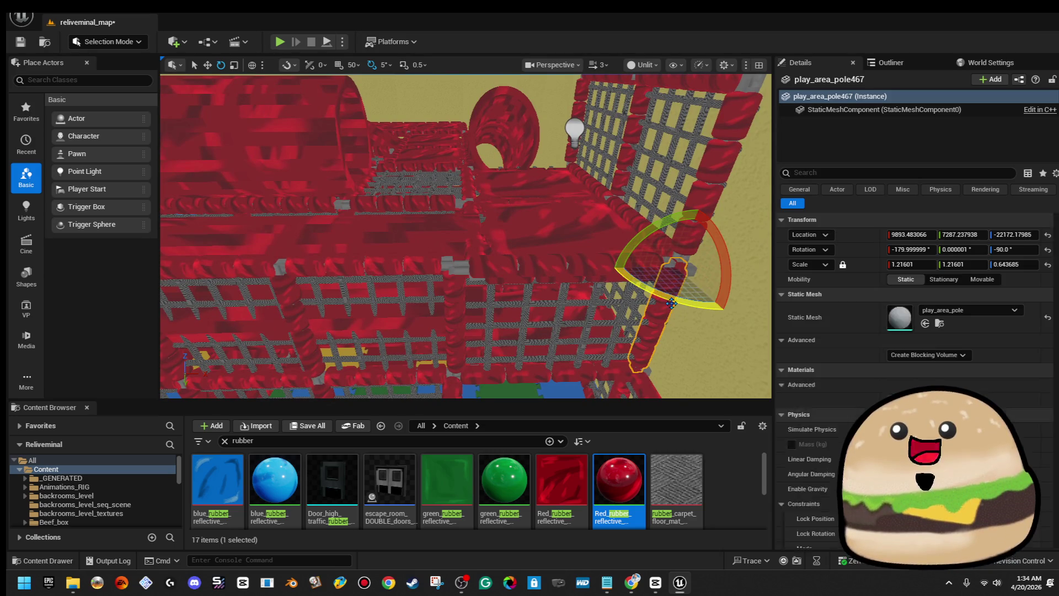
{"action": "left_click", "coordinate": [544, 255], "text": "ctrl"}
{"action": "left_click", "coordinate": [448, 284], "text": "ctrl"}
{"action": "key", "text": "w"}
{"action": "scroll", "coordinate": [447, 283], "scroll_direction": "down", "scroll_amount": 5}
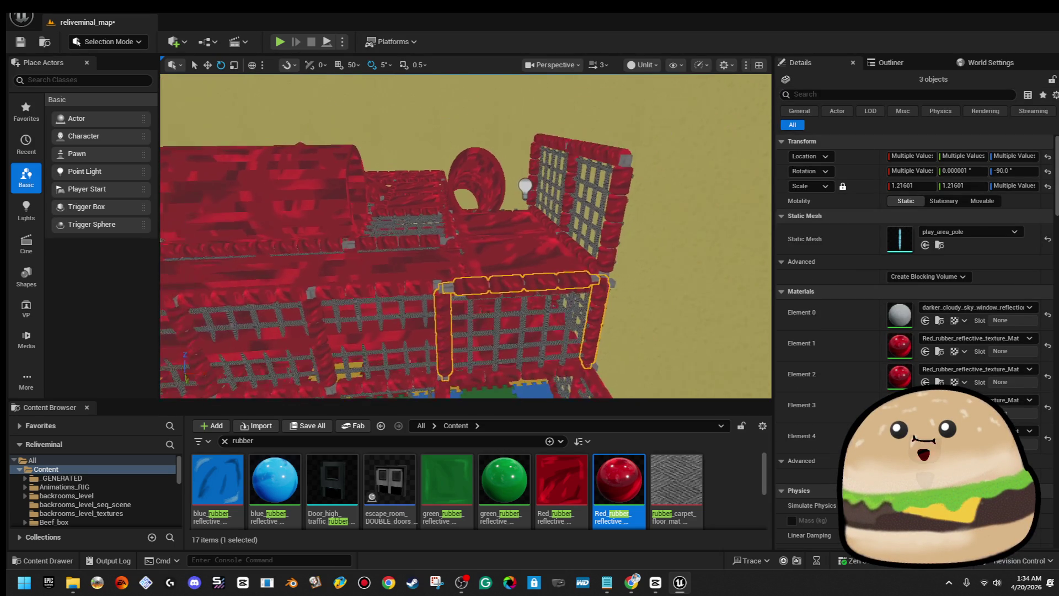
{"action": "mouse_move", "coordinate": [441, 254]}
{"action": "left_mouse_down"}
{"action": "mouse_move", "coordinate": [456, 123]}
{"action": "mouse_move", "coordinate": [452, 132]}
{"action": "left_mouse_up"}
- Rotate the floor mat 75 degrees upright into a wall panel and stretch it to fill the frame
{"action": "left_click_drag", "start_coordinate": [586, 207], "coordinate": [585, 208]}
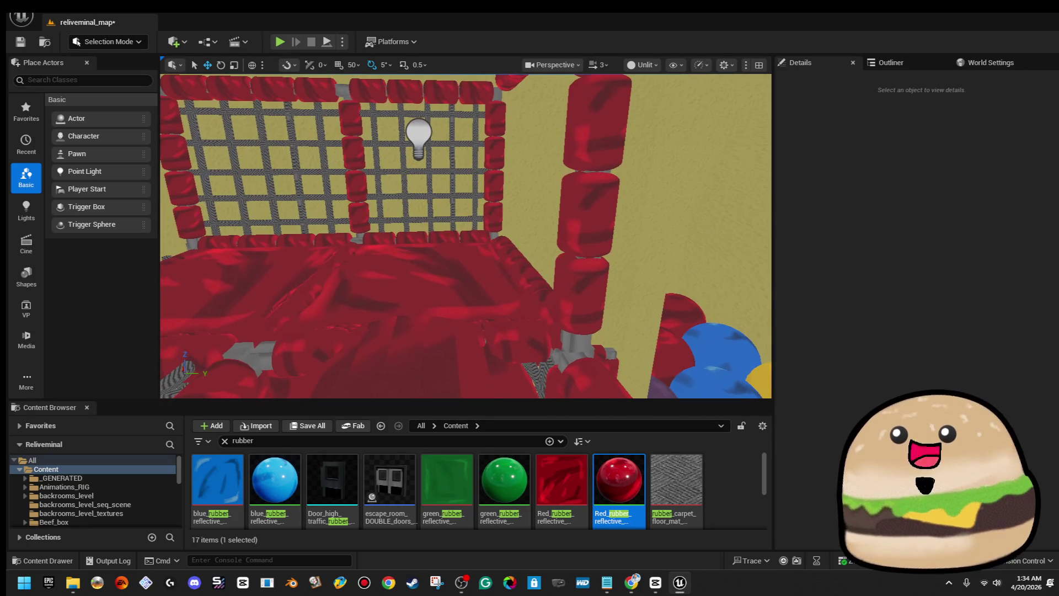
{"action": "left_click", "coordinate": [444, 240]}
{"action": "key", "text": "e"}
{"action": "mouse_move", "coordinate": [427, 214]}
{"action": "left_mouse_down"}
{"action": "mouse_move", "coordinate": [490, 255]}
{"action": "mouse_move", "coordinate": [490, 273]}
{"action": "mouse_move", "coordinate": [546, 128]}
{"action": "mouse_move", "coordinate": [535, 157]}
{"action": "mouse_move", "coordinate": [570, 177]}
{"action": "left_mouse_up"}
{"action": "key", "text": "w"}
{"action": "key", "text": "f"}
{"action": "mouse_move", "coordinate": [478, 230]}
{"action": "left_mouse_down"}
{"action": "mouse_move", "coordinate": [529, 232]}
{"action": "mouse_move", "coordinate": [499, 234]}
{"action": "left_mouse_up"}
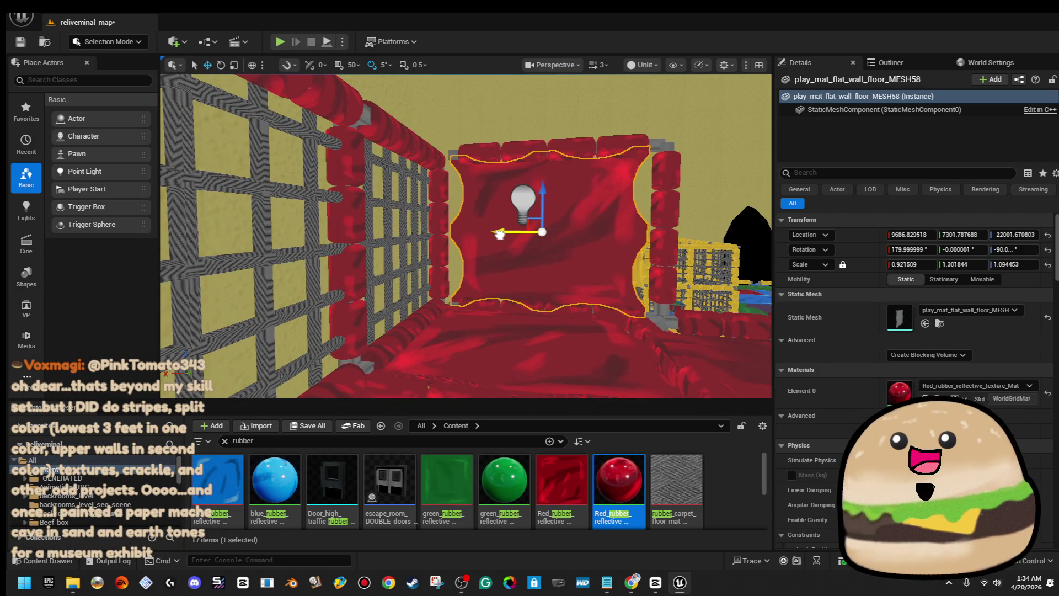
{"action": "left_click_drag", "start_coordinate": [582, 239], "coordinate": [604, 238]}
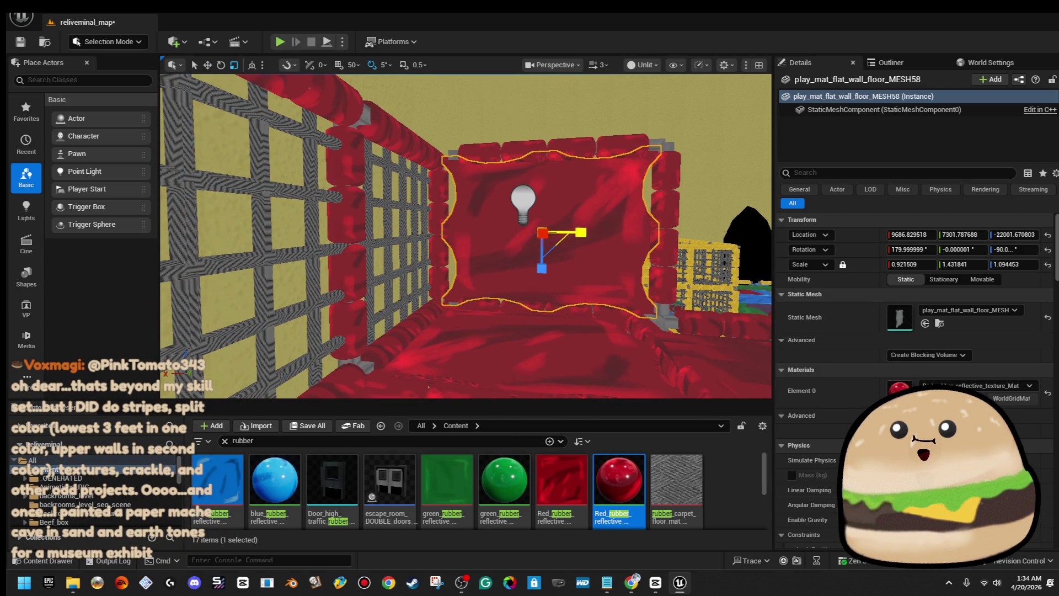
- Lower the top pole onto the panel and nudge the right vertical pole down and left
{"action": "left_click", "coordinate": [503, 156]}
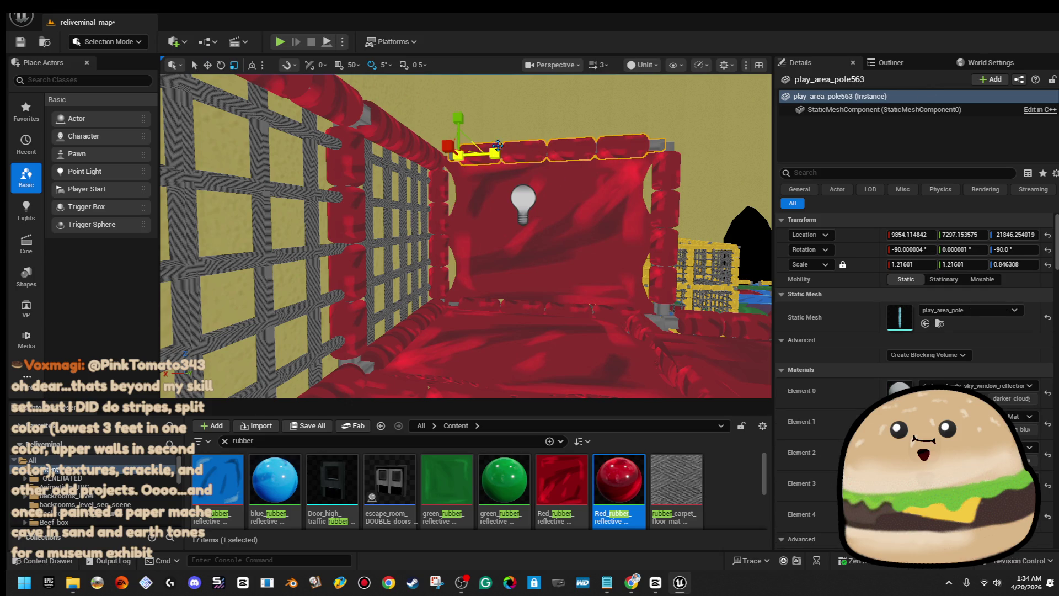
{"action": "left_click_drag", "start_coordinate": [463, 141], "coordinate": [442, 149]}
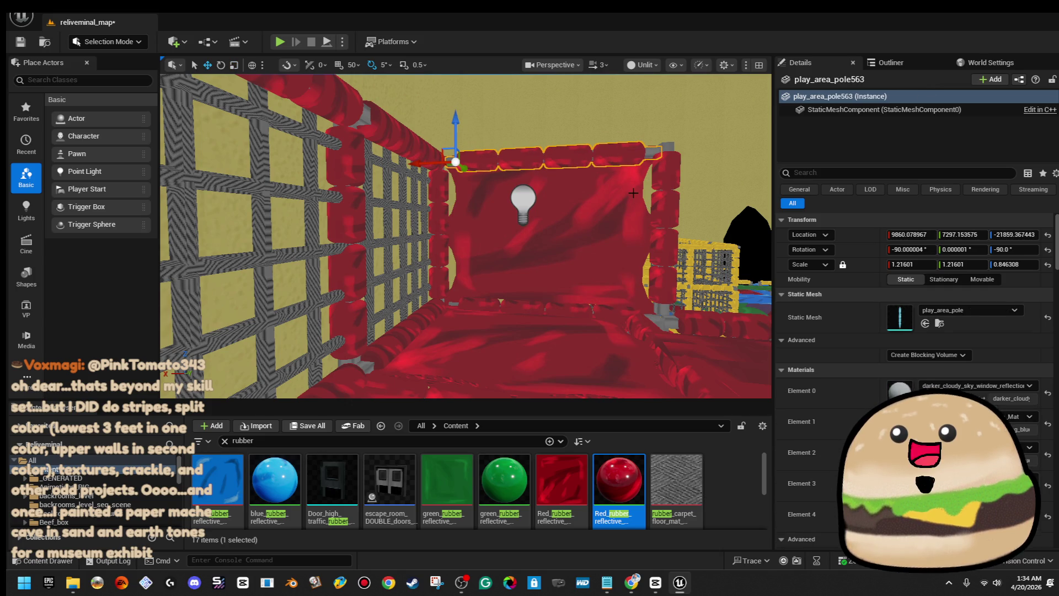
{"action": "left_click", "coordinate": [651, 169]}
{"action": "left_click_drag", "start_coordinate": [649, 139], "coordinate": [647, 143]}
{"action": "mouse_move", "coordinate": [498, 221]}
{"action": "left_mouse_down"}
{"action": "mouse_move", "coordinate": [474, 221]}
{"action": "mouse_move", "coordinate": [498, 226]}
{"action": "mouse_move", "coordinate": [498, 243]}
{"action": "mouse_move", "coordinate": [531, 238]}
{"action": "mouse_move", "coordinate": [531, 223]}
{"action": "mouse_move", "coordinate": [513, 223]}
{"action": "mouse_move", "coordinate": [466, 242]}
{"action": "mouse_move", "coordinate": [454, 262]}
{"action": "mouse_move", "coordinate": [523, 221]}
{"action": "mouse_move", "coordinate": [540, 151]}
{"action": "left_mouse_up"}
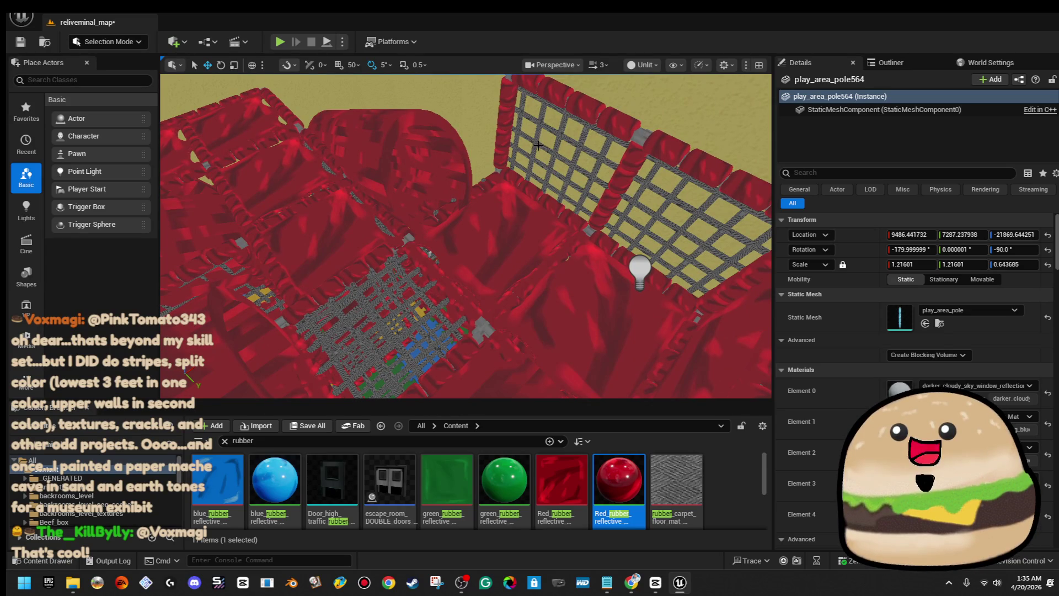
{"action": "left_click", "coordinate": [538, 145]}
- Move the rope-net grid wall and its red top piece left to a new spot
{"action": "left_click", "coordinate": [547, 98], "text": "ctrl"}
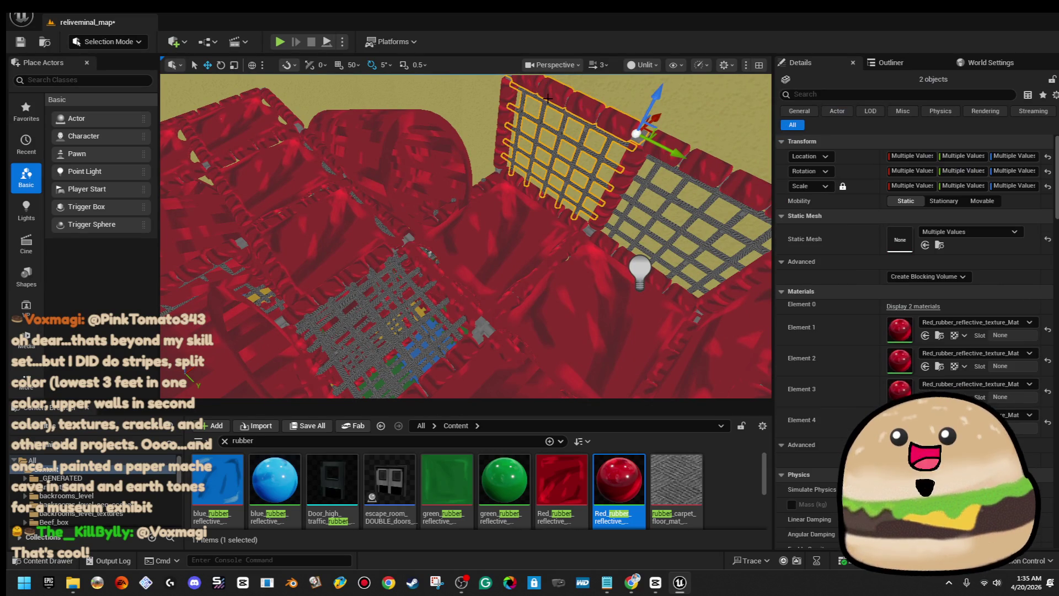
{"action": "left_click_drag", "start_coordinate": [498, 109], "coordinate": [636, 115]}
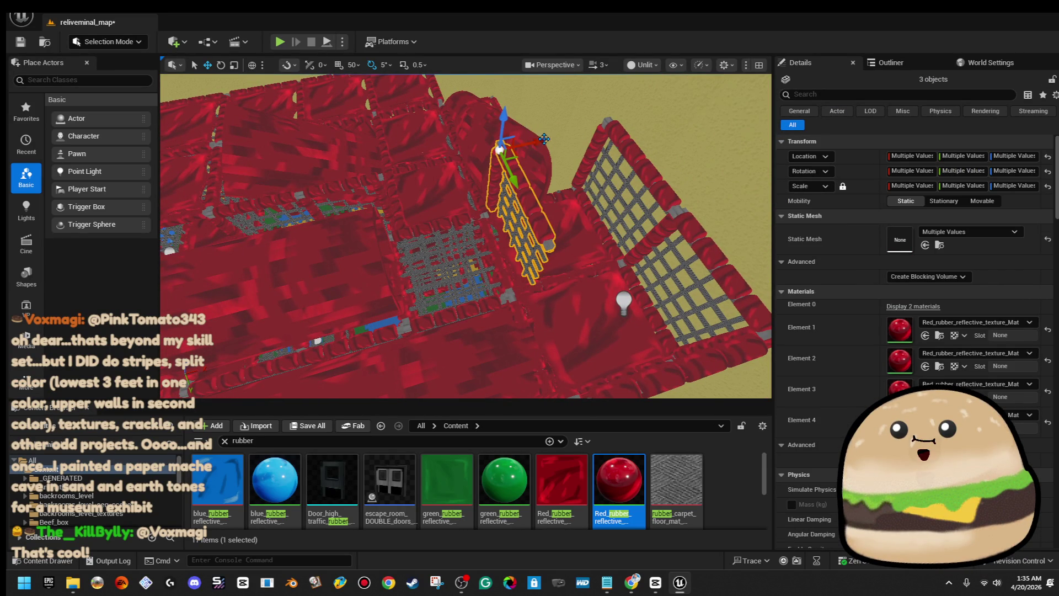
{"action": "key", "text": "Delete"}
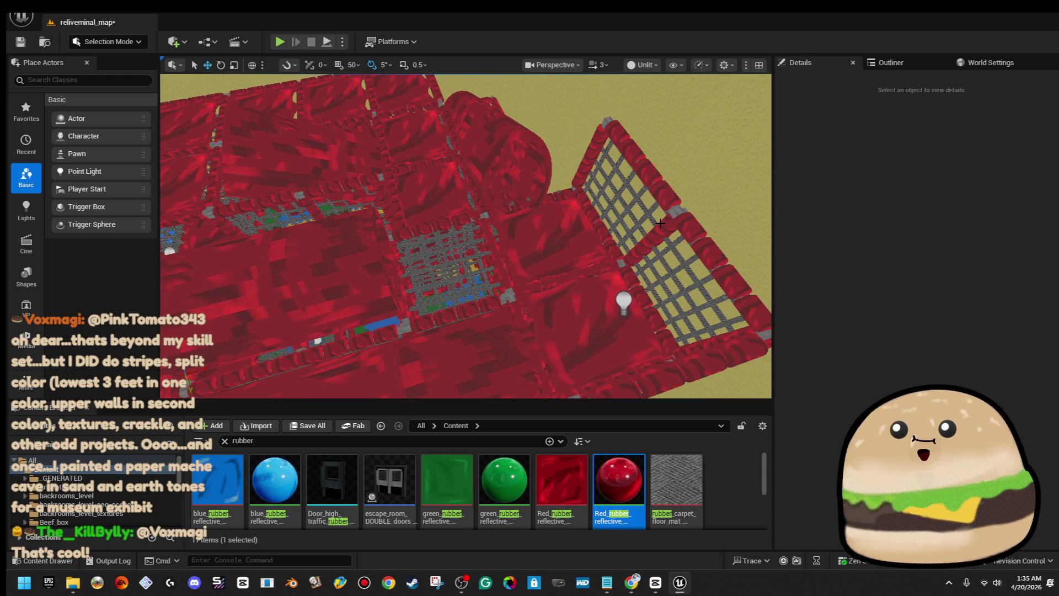
{"action": "key", "text": "ctrl+z"}
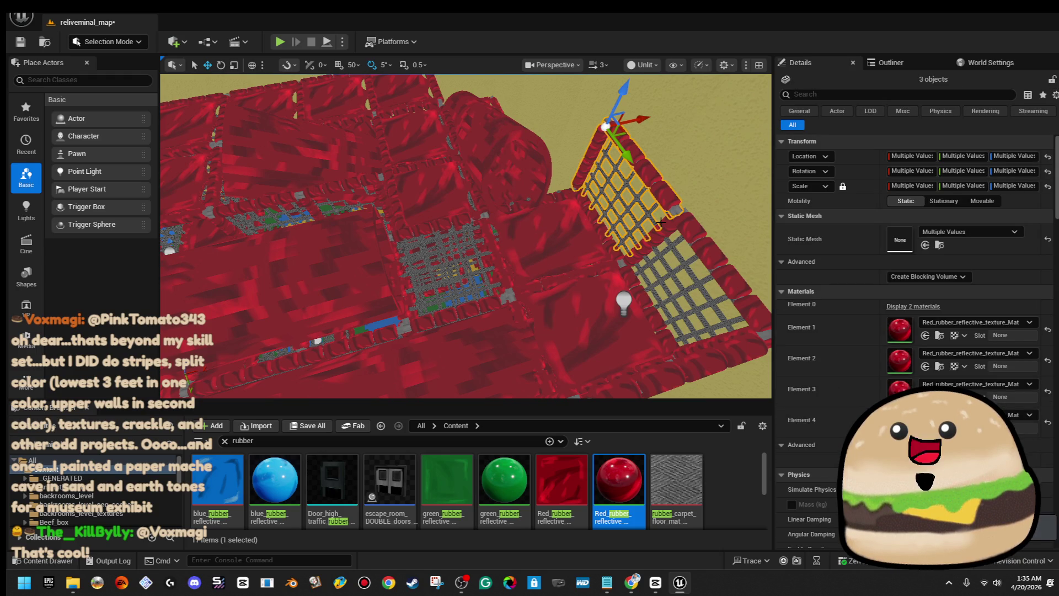
{"action": "mouse_move", "coordinate": [713, 210]}
{"action": "left_mouse_down"}
{"action": "mouse_move", "coordinate": [488, 263]}
{"action": "mouse_move", "coordinate": [527, 302]}
{"action": "mouse_move", "coordinate": [519, 290]}
{"action": "mouse_move", "coordinate": [560, 206]}
{"action": "mouse_move", "coordinate": [430, 243]}
{"action": "mouse_move", "coordinate": [483, 303]}
{"action": "mouse_move", "coordinate": [523, 248]}
{"action": "left_mouse_up"}
{"action": "key", "text": "e"}
{"action": "key", "text": "w"}
{"action": "mouse_move", "coordinate": [298, 277]}
{"action": "left_mouse_down"}
{"action": "mouse_move", "coordinate": [212, 282]}
{"action": "mouse_move", "coordinate": [298, 269]}
{"action": "left_mouse_up"}
{"action": "key", "text": "Escape"}
- Shift the red padded wall panel and its top edge piece to the left
{"action": "left_click_drag", "start_coordinate": [441, 193], "coordinate": [457, 187]}
{"action": "left_click", "coordinate": [456, 187]}
{"action": "left_click", "coordinate": [455, 168], "text": "ctrl"}
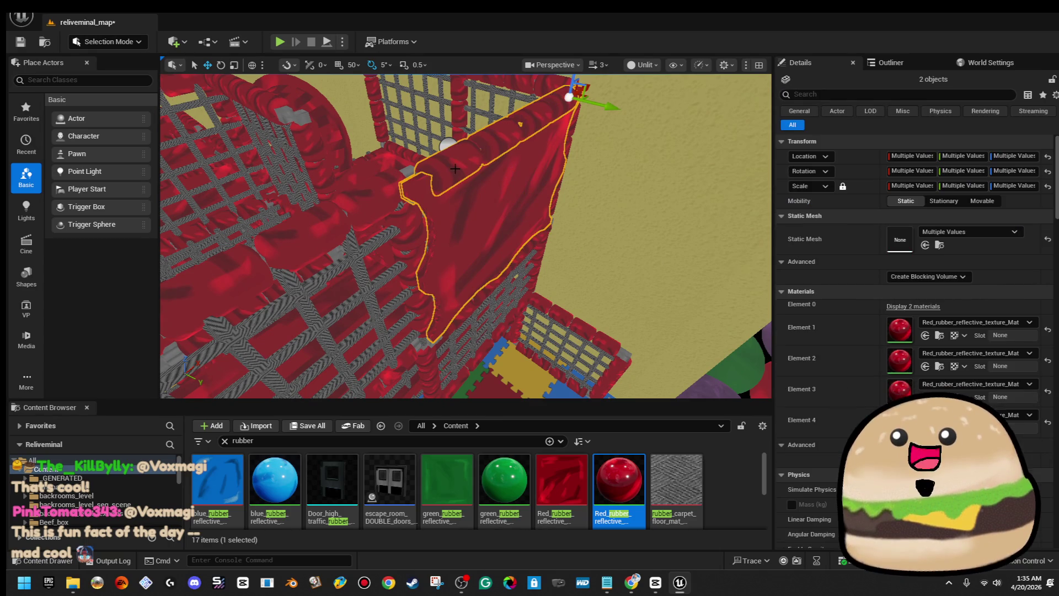
{"action": "left_click_drag", "start_coordinate": [607, 105], "coordinate": [598, 103]}
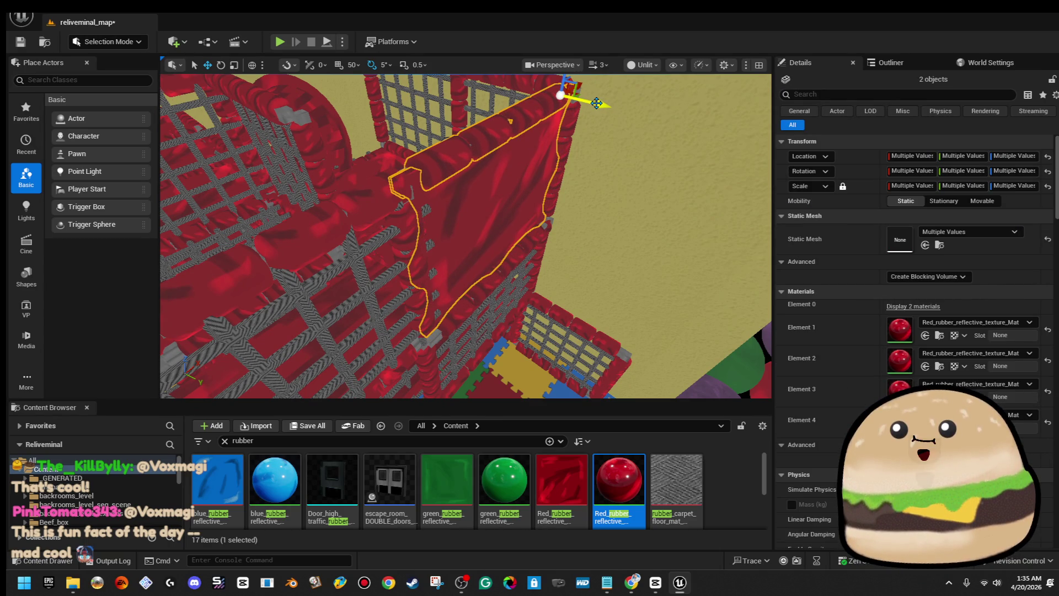
{"action": "left_click_drag", "start_coordinate": [529, 221], "coordinate": [497, 205]}
{"action": "left_click", "coordinate": [497, 204]}
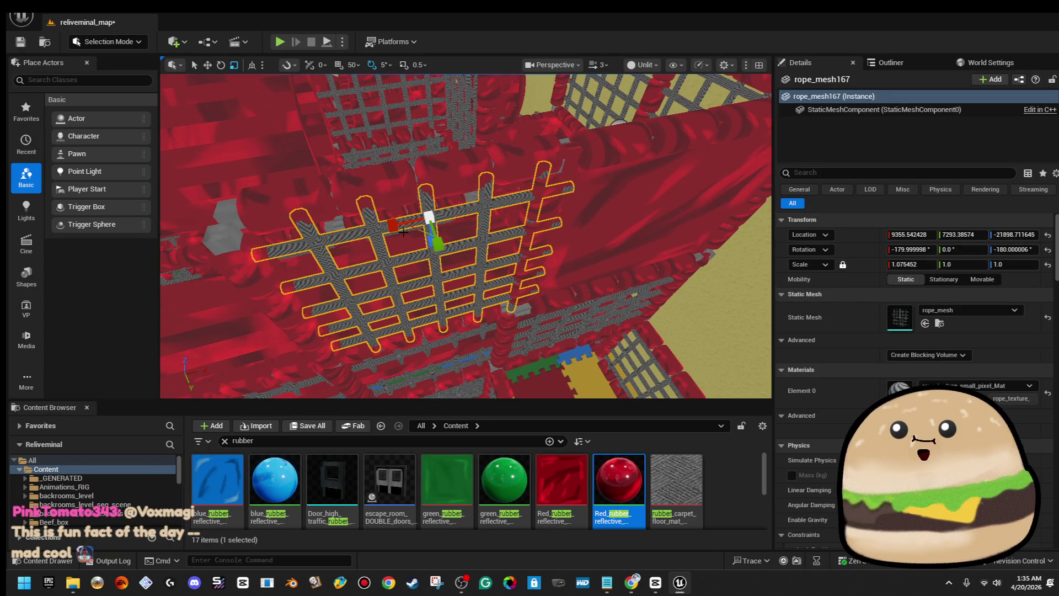
- Narrow rope_mesh167 slightly to Scale X 0.979
{"action": "mouse_move", "coordinate": [395, 226]}
{"action": "left_mouse_down"}
{"action": "mouse_move", "coordinate": [434, 217]}
{"action": "mouse_move", "coordinate": [375, 231]}
{"action": "left_mouse_up"}
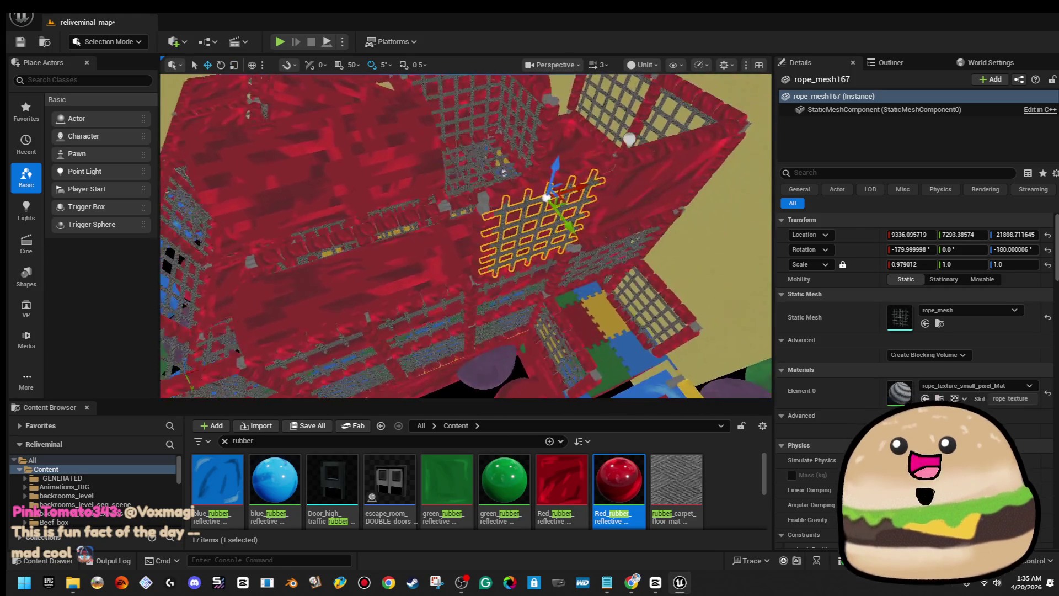
{"action": "left_click", "coordinate": [456, 189], "text": "ctrl"}
{"action": "left_click_drag", "start_coordinate": [456, 192], "coordinate": [340, 231]}
{"action": "key", "text": "Escape"}
{"action": "left_click_drag", "start_coordinate": [494, 283], "coordinate": [470, 310]}
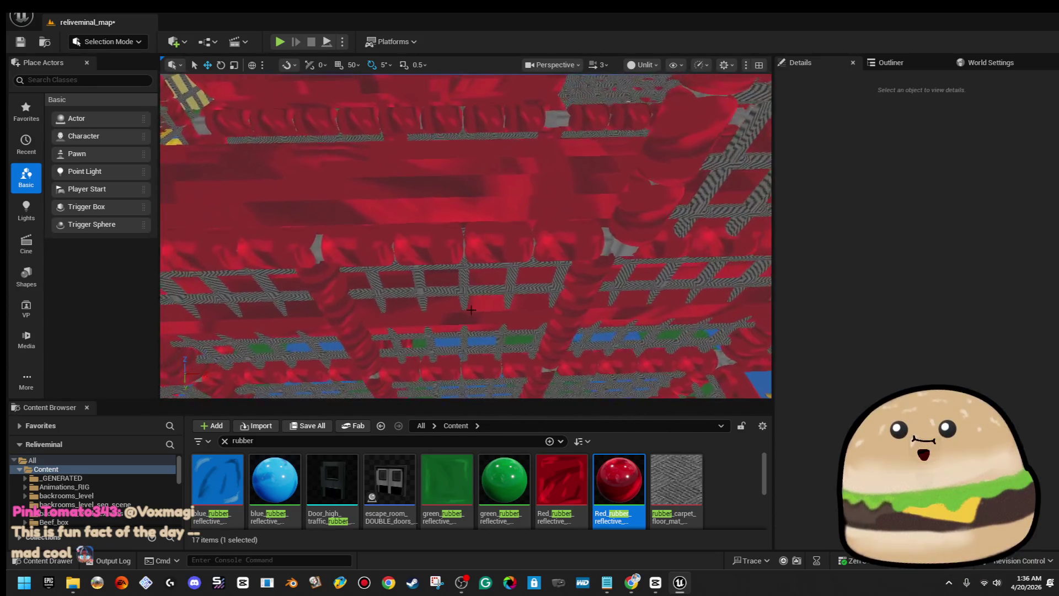
- Raise the rope grid and its top rope row higher in the opening
{"action": "left_click", "coordinate": [360, 270]}
{"action": "left_click", "coordinate": [360, 270], "text": "ctrl"}
{"action": "key", "text": "f"}
{"action": "mouse_move", "coordinate": [389, 147]}
{"action": "left_mouse_down"}
{"action": "mouse_move", "coordinate": [385, 76]}
{"action": "mouse_move", "coordinate": [420, 128]}
{"action": "mouse_move", "coordinate": [614, 168]}
{"action": "mouse_move", "coordinate": [468, 192]}
{"action": "mouse_move", "coordinate": [327, 185]}
{"action": "left_mouse_up"}
- Fly toward the red building and pick out the red padded wall panel
{"action": "mouse_move", "coordinate": [548, 257]}
{"action": "left_mouse_down"}
{"action": "mouse_move", "coordinate": [538, 199]}
{"action": "mouse_move", "coordinate": [504, 242]}
{"action": "mouse_move", "coordinate": [554, 216]}
{"action": "mouse_move", "coordinate": [584, 221]}
{"action": "mouse_move", "coordinate": [712, 176]}
{"action": "mouse_move", "coordinate": [750, 215]}
{"action": "left_mouse_up"}
{"action": "left_click", "coordinate": [504, 242]}
{"action": "key", "text": "Escape"}
{"action": "left_click", "coordinate": [553, 216]}
{"action": "key", "text": "Escape"}
{"action": "left_click", "coordinate": [711, 177]}
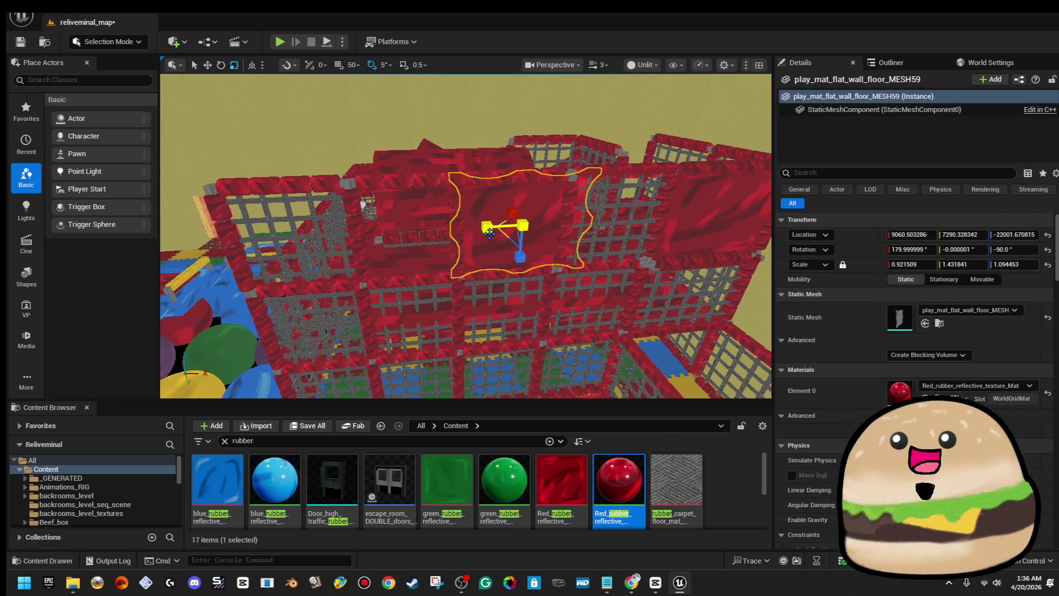
- Slide the red padded wall panel left so MESH60 and MESH59 sit side by side
{"action": "key", "text": "f"}
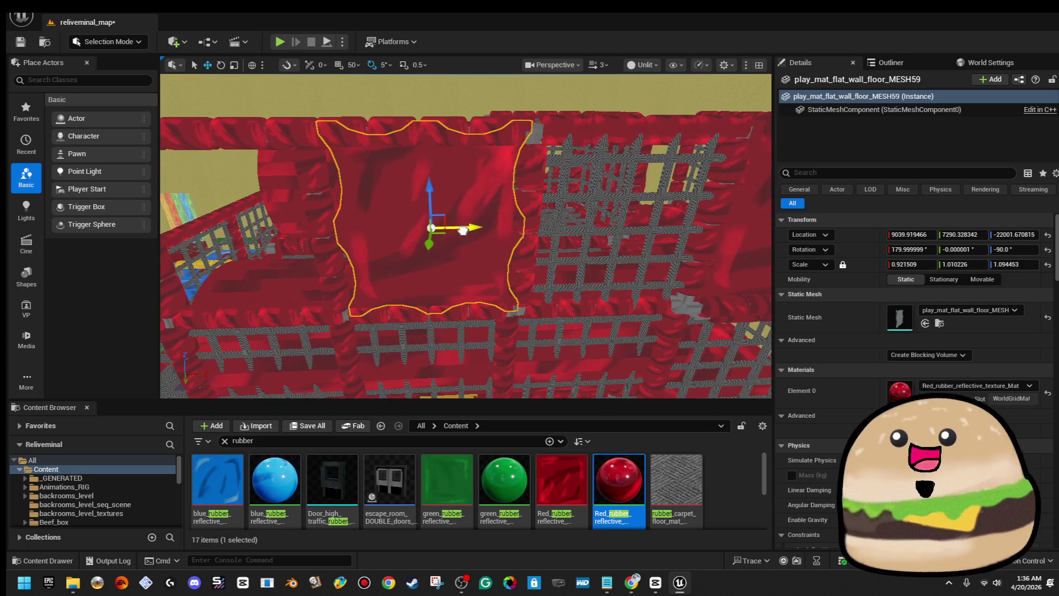
{"action": "mouse_move", "coordinate": [456, 232]}
{"action": "left_mouse_down"}
{"action": "mouse_move", "coordinate": [471, 220]}
{"action": "mouse_move", "coordinate": [607, 215]}
{"action": "left_mouse_up"}
{"action": "left_click_drag", "start_coordinate": [490, 233], "coordinate": [434, 231]}
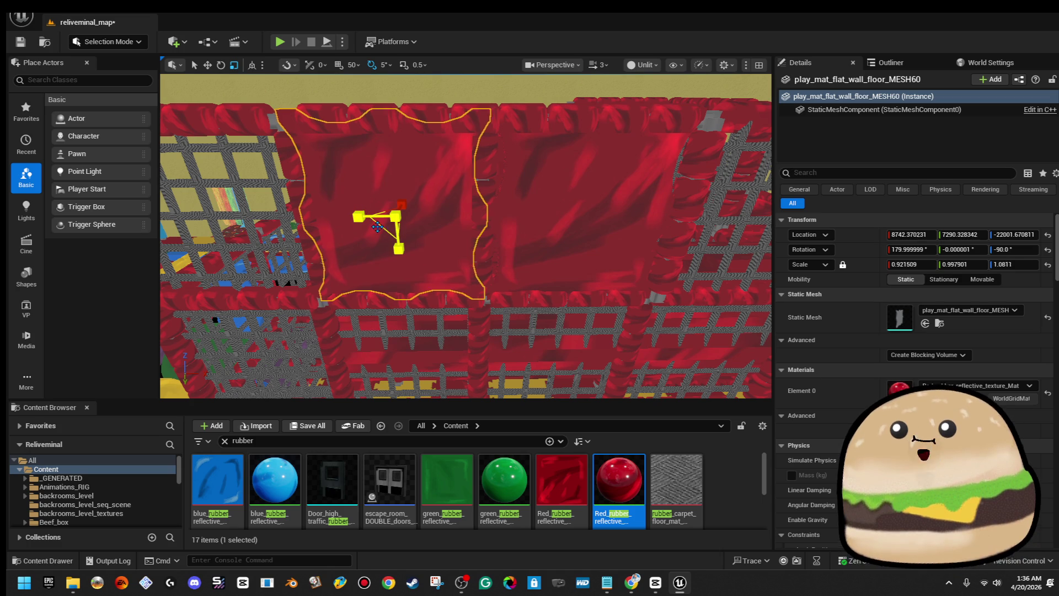
{"action": "left_click", "coordinate": [563, 233]}
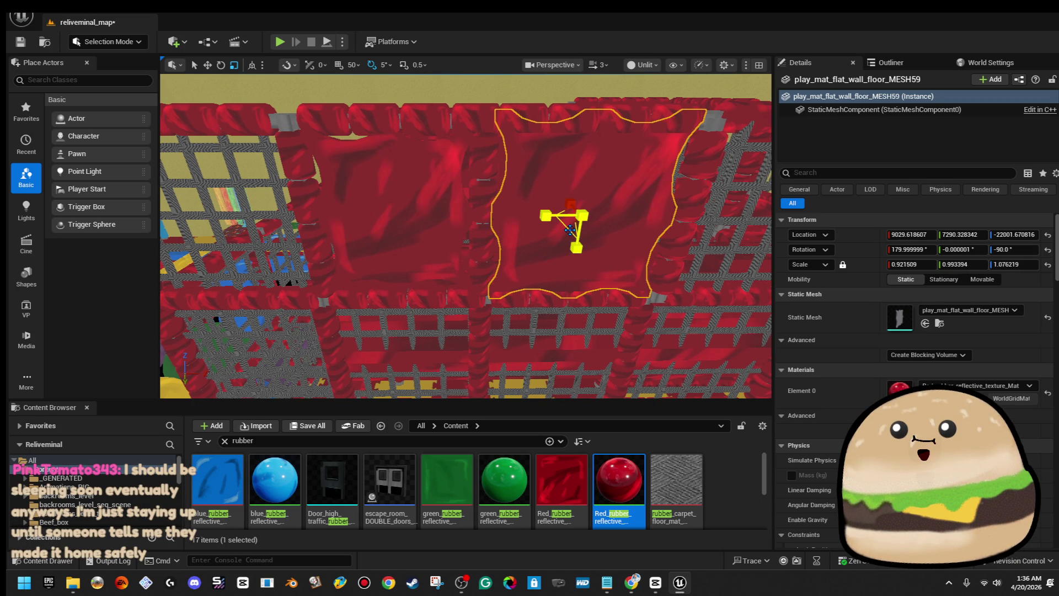
- Fly over the maze selecting several floor pieces and the padded pole play_area_pole547
{"action": "mouse_move", "coordinate": [570, 230]}
{"action": "left_mouse_down"}
{"action": "mouse_move", "coordinate": [569, 242]}
{"action": "mouse_move", "coordinate": [529, 253]}
{"action": "left_mouse_up"}
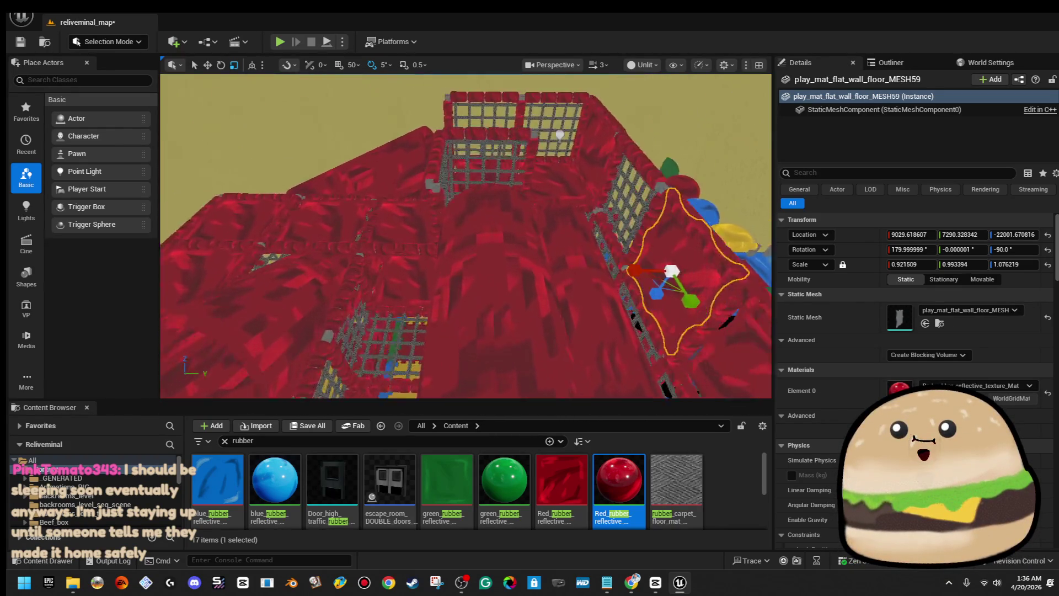
{"action": "mouse_move", "coordinate": [529, 254]}
{"action": "left_mouse_down"}
{"action": "mouse_move", "coordinate": [530, 287]}
{"action": "mouse_move", "coordinate": [530, 254]}
{"action": "left_mouse_up"}
{"action": "left_click_drag", "start_coordinate": [492, 308], "coordinate": [448, 276]}
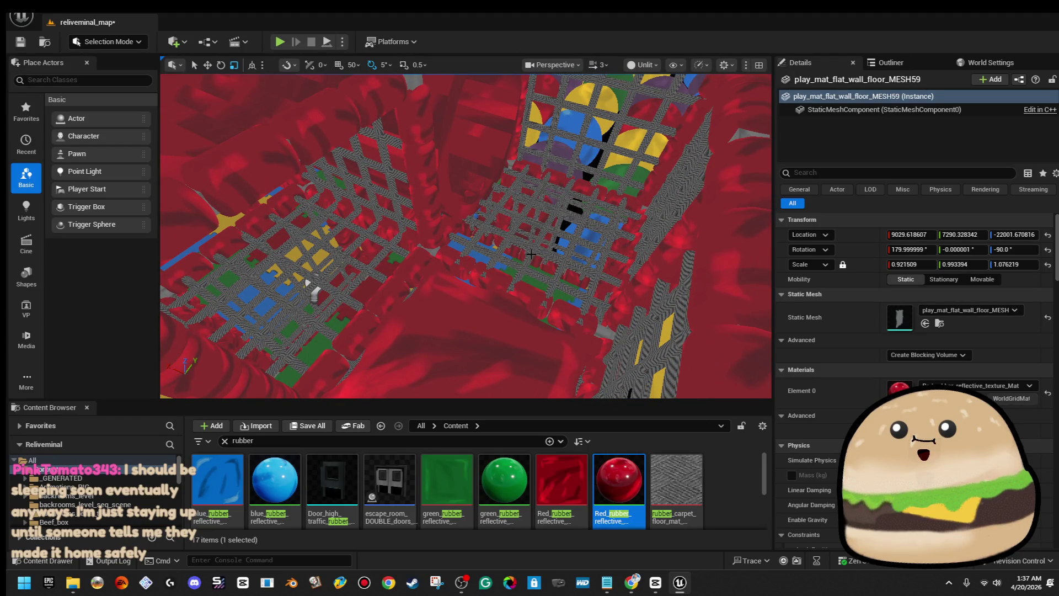
{"action": "left_click", "coordinate": [507, 310], "text": "ctrl"}
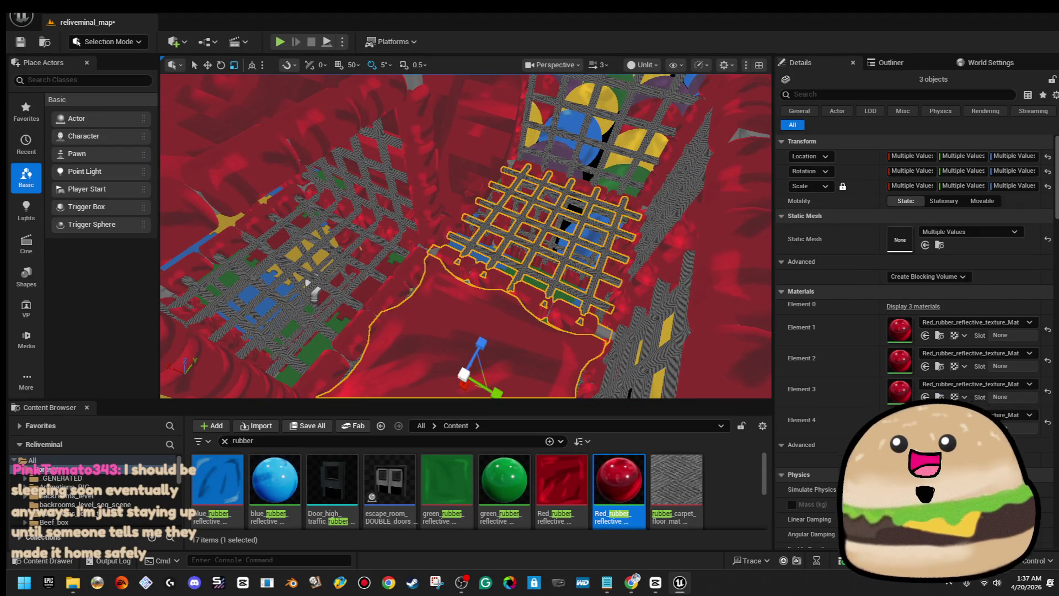
{"action": "left_click", "coordinate": [307, 283], "text": "ctrl"}
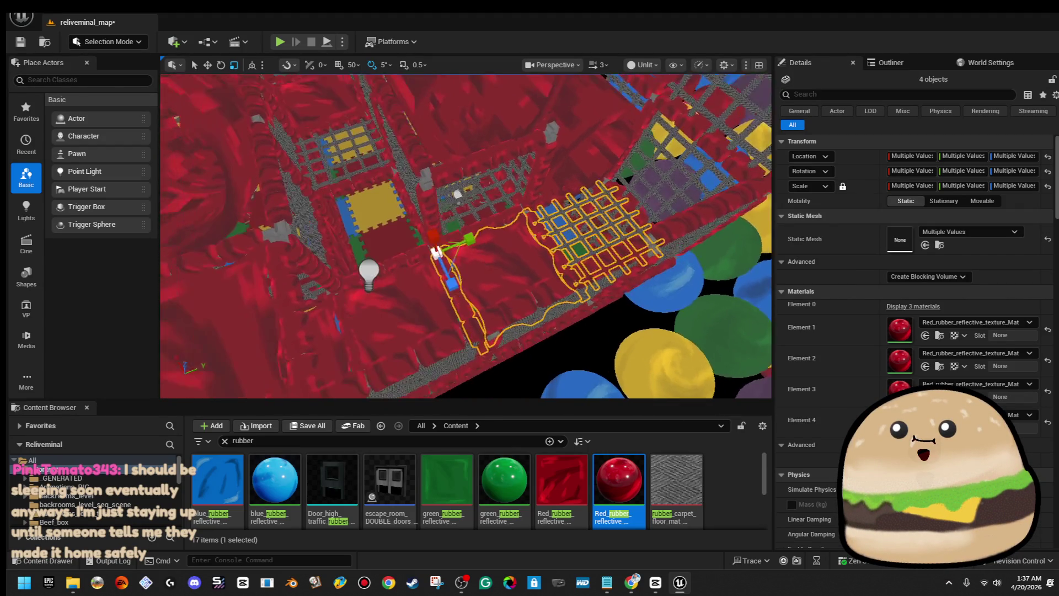
{"action": "left_click_drag", "start_coordinate": [379, 324], "coordinate": [379, 325]}
{"action": "mouse_move", "coordinate": [547, 246]}
{"action": "left_mouse_down"}
{"action": "mouse_move", "coordinate": [561, 338]}
{"action": "mouse_move", "coordinate": [546, 336]}
{"action": "left_mouse_up"}
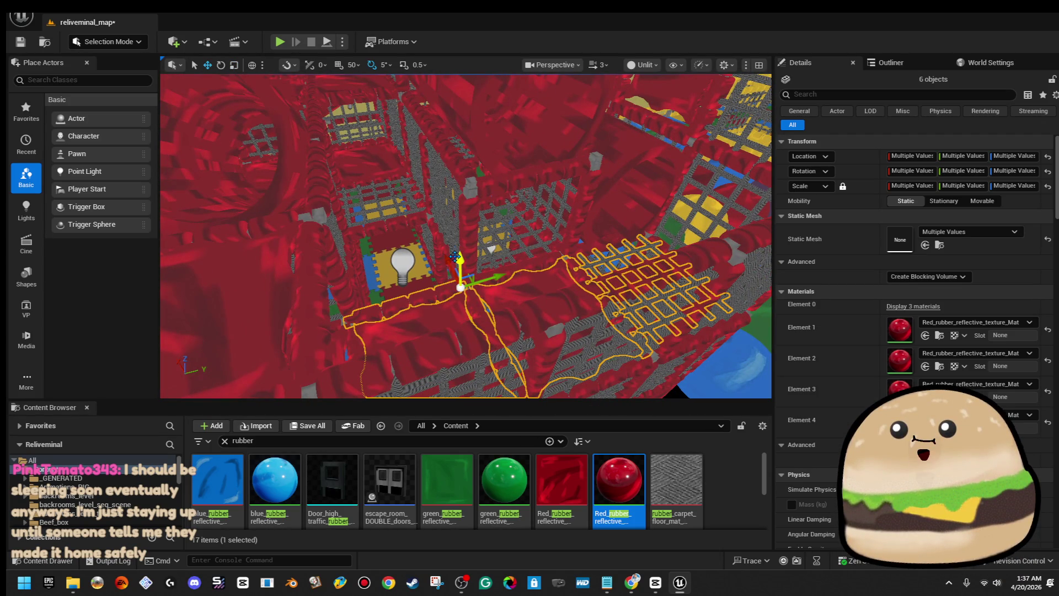
{"action": "left_click_drag", "start_coordinate": [459, 255], "coordinate": [484, 177]}
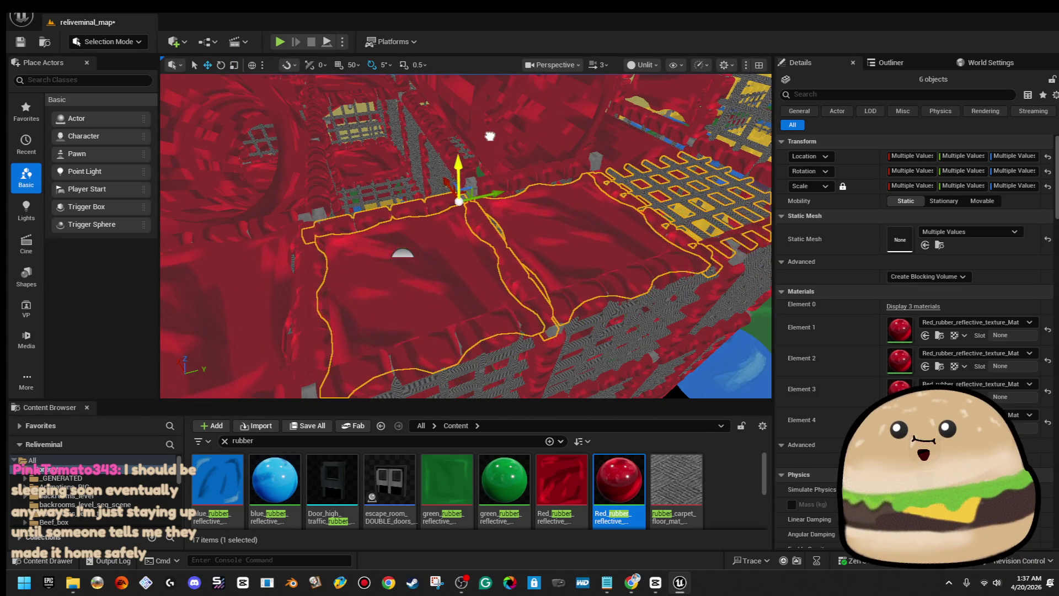
{"action": "mouse_move", "coordinate": [490, 123]}
{"action": "left_mouse_down"}
{"action": "mouse_move", "coordinate": [632, 373]}
{"action": "mouse_move", "coordinate": [381, 265]}
{"action": "left_mouse_up"}
{"action": "left_click", "coordinate": [378, 265]}
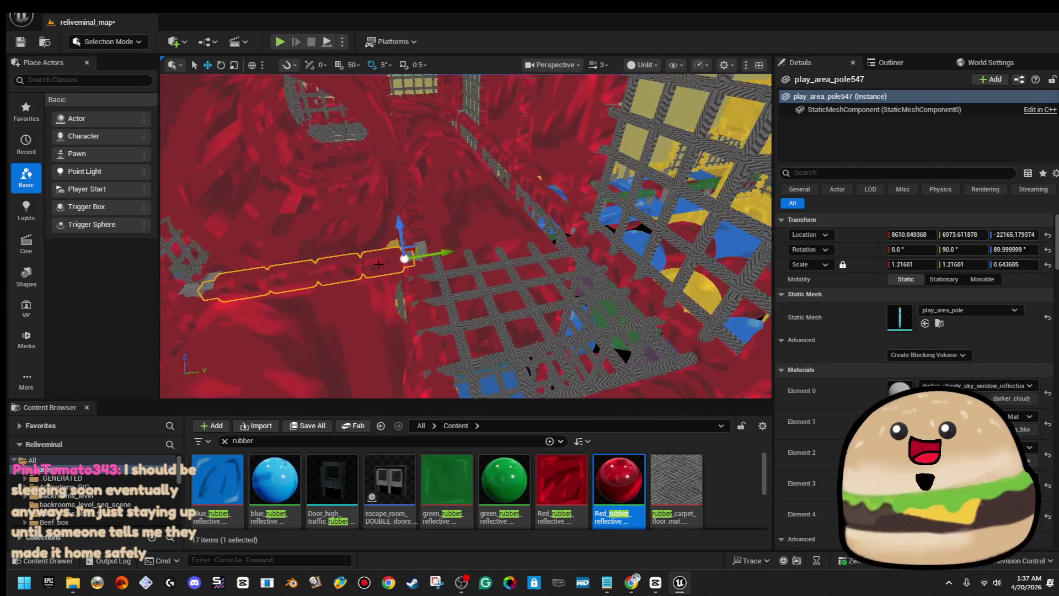
- Delete the selected floor mat twice, restoring it each time with Ctrl+Z
{"action": "mouse_move", "coordinate": [596, 227]}
{"action": "left_mouse_down"}
{"action": "mouse_move", "coordinate": [551, 239]}
{"action": "mouse_move", "coordinate": [565, 298]}
{"action": "left_mouse_up"}
{"action": "left_click", "coordinate": [349, 285]}
{"action": "mouse_move", "coordinate": [348, 285]}
{"action": "left_mouse_down"}
{"action": "mouse_move", "coordinate": [348, 276]}
{"action": "mouse_move", "coordinate": [349, 285]}
{"action": "left_mouse_up"}
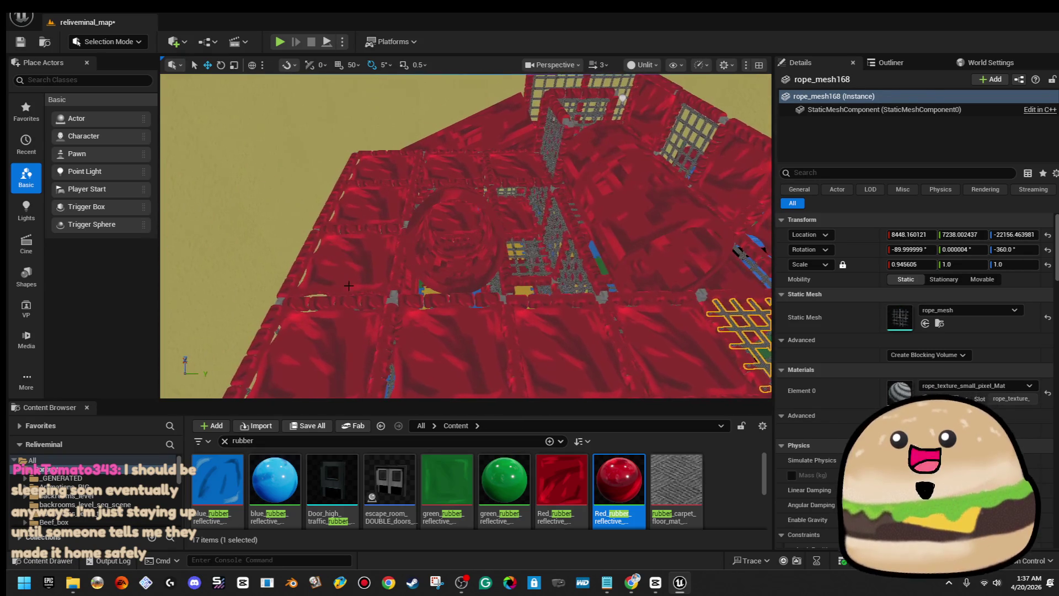
{"action": "key", "text": "Delete"}
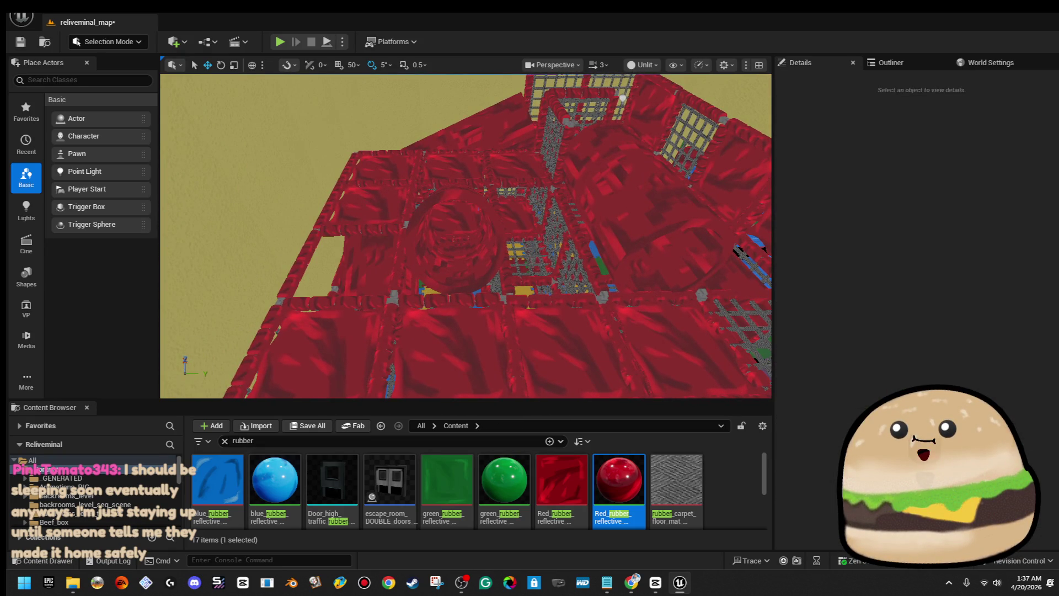
{"action": "mouse_move", "coordinate": [365, 182]}
{"action": "left_mouse_down"}
{"action": "mouse_move", "coordinate": [364, 166]}
{"action": "mouse_move", "coordinate": [381, 182]}
{"action": "mouse_move", "coordinate": [364, 216]}
{"action": "left_mouse_up"}
{"action": "key", "text": "ctrl+z"}
{"action": "key", "text": "Delete"}
{"action": "left_click_drag", "start_coordinate": [391, 292], "coordinate": [391, 273]}
{"action": "key", "text": "ctrl+z"}
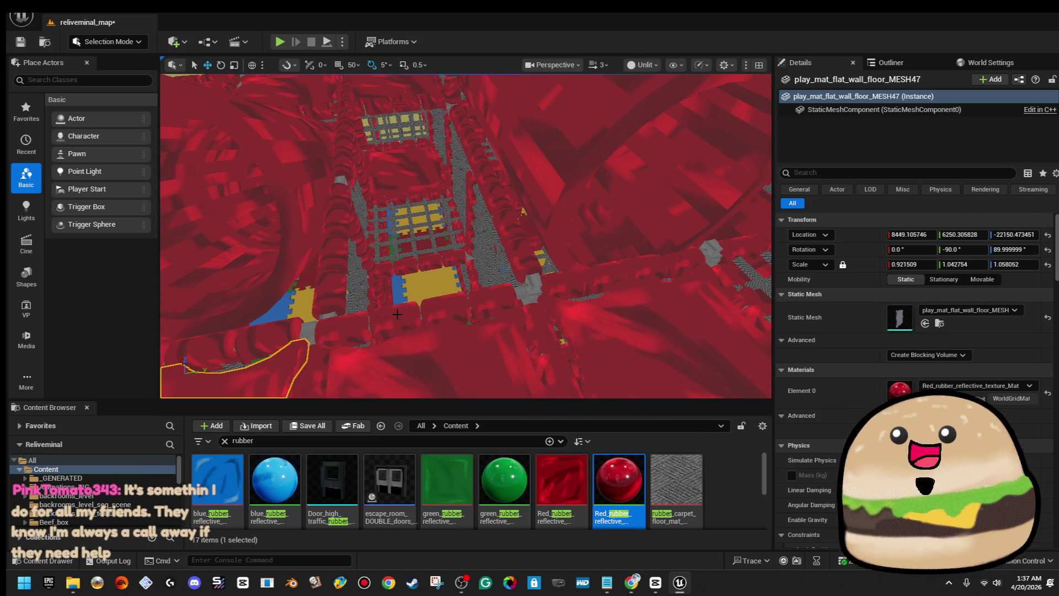
{"action": "left_click_drag", "start_coordinate": [213, 115], "coordinate": [495, 249]}
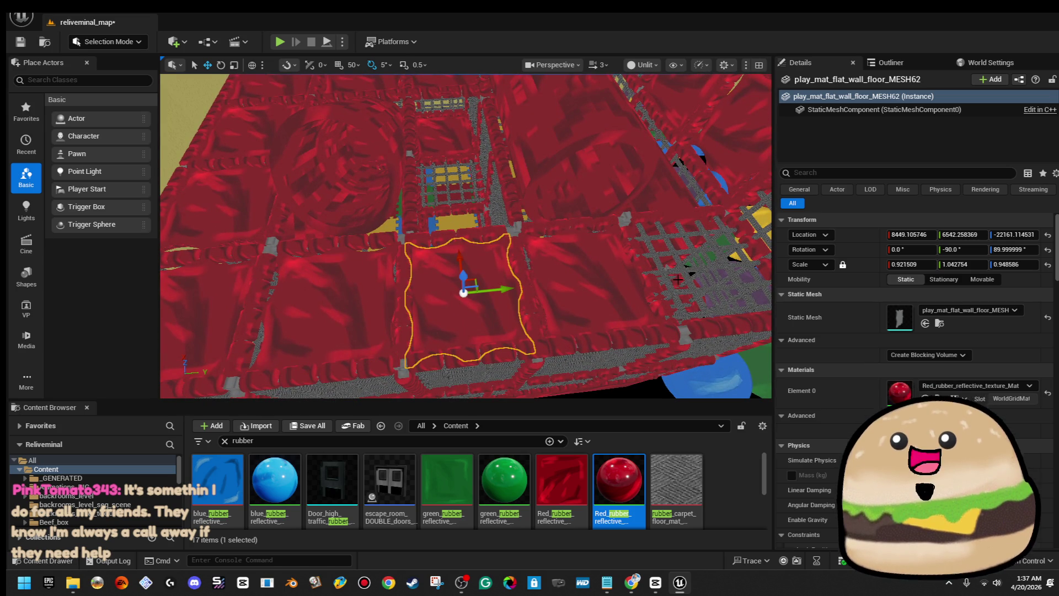
{"action": "key", "text": "Escape"}
{"action": "left_click", "coordinate": [728, 259]}
{"action": "mouse_move", "coordinate": [727, 259]}
{"action": "left_mouse_down"}
{"action": "mouse_move", "coordinate": [735, 270]}
{"action": "mouse_move", "coordinate": [450, 273]}
{"action": "mouse_move", "coordinate": [455, 255]}
{"action": "mouse_move", "coordinate": [446, 286]}
{"action": "mouse_move", "coordinate": [442, 272]}
{"action": "mouse_move", "coordinate": [446, 286]}
{"action": "mouse_move", "coordinate": [453, 278]}
{"action": "left_mouse_up"}
{"action": "left_click", "coordinate": [580, 271], "text": "ctrl"}
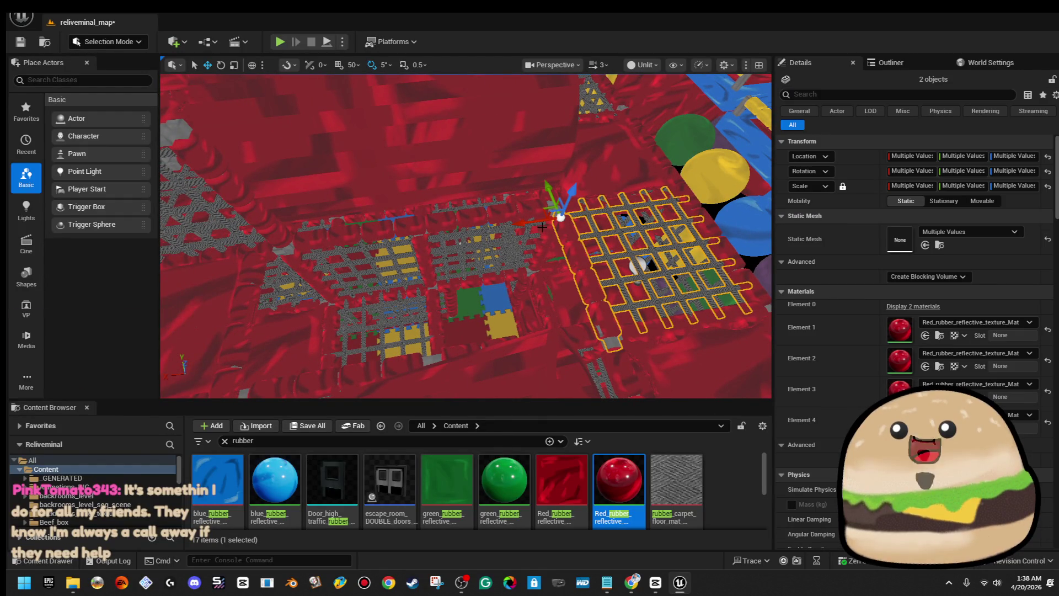
{"action": "mouse_move", "coordinate": [542, 226]}
{"action": "left_mouse_down"}
{"action": "mouse_move", "coordinate": [383, 249]}
{"action": "mouse_move", "coordinate": [426, 246]}
{"action": "left_mouse_up"}
{"action": "left_click", "coordinate": [483, 259]}
{"action": "left_click_drag", "start_coordinate": [475, 204], "coordinate": [472, 204]}
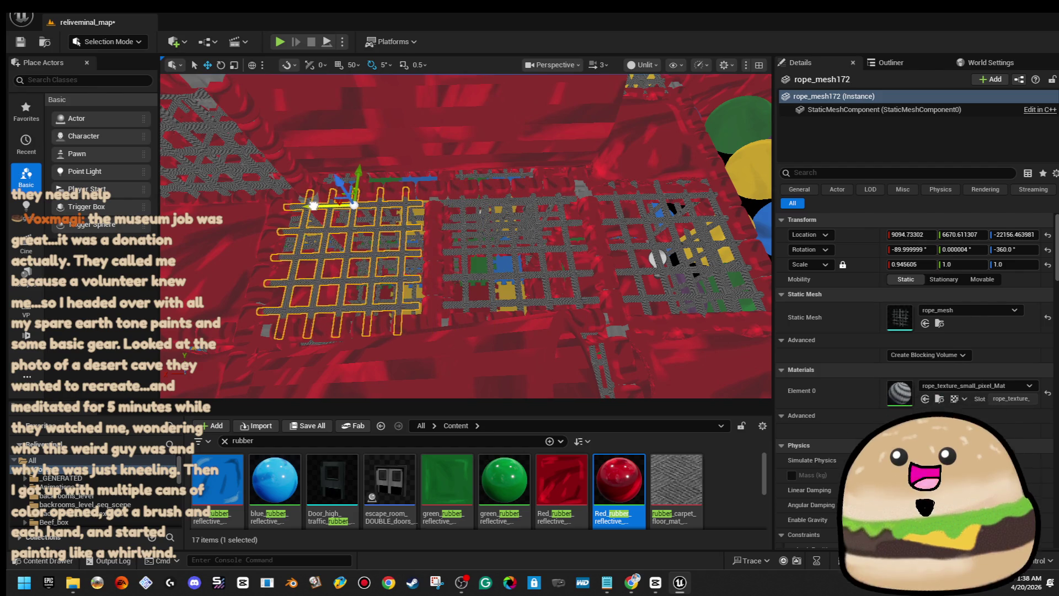
{"action": "mouse_move", "coordinate": [391, 207]}
{"action": "left_mouse_down"}
{"action": "mouse_move", "coordinate": [364, 193]}
{"action": "mouse_move", "coordinate": [380, 190]}
{"action": "mouse_move", "coordinate": [391, 208]}
{"action": "left_mouse_up"}
{"action": "left_click_drag", "start_coordinate": [560, 234], "coordinate": [510, 238]}
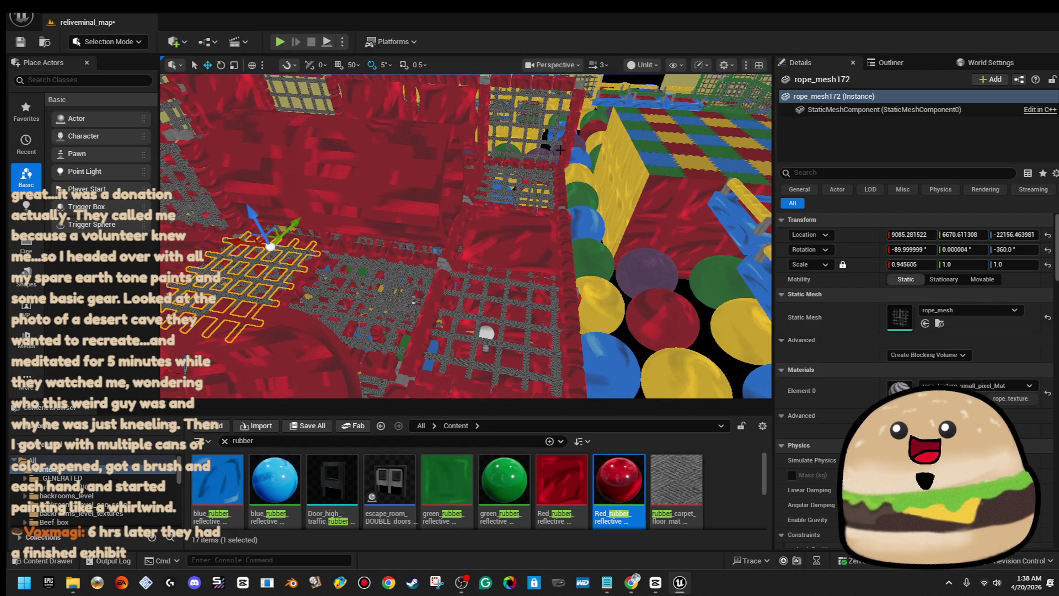
{"action": "left_click_drag", "start_coordinate": [561, 150], "coordinate": [533, 149]}
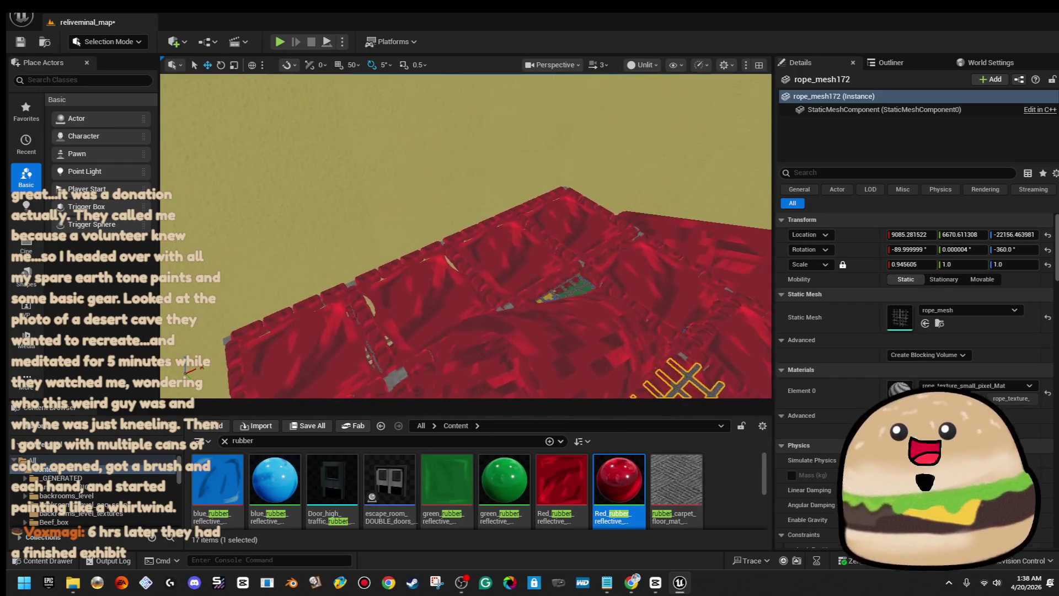
{"action": "key", "text": "Escape"}
{"action": "left_click_drag", "start_coordinate": [455, 274], "coordinate": [443, 259]}
{"action": "left_click", "coordinate": [458, 269]}
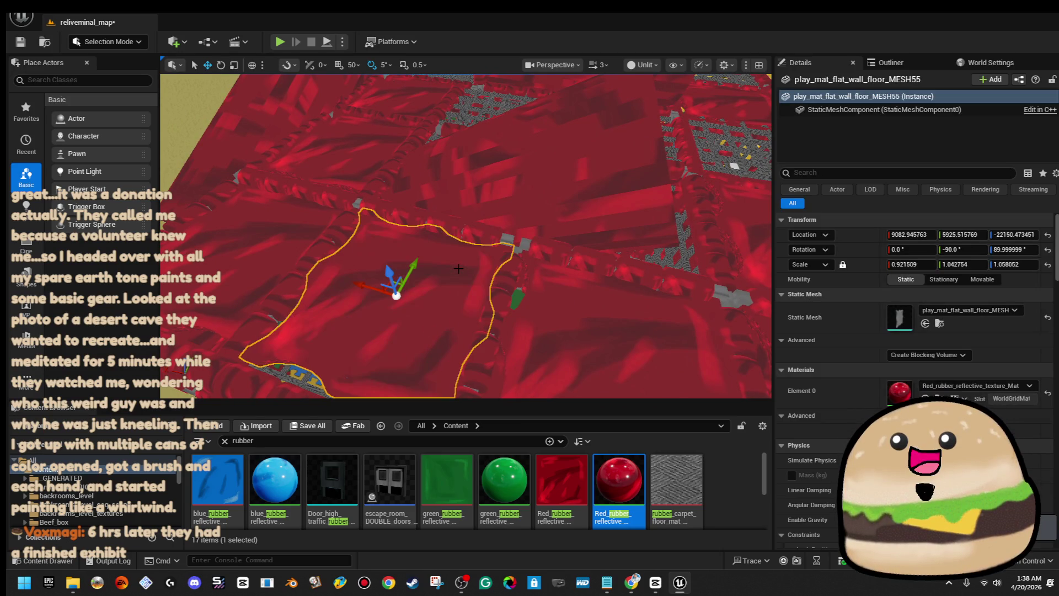
{"action": "left_click_drag", "start_coordinate": [387, 152], "coordinate": [387, 292]}
{"action": "key", "text": "Escape"}
{"action": "left_click_drag", "start_coordinate": [528, 224], "coordinate": [532, 243]}
{"action": "left_click", "coordinate": [497, 254]}
{"action": "left_click", "coordinate": [527, 215], "text": "ctrl"}
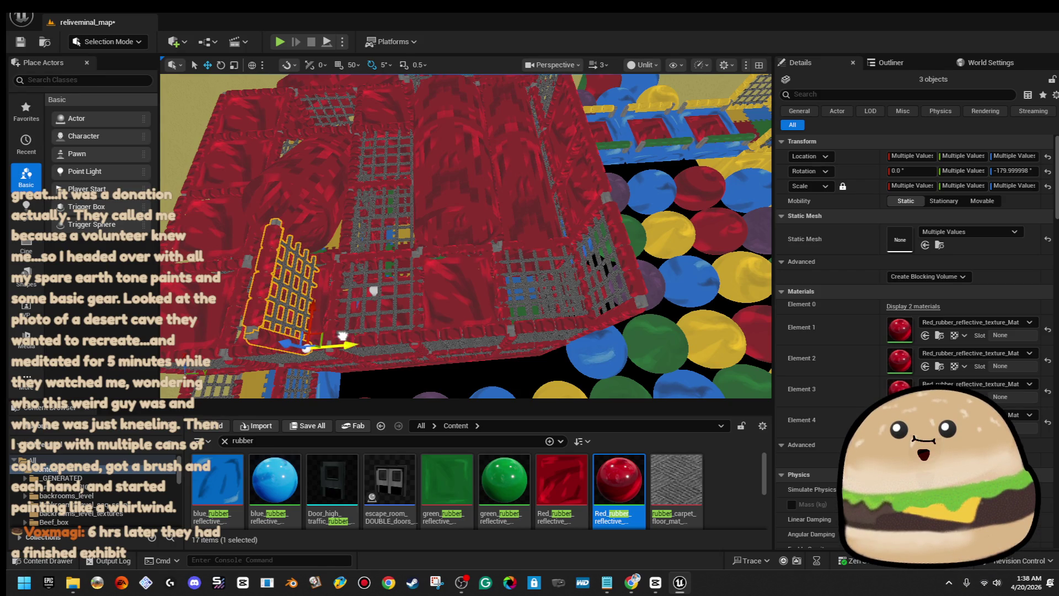
{"action": "left_click_drag", "start_coordinate": [371, 330], "coordinate": [370, 330]}
{"action": "left_click_drag", "start_coordinate": [547, 317], "coordinate": [548, 318]}
{"action": "left_click", "coordinate": [275, 156]}
- Select the centre pole play_area_pole585 and the grid wall inside the red enclosure
{"action": "left_click_drag", "start_coordinate": [276, 157], "coordinate": [276, 157]}
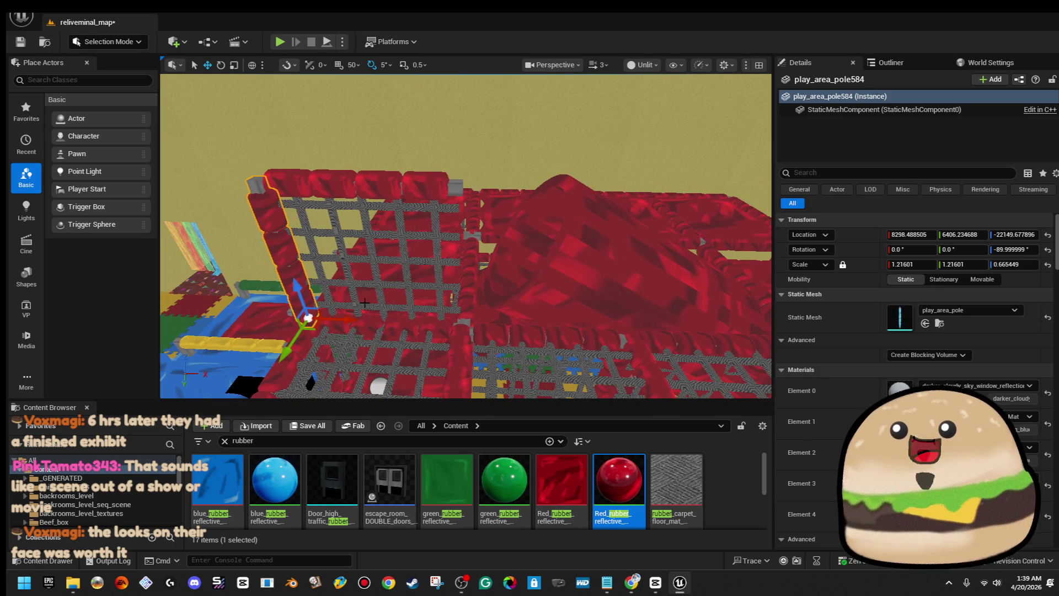
{"action": "left_click", "coordinate": [490, 313]}
{"action": "left_click_drag", "start_coordinate": [515, 306], "coordinate": [516, 306]}
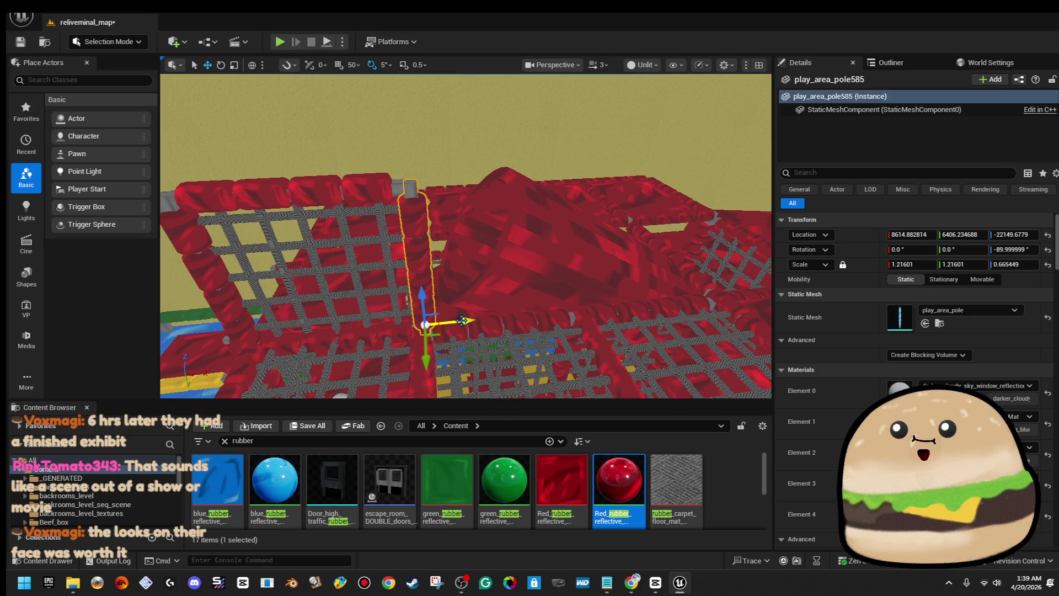
{"action": "left_click_drag", "start_coordinate": [457, 321], "coordinate": [464, 298]}
{"action": "left_click", "coordinate": [464, 298], "text": "ctrl"}
{"action": "left_click_drag", "start_coordinate": [365, 201], "coordinate": [365, 201]}
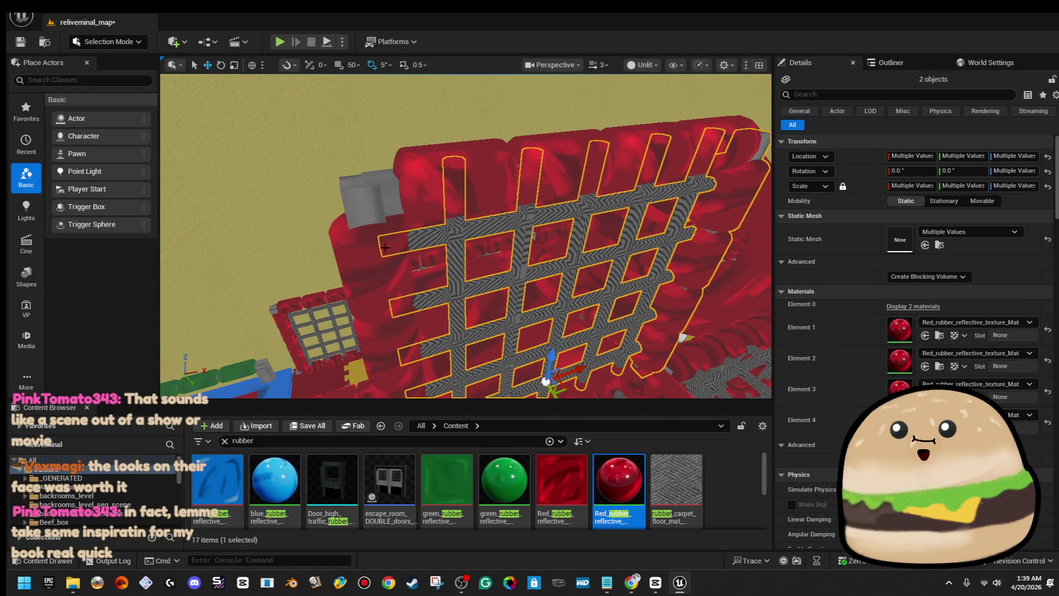
{"action": "scroll", "coordinate": [421, 201], "scroll_direction": "down", "scroll_amount": 5}
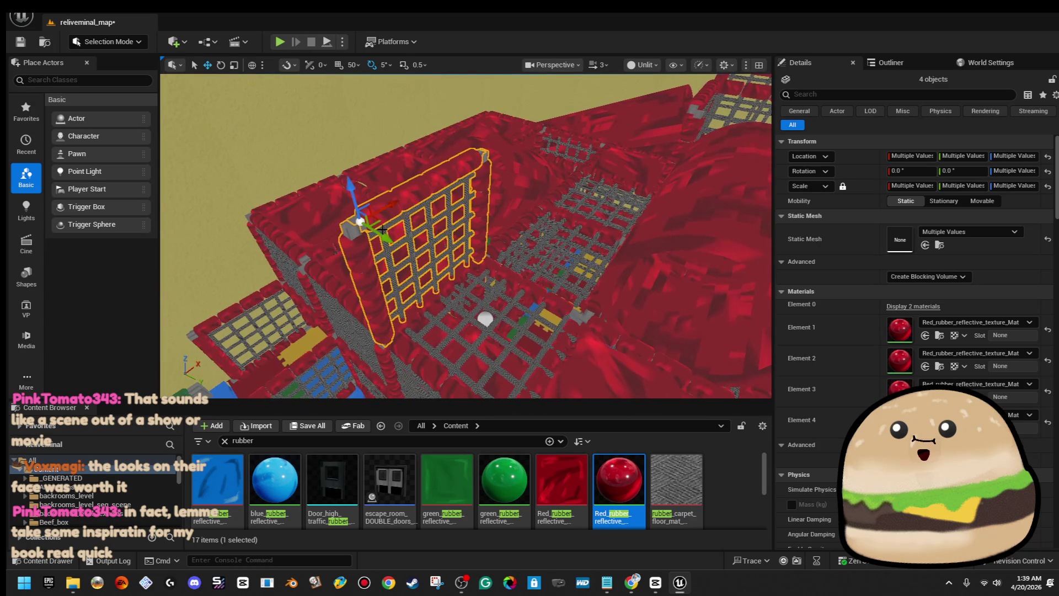
{"action": "left_click_drag", "start_coordinate": [584, 329], "coordinate": [481, 217]}
- Delete the centre grid wall, then the neighbouring wall piece
{"action": "left_click", "coordinate": [481, 217]}
{"action": "key", "text": "Delete"}
{"action": "left_click", "coordinate": [267, 218]}
{"action": "key", "text": "Delete"}
- Select rope grid wall rope_mesh174 together with three red padded wall pieces
{"action": "mouse_move", "coordinate": [513, 185]}
{"action": "left_mouse_down"}
{"action": "mouse_move", "coordinate": [496, 155]}
{"action": "mouse_move", "coordinate": [529, 198]}
{"action": "mouse_move", "coordinate": [480, 204]}
{"action": "mouse_move", "coordinate": [519, 243]}
{"action": "mouse_move", "coordinate": [534, 227]}
{"action": "left_mouse_up"}
{"action": "left_click", "coordinate": [534, 241]}
{"action": "left_click", "coordinate": [414, 223], "text": "ctrl"}
{"action": "left_click", "coordinate": [419, 176], "text": "ctrl"}
{"action": "left_click", "coordinate": [460, 202], "text": "ctrl"}
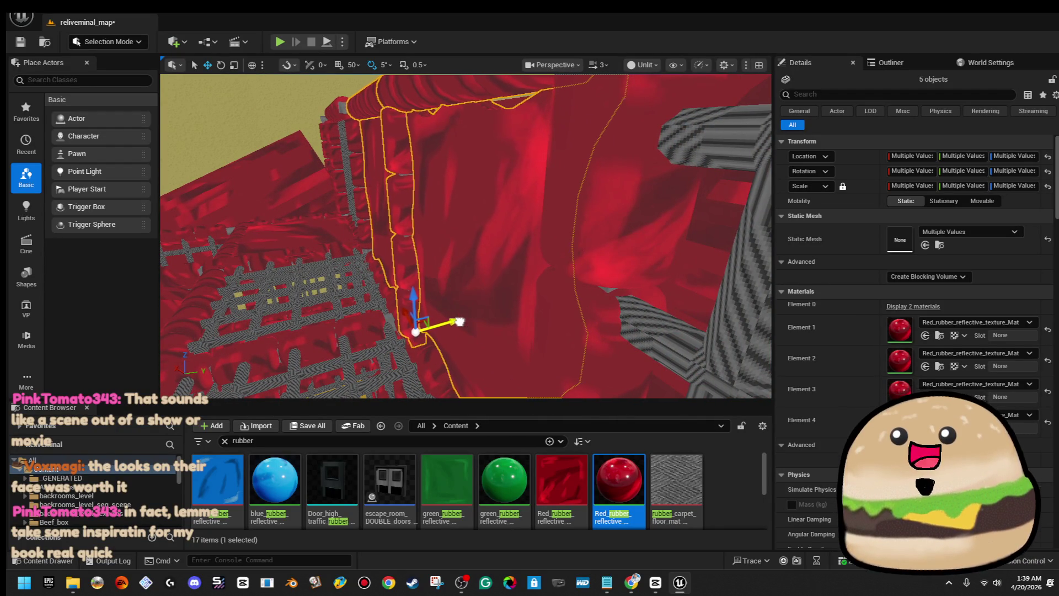
- Frame the red structure and select rope_mesh162 with the red centre column and top row
{"action": "scroll", "coordinate": [466, 236], "scroll_direction": "down", "scroll_amount": 8}
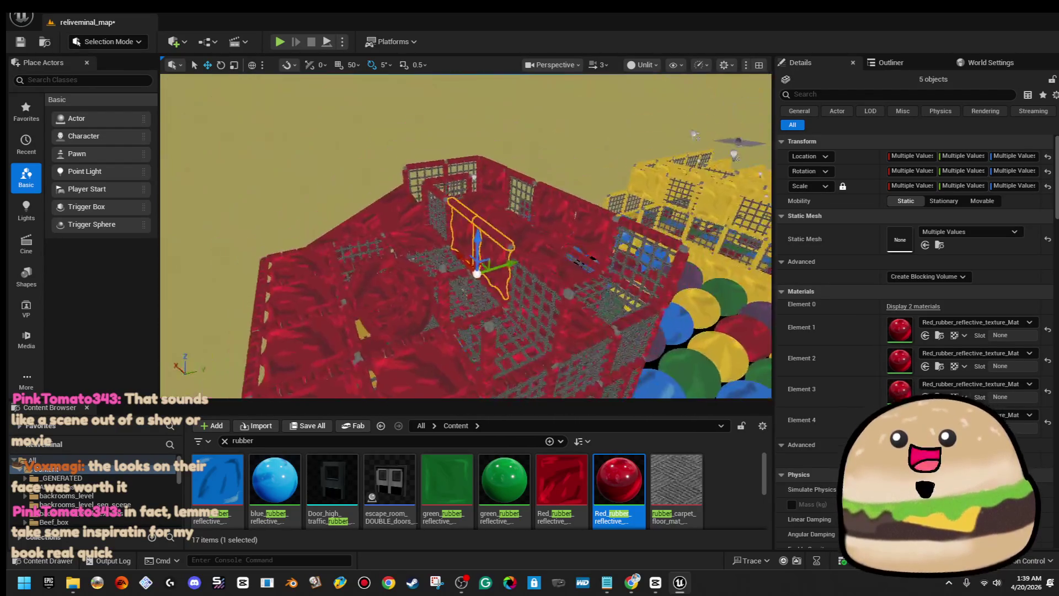
{"action": "mouse_move", "coordinate": [465, 236]}
{"action": "left_mouse_down"}
{"action": "mouse_move", "coordinate": [419, 209]}
{"action": "mouse_move", "coordinate": [485, 243]}
{"action": "mouse_move", "coordinate": [432, 209]}
{"action": "mouse_move", "coordinate": [513, 212]}
{"action": "left_mouse_up"}
{"action": "key", "text": "f"}
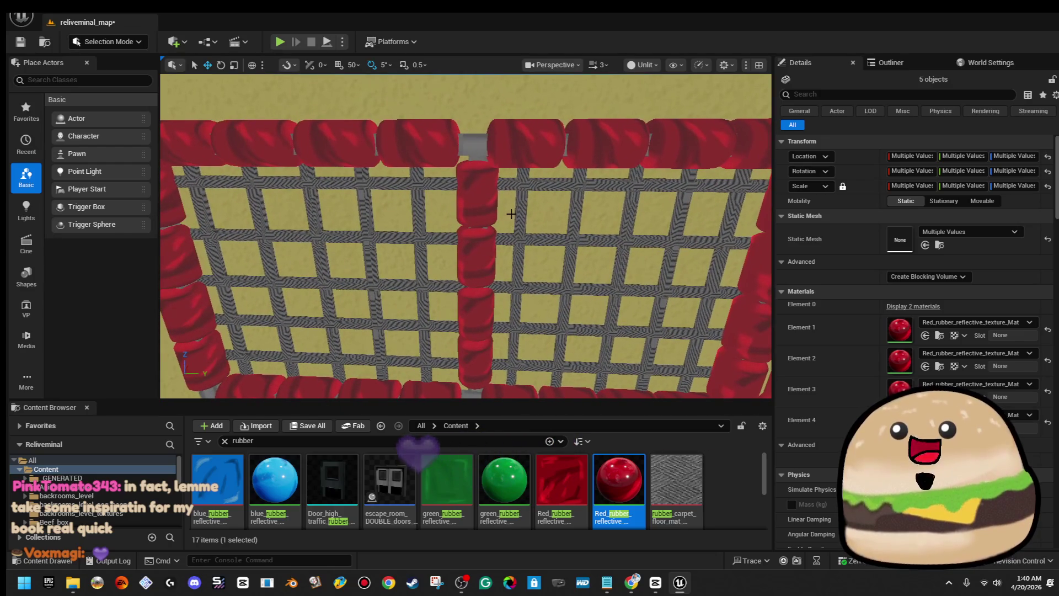
{"action": "left_click", "coordinate": [519, 185]}
{"action": "left_click", "coordinate": [457, 182], "text": "ctrl"}
{"action": "left_click", "coordinate": [448, 161], "text": "ctrl"}
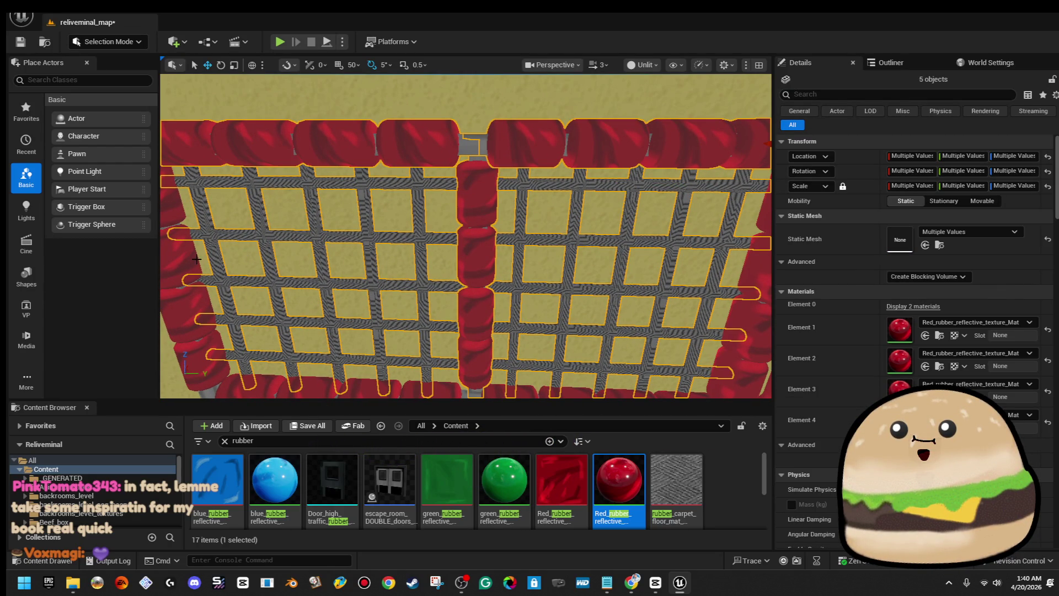
- Isolate the red pole beside the rope-net wall and delete it
{"action": "left_click_drag", "start_coordinate": [185, 258], "coordinate": [164, 344]}
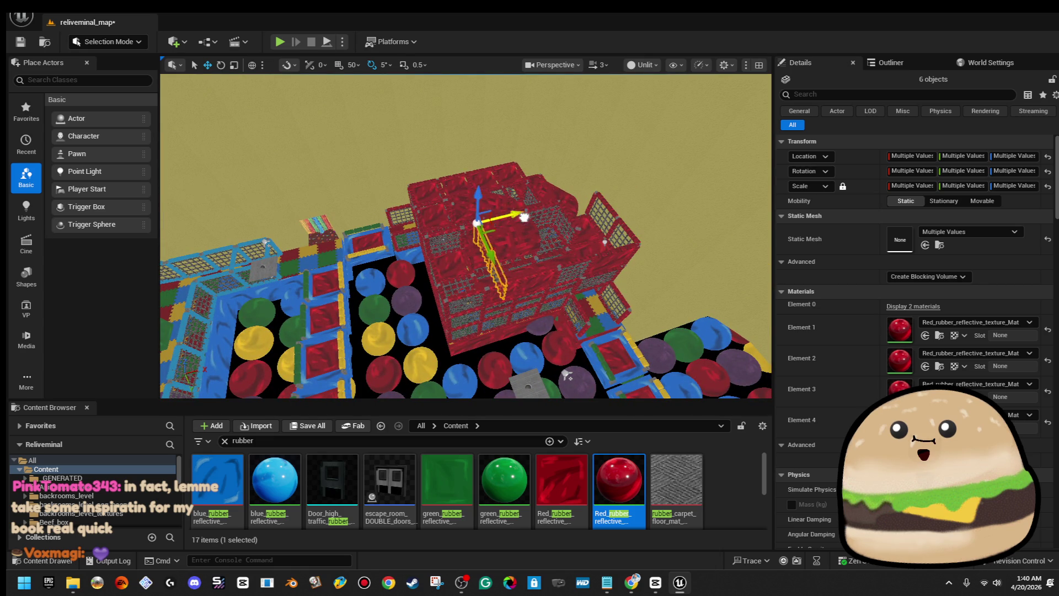
{"action": "left_click_drag", "start_coordinate": [606, 176], "coordinate": [605, 136]}
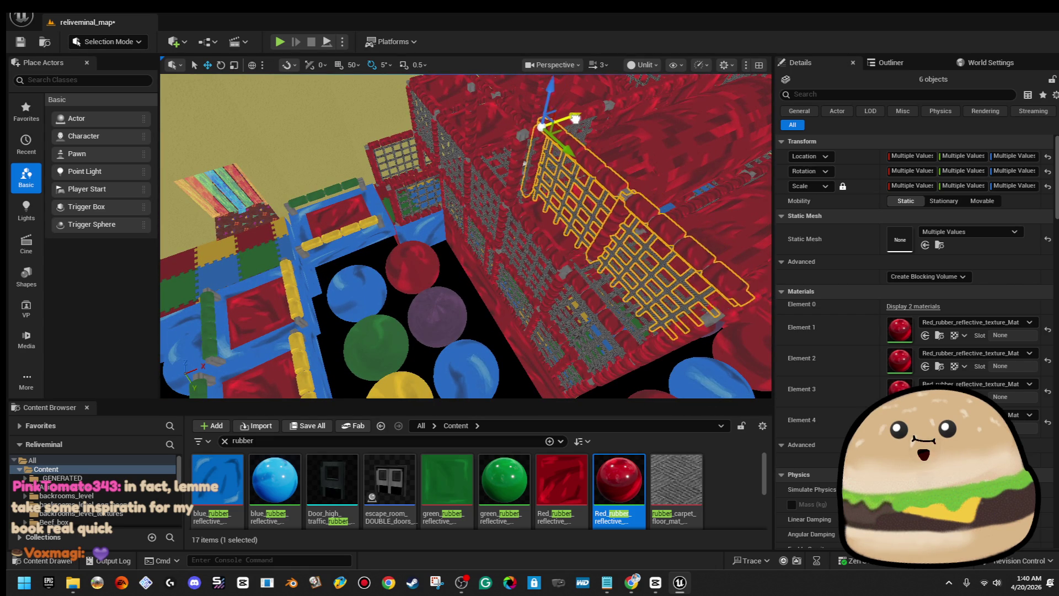
{"action": "mouse_move", "coordinate": [556, 129]}
{"action": "left_mouse_down"}
{"action": "mouse_move", "coordinate": [546, 160]}
{"action": "mouse_move", "coordinate": [523, 171]}
{"action": "mouse_move", "coordinate": [541, 198]}
{"action": "left_mouse_up"}
{"action": "left_click", "coordinate": [437, 222]}
{"action": "key", "text": "Escape"}
- Select the point light hovering over the gridded walls
{"action": "left_click_drag", "start_coordinate": [436, 221], "coordinate": [437, 221]}
{"action": "mouse_move", "coordinate": [491, 163]}
{"action": "left_mouse_down"}
{"action": "mouse_move", "coordinate": [667, 333]}
{"action": "mouse_move", "coordinate": [667, 278]}
{"action": "mouse_move", "coordinate": [459, 232]}
{"action": "left_mouse_up"}
{"action": "left_click", "coordinate": [526, 192]}
{"action": "left_click_drag", "start_coordinate": [526, 192], "coordinate": [748, 236]}
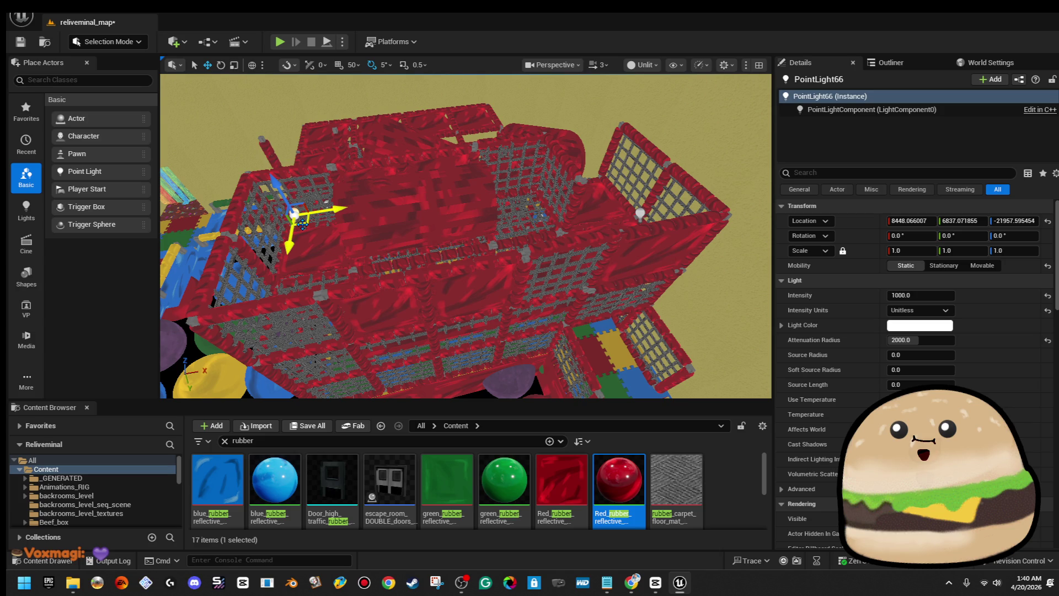
- Select rope grate rope_mesh174 together with two adjacent red wall pieces
{"action": "mouse_move", "coordinate": [466, 237]}
{"action": "left_mouse_down"}
{"action": "mouse_move", "coordinate": [521, 209]}
{"action": "mouse_move", "coordinate": [369, 220]}
{"action": "mouse_move", "coordinate": [359, 237]}
{"action": "mouse_move", "coordinate": [392, 226]}
{"action": "mouse_move", "coordinate": [380, 262]}
{"action": "mouse_move", "coordinate": [381, 250]}
{"action": "mouse_move", "coordinate": [389, 264]}
{"action": "mouse_move", "coordinate": [380, 243]}
{"action": "left_mouse_up"}
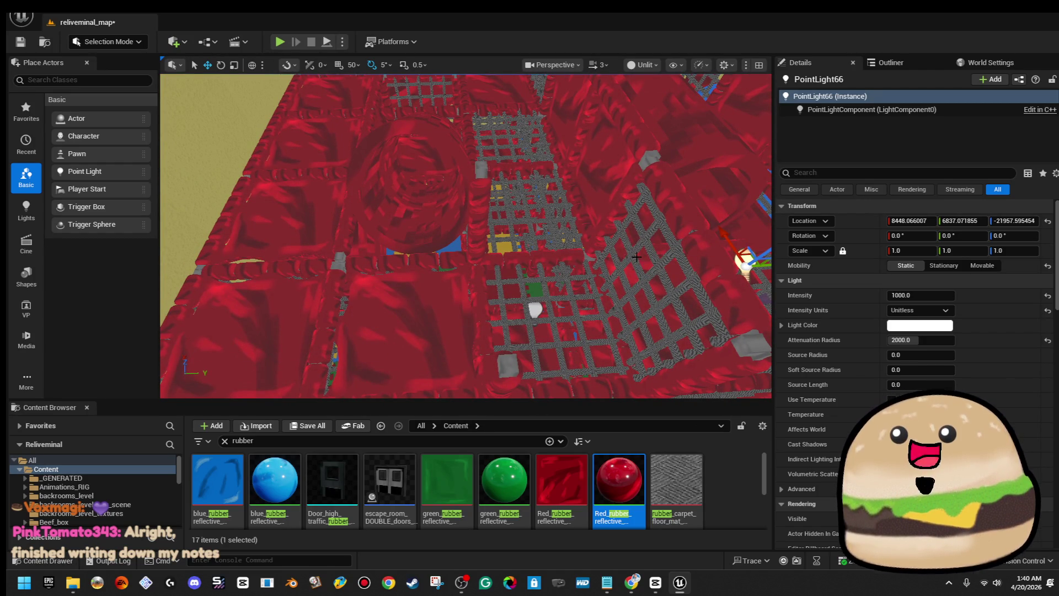
{"action": "left_click", "coordinate": [663, 254]}
{"action": "left_click", "coordinate": [688, 226], "text": "ctrl"}
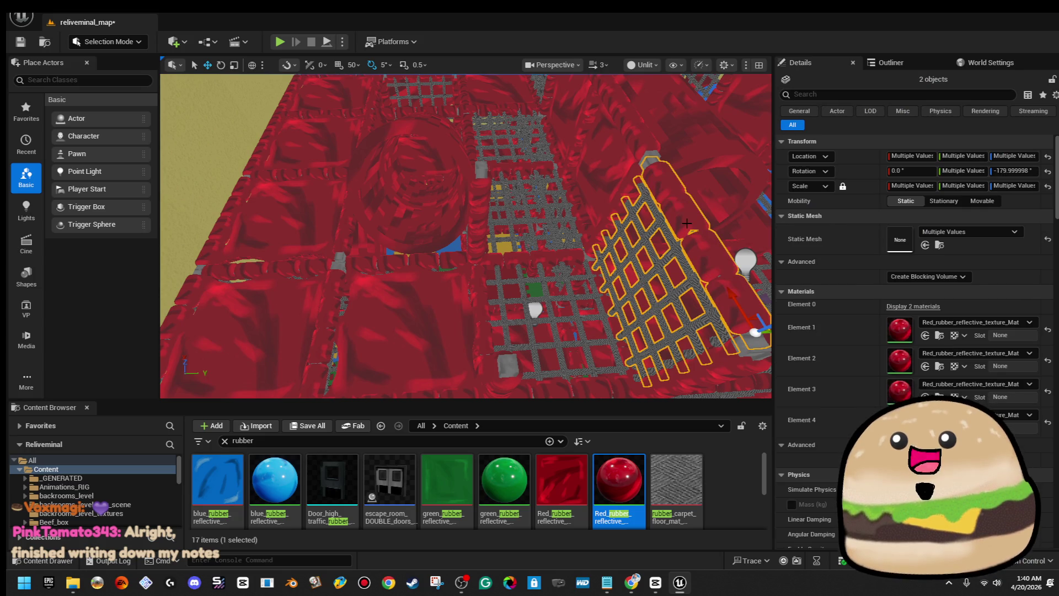
{"action": "left_click_drag", "start_coordinate": [628, 194], "coordinate": [628, 218]}
{"action": "left_click", "coordinate": [728, 358], "text": "ctrl"}
{"action": "left_click_drag", "start_coordinate": [728, 358], "coordinate": [688, 331]}
- Slide the grate and red walls left along the Y axis to their new spot
{"action": "left_click_drag", "start_coordinate": [536, 322], "coordinate": [373, 316]}
{"action": "scroll", "coordinate": [373, 317], "scroll_direction": "up", "scroll_amount": 2}
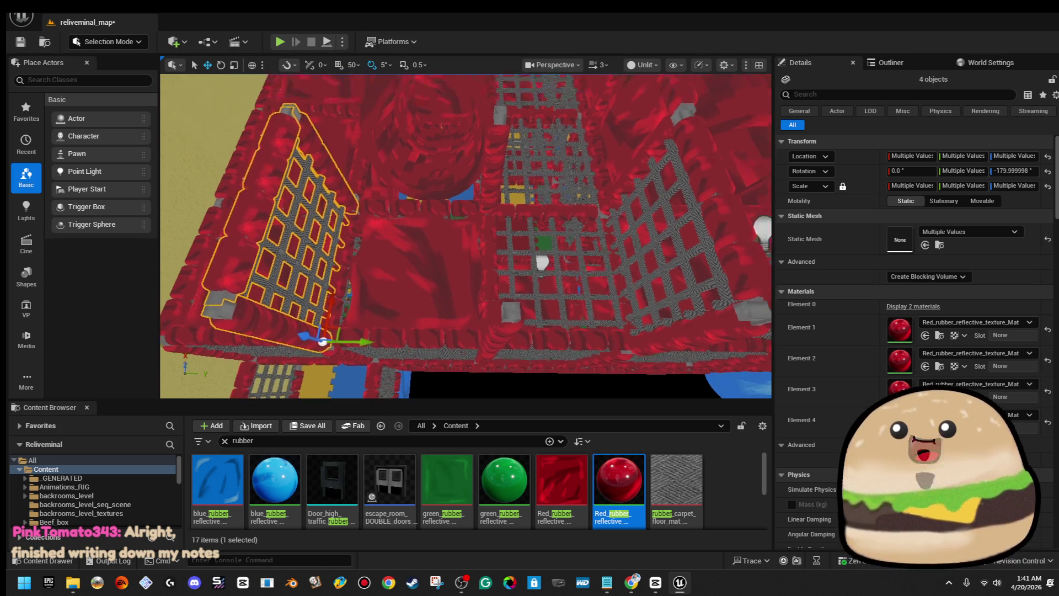
{"action": "mouse_move", "coordinate": [525, 331]}
{"action": "left_mouse_down"}
{"action": "mouse_move", "coordinate": [491, 327]}
{"action": "mouse_move", "coordinate": [525, 331]}
{"action": "left_mouse_up"}
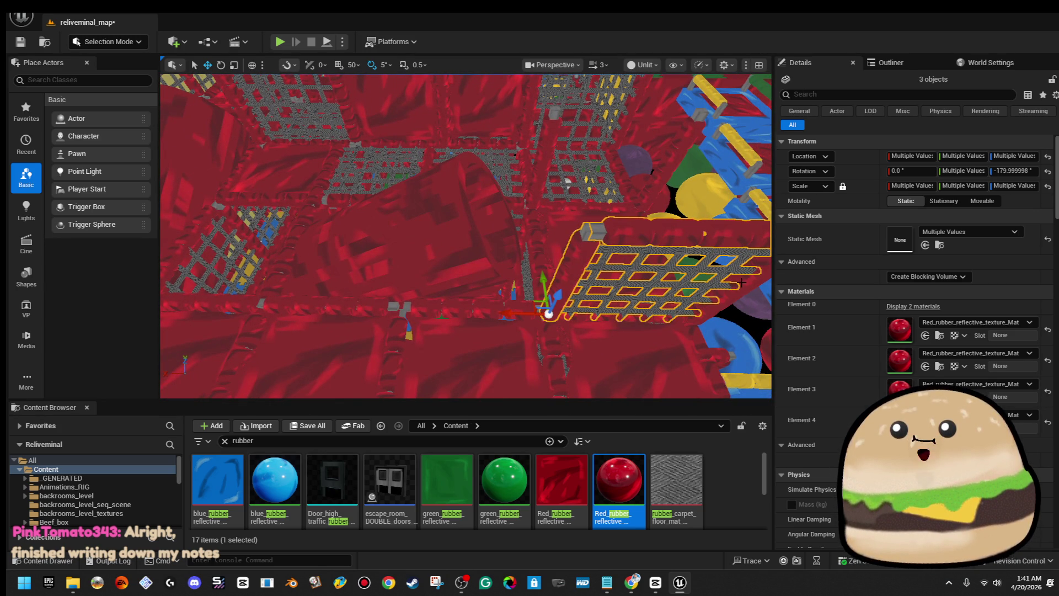
{"action": "mouse_move", "coordinate": [507, 315]}
{"action": "left_mouse_down"}
{"action": "mouse_move", "coordinate": [362, 309]}
{"action": "mouse_move", "coordinate": [610, 306]}
{"action": "mouse_move", "coordinate": [535, 295]}
{"action": "mouse_move", "coordinate": [448, 303]}
{"action": "mouse_move", "coordinate": [485, 287]}
{"action": "left_mouse_up"}
{"action": "left_click_drag", "start_coordinate": [466, 237], "coordinate": [474, 207]}
{"action": "left_click_drag", "start_coordinate": [529, 309], "coordinate": [531, 298]}
{"action": "left_click", "coordinate": [541, 252]}
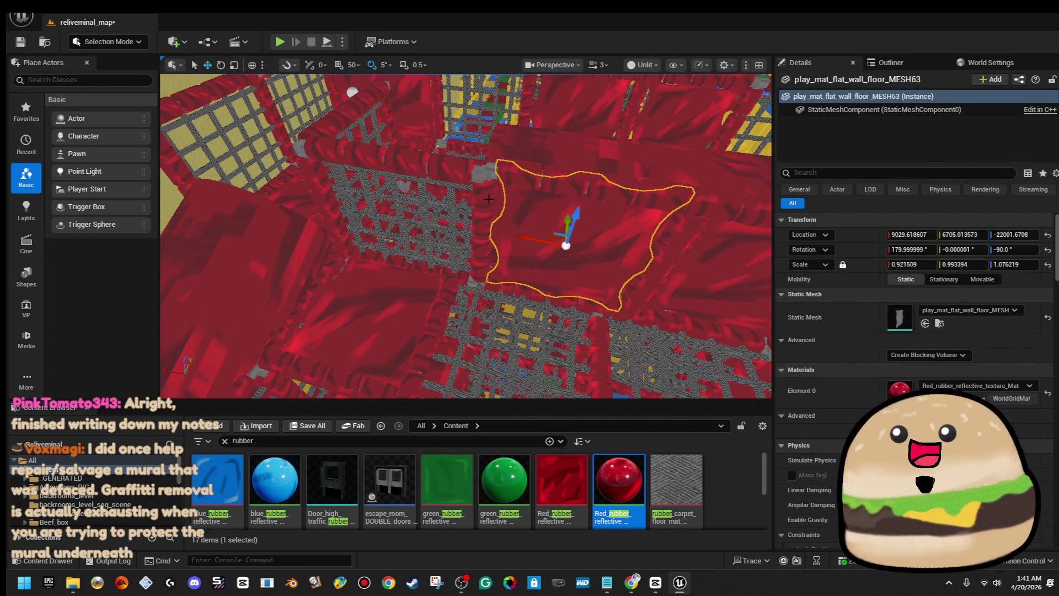
- Rotate the wall panel, its vertical column and the grate 90 degrees together
{"action": "left_click", "coordinate": [489, 198], "text": "ctrl"}
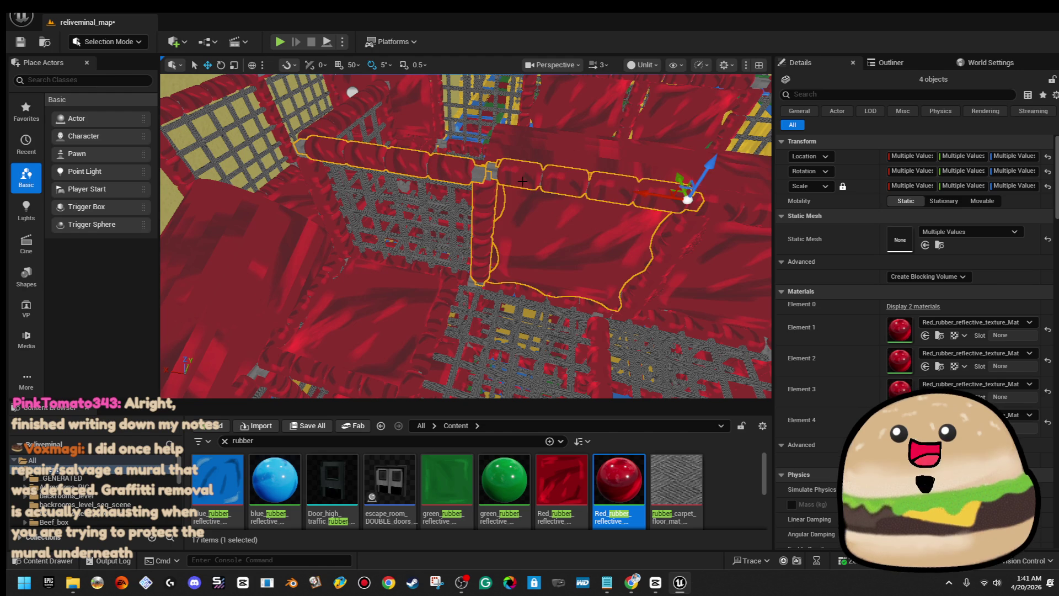
{"action": "left_click", "coordinate": [450, 204], "text": "ctrl"}
{"action": "key", "text": "e"}
{"action": "left_click_drag", "start_coordinate": [450, 204], "coordinate": [498, 229]}
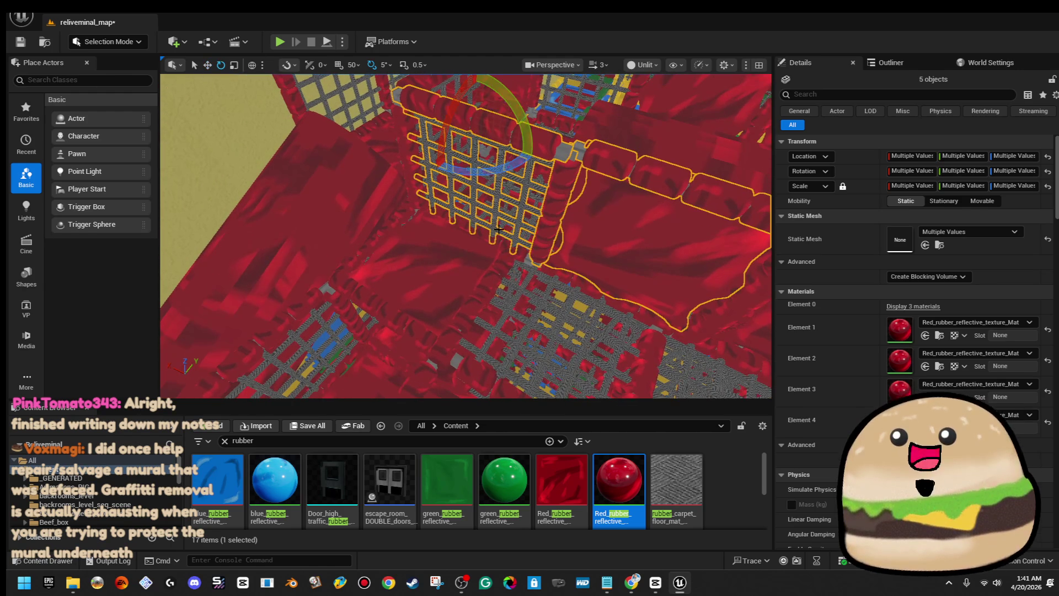
{"action": "mouse_move", "coordinate": [490, 167]}
{"action": "left_mouse_down"}
{"action": "mouse_move", "coordinate": [503, 110]}
{"action": "mouse_move", "coordinate": [636, 181]}
{"action": "left_mouse_up"}
{"action": "key", "text": "w"}
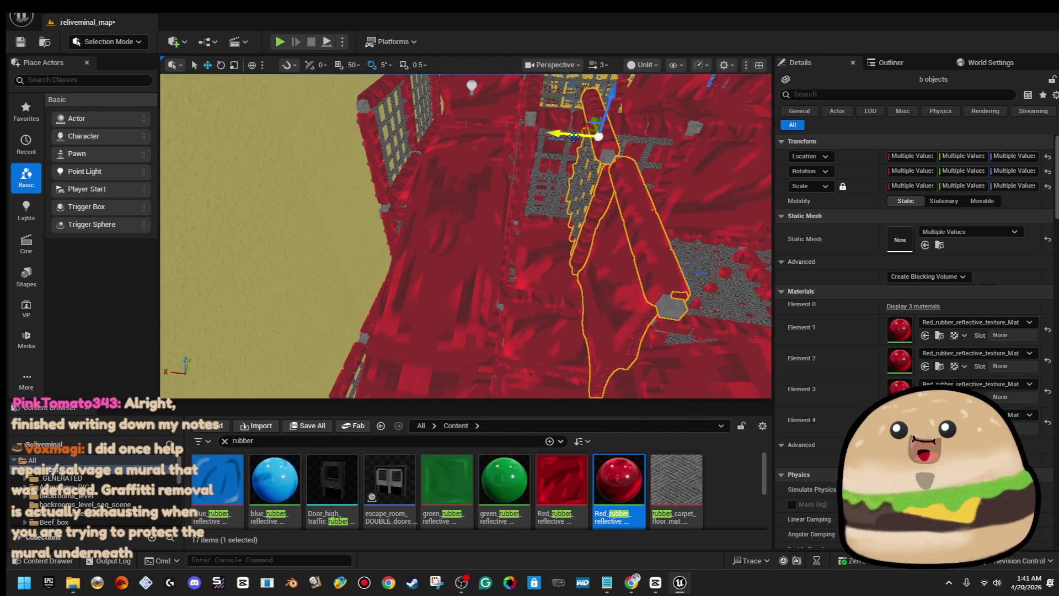
- Select the padded pole play_area_pole604 among the nearby red walls and poles
{"action": "mouse_move", "coordinate": [504, 143]}
{"action": "left_mouse_down"}
{"action": "mouse_move", "coordinate": [614, 220]}
{"action": "mouse_move", "coordinate": [422, 194]}
{"action": "mouse_move", "coordinate": [441, 182]}
{"action": "mouse_move", "coordinate": [468, 200]}
{"action": "left_mouse_up"}
{"action": "left_click", "coordinate": [536, 240]}
{"action": "left_click_drag", "start_coordinate": [536, 240], "coordinate": [540, 243]}
{"action": "left_click_drag", "start_coordinate": [543, 165], "coordinate": [545, 159]}
{"action": "left_click", "coordinate": [545, 158], "text": "ctrl"}
{"action": "left_click", "coordinate": [385, 143], "text": "ctrl"}
{"action": "mouse_move", "coordinate": [385, 144]}
{"action": "left_mouse_down"}
{"action": "mouse_move", "coordinate": [356, 182]}
{"action": "mouse_move", "coordinate": [394, 192]}
{"action": "left_mouse_up"}
{"action": "left_click", "coordinate": [434, 201]}
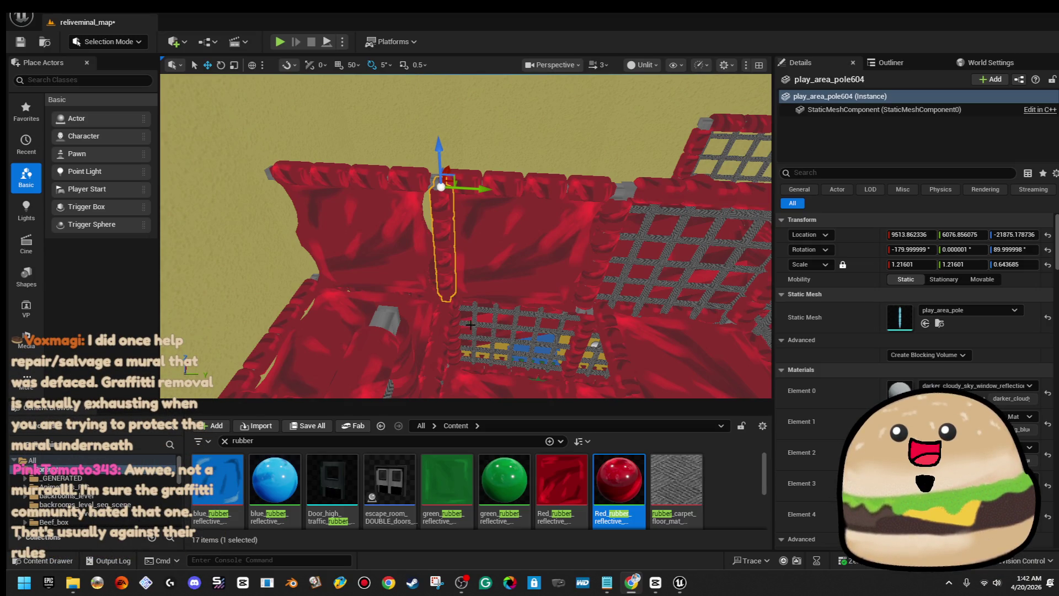
- Select wall panel play_mat_flat_wall_floor_MESH64 and pole play_area_pole604
{"action": "left_click_drag", "start_coordinate": [363, 270], "coordinate": [589, 277]}
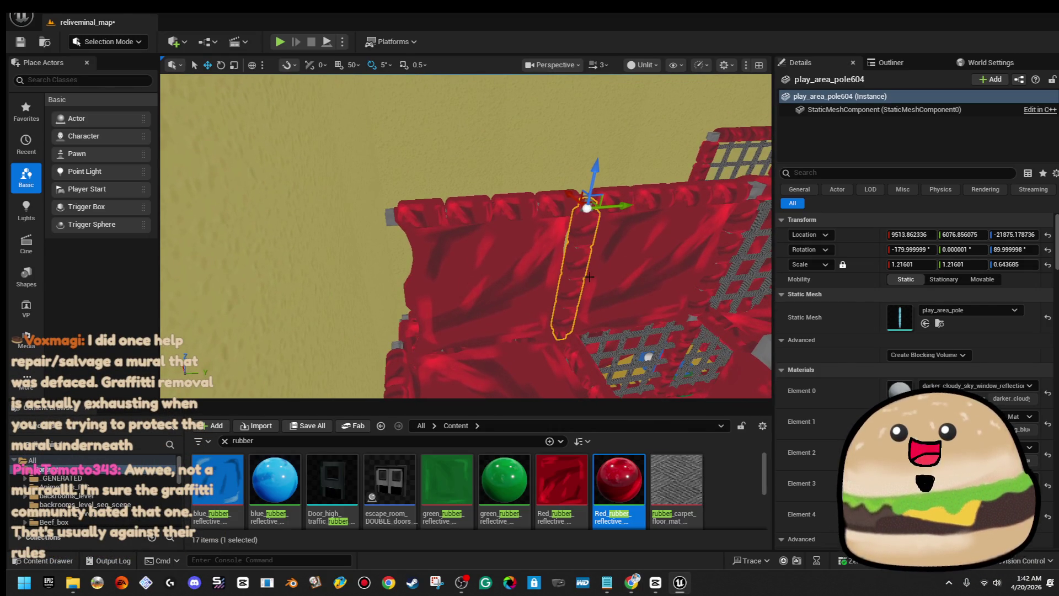
{"action": "mouse_move", "coordinate": [626, 207]}
{"action": "left_mouse_down"}
{"action": "mouse_move", "coordinate": [395, 210]}
{"action": "mouse_move", "coordinate": [463, 216]}
{"action": "left_mouse_up"}
{"action": "left_click", "coordinate": [498, 308]}
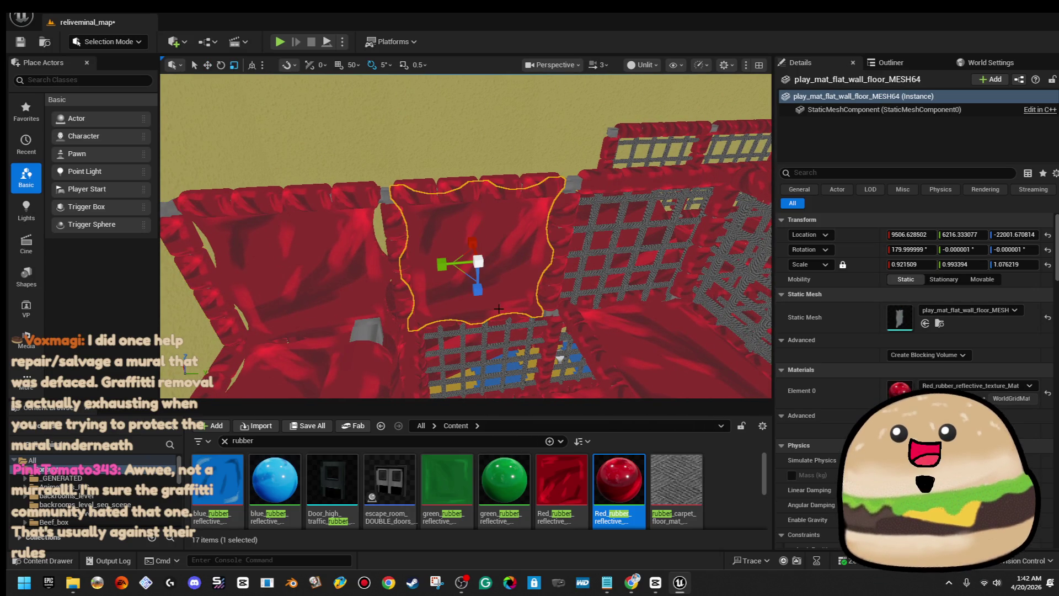
{"action": "left_click", "coordinate": [411, 276]}
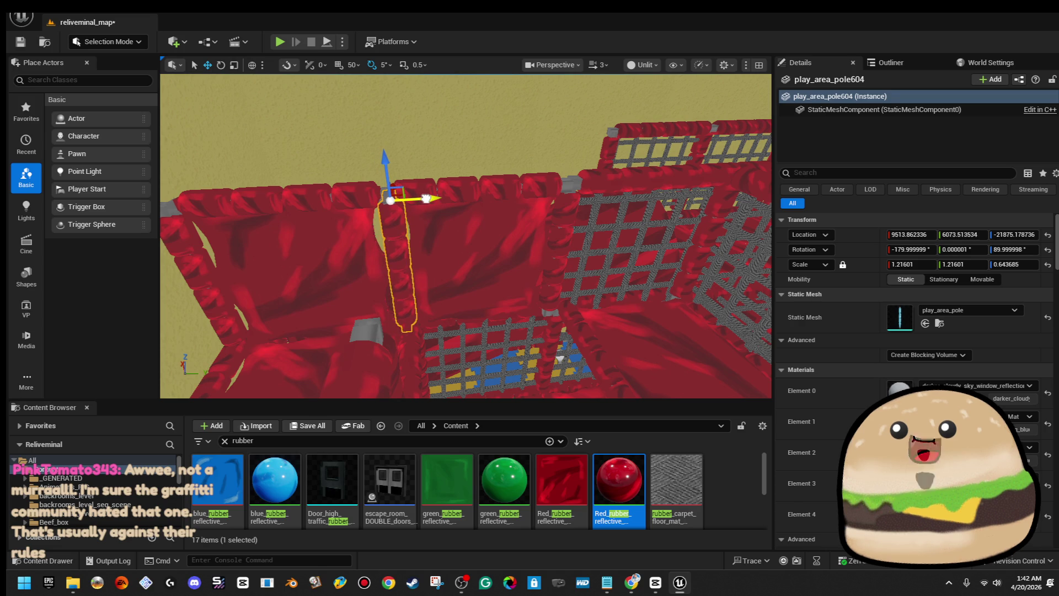
{"action": "mouse_move", "coordinate": [423, 197]}
{"action": "left_mouse_down"}
{"action": "mouse_move", "coordinate": [422, 166]}
{"action": "mouse_move", "coordinate": [418, 213]}
{"action": "mouse_move", "coordinate": [419, 197]}
{"action": "left_mouse_up"}
- Move pole play_area_pole605 and its neighbouring wall pieces down and to the left
{"action": "left_click", "coordinate": [344, 148], "text": "ctrl"}
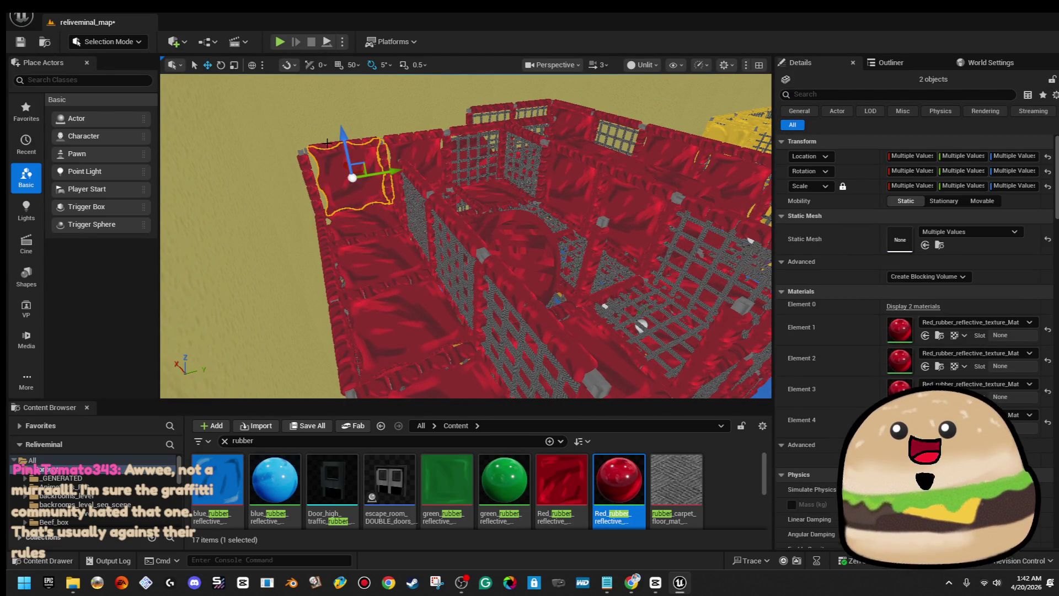
{"action": "left_click", "coordinate": [327, 143], "text": "ctrl"}
{"action": "left_click", "coordinate": [332, 145]}
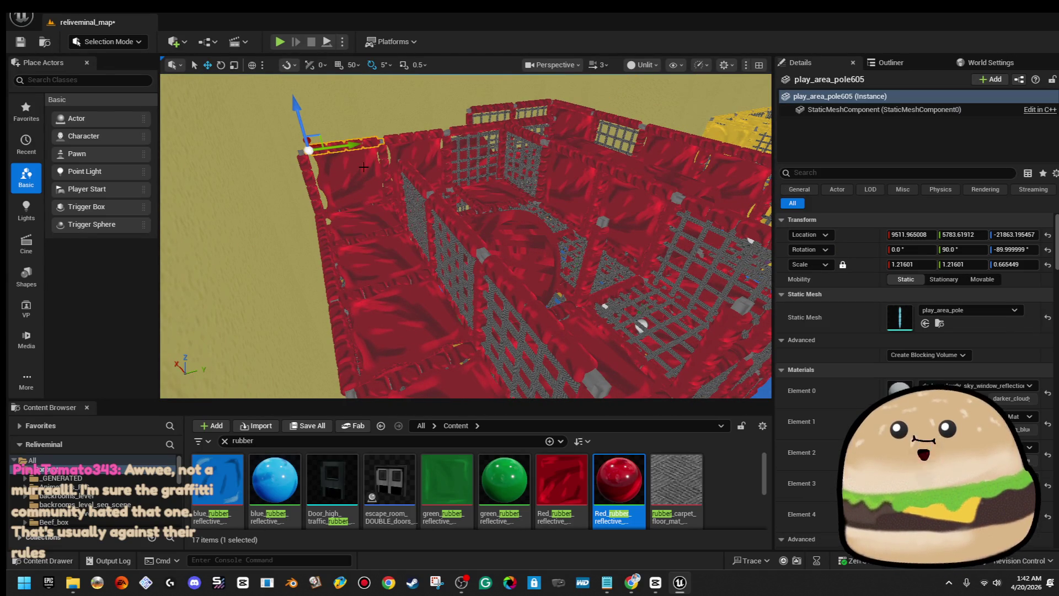
{"action": "left_click", "coordinate": [352, 167], "text": "ctrl"}
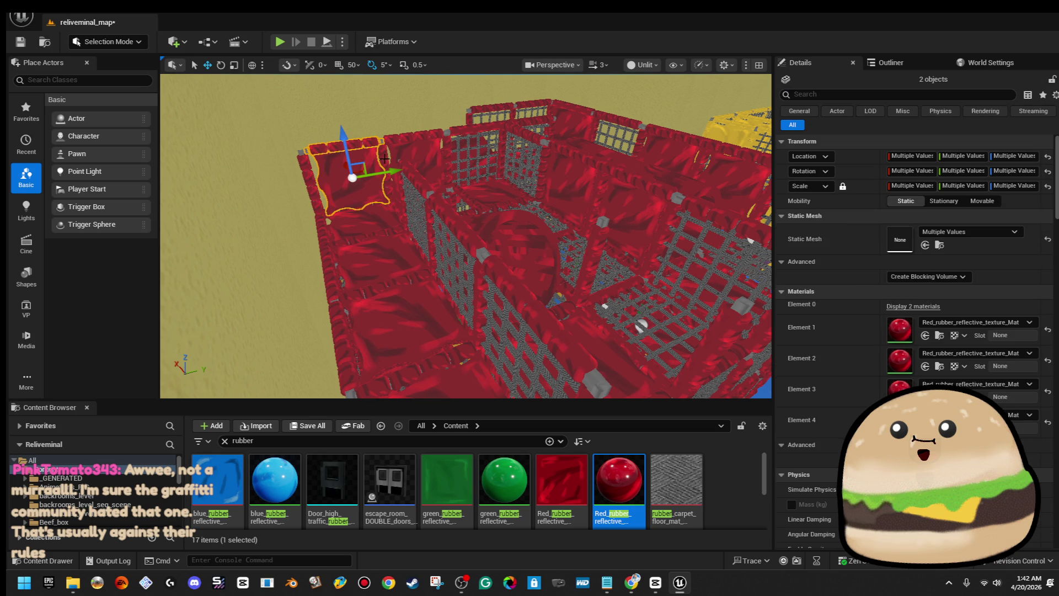
{"action": "mouse_move", "coordinate": [379, 160]}
{"action": "left_mouse_down"}
{"action": "mouse_move", "coordinate": [363, 161]}
{"action": "mouse_move", "coordinate": [430, 156]}
{"action": "mouse_move", "coordinate": [609, 177]}
{"action": "left_mouse_up"}
{"action": "left_click", "coordinate": [403, 153], "text": "ctrl"}
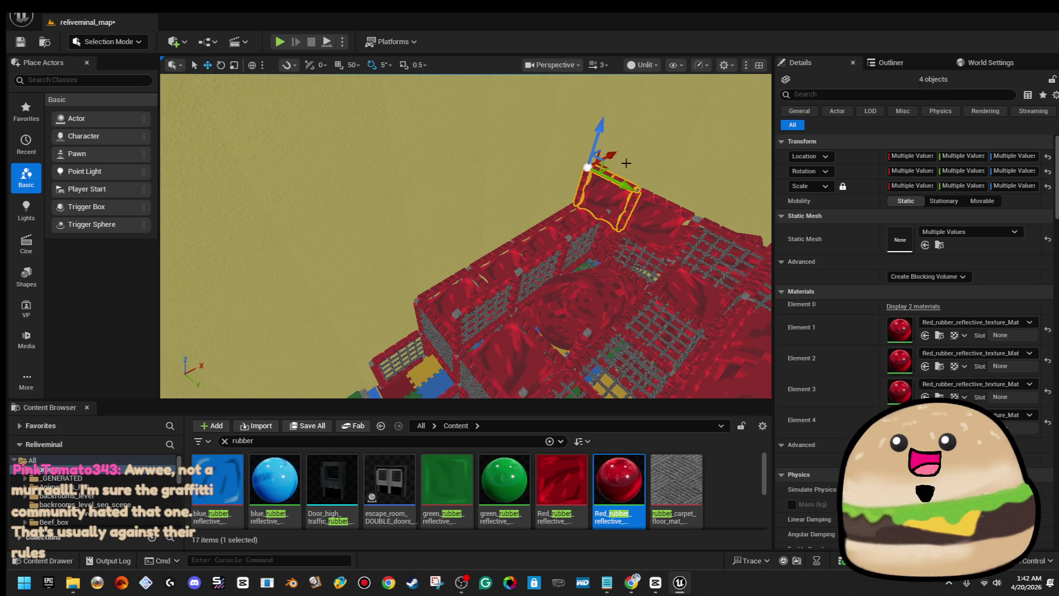
{"action": "mouse_move", "coordinate": [613, 155]}
{"action": "left_mouse_down"}
{"action": "mouse_move", "coordinate": [551, 165]}
{"action": "mouse_move", "coordinate": [443, 223]}
{"action": "mouse_move", "coordinate": [511, 239]}
{"action": "mouse_move", "coordinate": [488, 259]}
{"action": "mouse_move", "coordinate": [515, 229]}
{"action": "left_mouse_up"}
- Slide a red wall section and its neighbouring trim to the right
{"action": "key", "text": "Escape"}
{"action": "left_click", "coordinate": [515, 229]}
{"action": "left_click", "coordinate": [422, 162], "text": "ctrl"}
{"action": "left_click_drag", "start_coordinate": [422, 162], "coordinate": [446, 173]}
{"action": "mouse_move", "coordinate": [511, 145]}
{"action": "left_mouse_down"}
{"action": "mouse_move", "coordinate": [511, 135]}
{"action": "mouse_move", "coordinate": [496, 182]}
{"action": "mouse_move", "coordinate": [546, 289]}
{"action": "mouse_move", "coordinate": [472, 288]}
{"action": "mouse_move", "coordinate": [534, 208]}
{"action": "mouse_move", "coordinate": [611, 207]}
{"action": "left_mouse_up"}
{"action": "mouse_move", "coordinate": [500, 170]}
{"action": "left_mouse_down"}
{"action": "mouse_move", "coordinate": [491, 198]}
{"action": "mouse_move", "coordinate": [500, 170]}
{"action": "mouse_move", "coordinate": [320, 252]}
{"action": "left_mouse_up"}
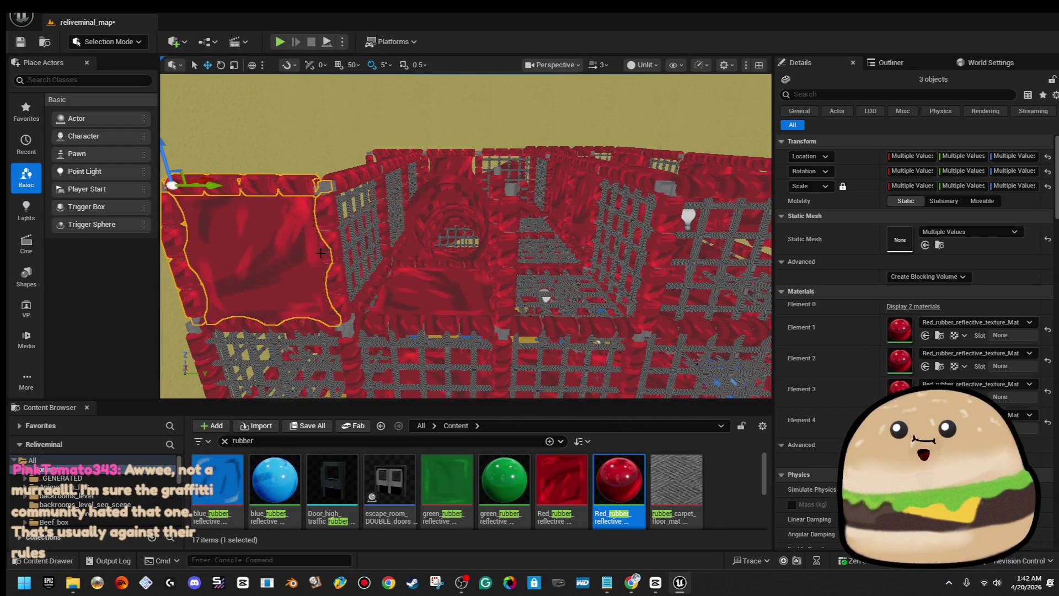
{"action": "mouse_move", "coordinate": [206, 185]}
{"action": "left_mouse_down"}
{"action": "mouse_move", "coordinate": [389, 190]}
{"action": "mouse_move", "coordinate": [372, 210]}
{"action": "left_mouse_up"}
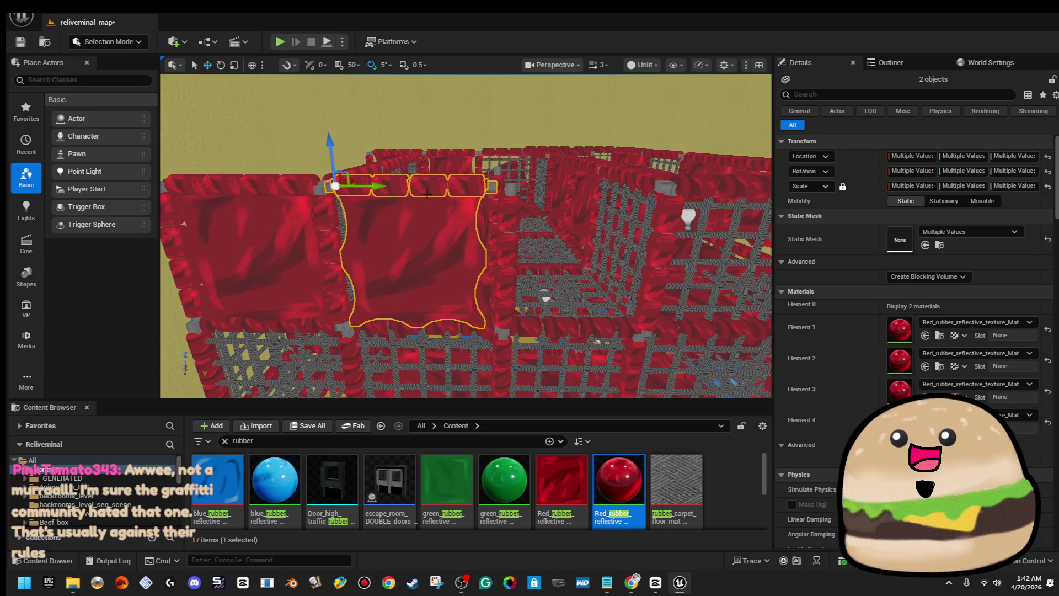
- Widen wall play_mat_flat_wall_floor_MESH67 and select the top-edge pole with the red wall
{"action": "left_click", "coordinate": [404, 223]}
{"action": "left_click_drag", "start_coordinate": [393, 255], "coordinate": [411, 254]}
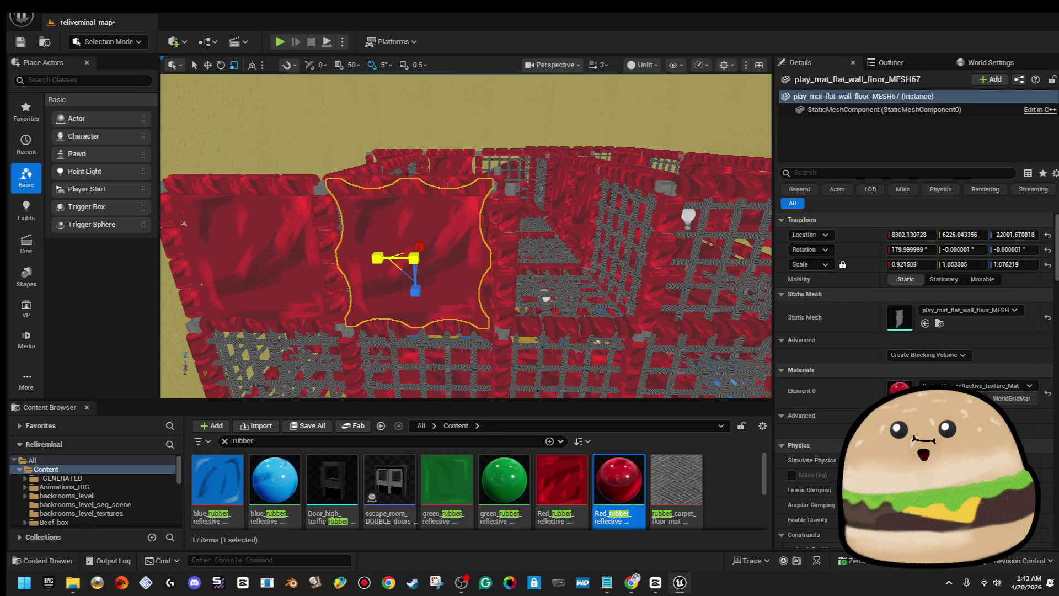
{"action": "left_click", "coordinate": [435, 187]}
{"action": "left_click", "coordinate": [387, 219], "text": "ctrl"}
{"action": "mouse_move", "coordinate": [459, 243]}
{"action": "left_mouse_down"}
{"action": "mouse_move", "coordinate": [362, 265]}
{"action": "mouse_move", "coordinate": [469, 263]}
{"action": "left_mouse_up"}
- Select wall play_mat_flat_wall_floor_MESH68 plus three more wall pieces
{"action": "left_click", "coordinate": [473, 276]}
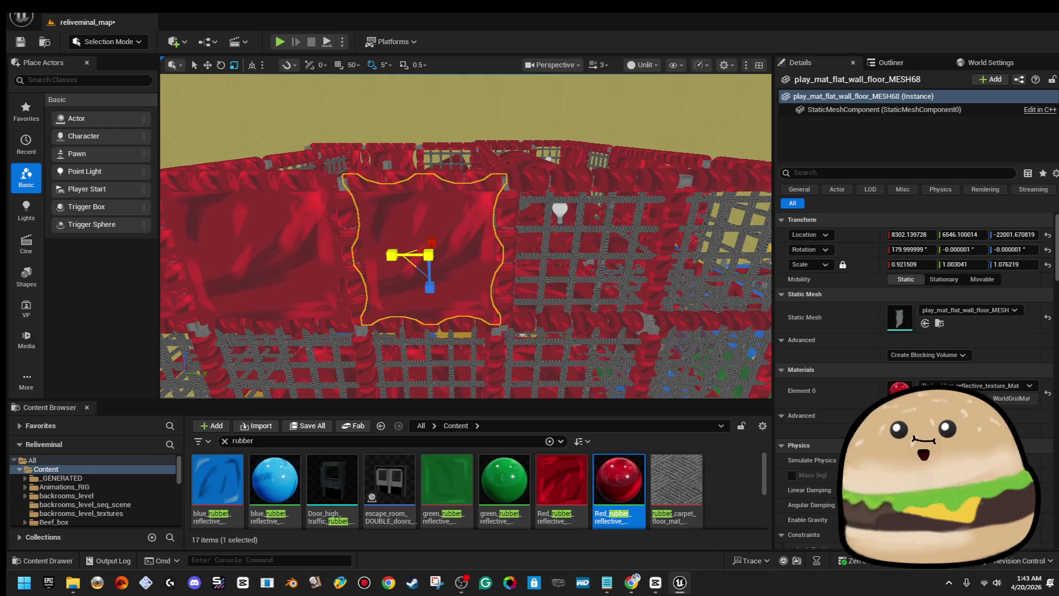
{"action": "mouse_move", "coordinate": [398, 254]}
{"action": "left_mouse_down"}
{"action": "mouse_move", "coordinate": [380, 287]}
{"action": "mouse_move", "coordinate": [419, 336]}
{"action": "mouse_move", "coordinate": [458, 252]}
{"action": "left_mouse_up"}
{"action": "left_click", "coordinate": [566, 235], "text": "ctrl"}
{"action": "left_click", "coordinate": [555, 177], "text": "ctrl"}
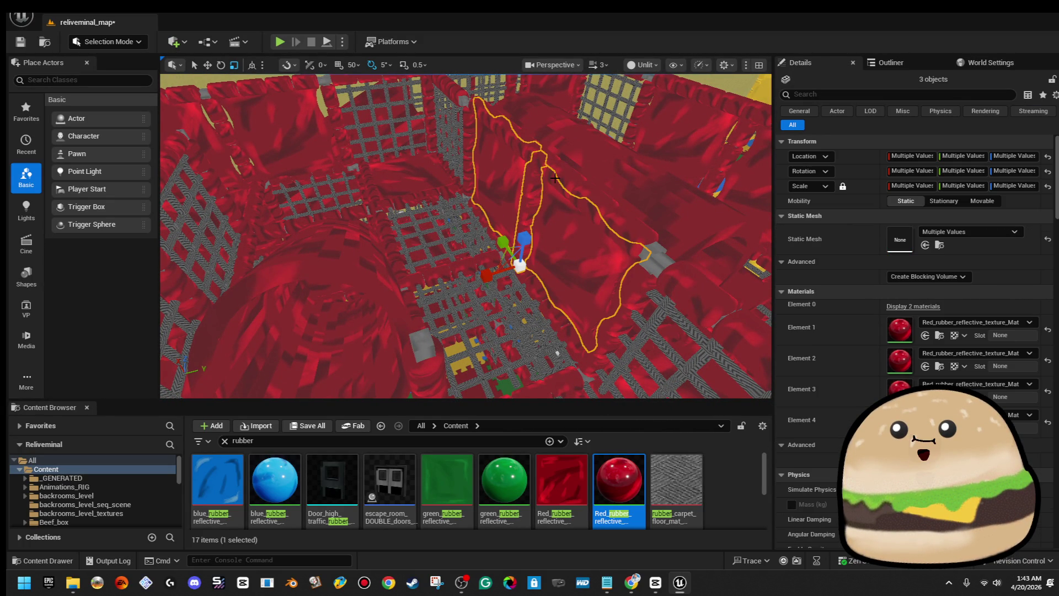
{"action": "left_click", "coordinate": [542, 147], "text": "ctrl"}
{"action": "mouse_move", "coordinate": [542, 148]}
{"action": "left_mouse_down"}
{"action": "mouse_move", "coordinate": [600, 160]}
{"action": "mouse_move", "coordinate": [455, 160]}
{"action": "left_mouse_up"}
{"action": "left_click_drag", "start_coordinate": [367, 207], "coordinate": [367, 208]}
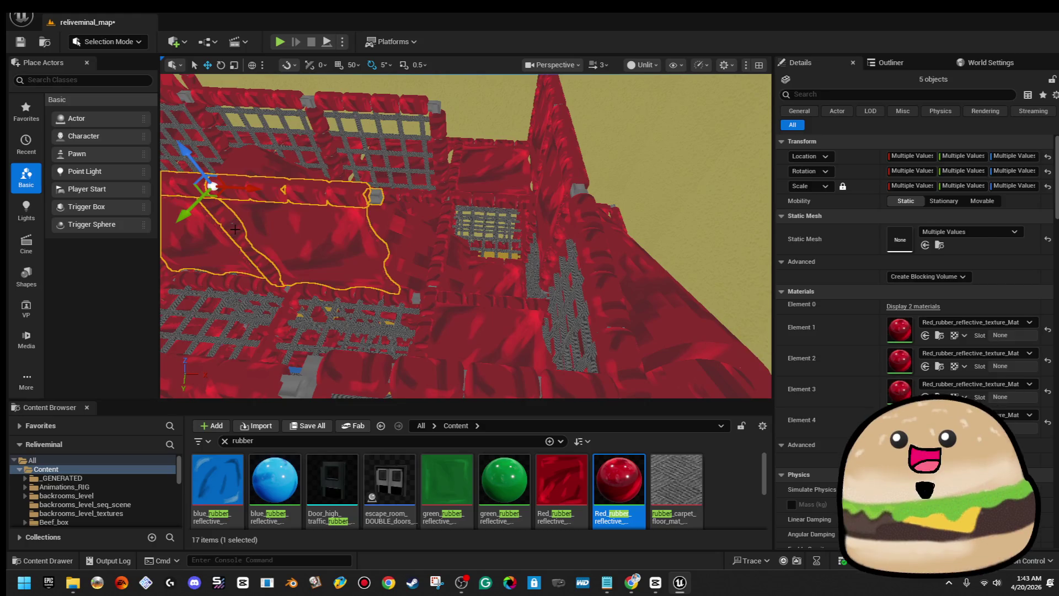
- Duplicate a padded pole sideways, widen the red floor mat and lengthen the neighbouring pole
{"action": "left_click", "coordinate": [235, 229]}
{"action": "left_click_drag", "start_coordinate": [319, 282], "coordinate": [330, 284]}
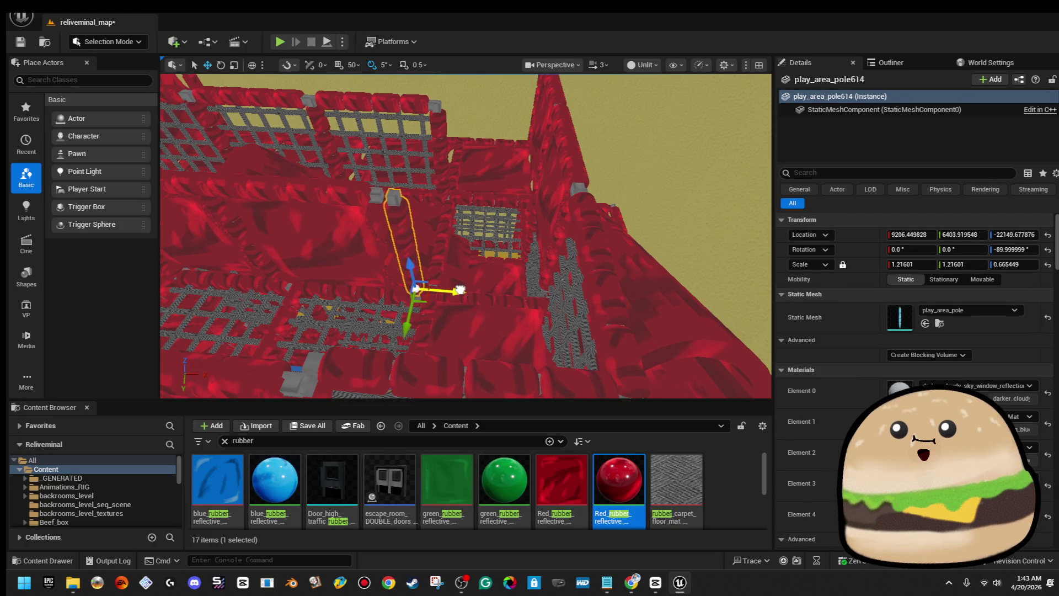
{"action": "left_click_drag", "start_coordinate": [467, 289], "coordinate": [520, 266]}
{"action": "left_click", "coordinate": [529, 267]}
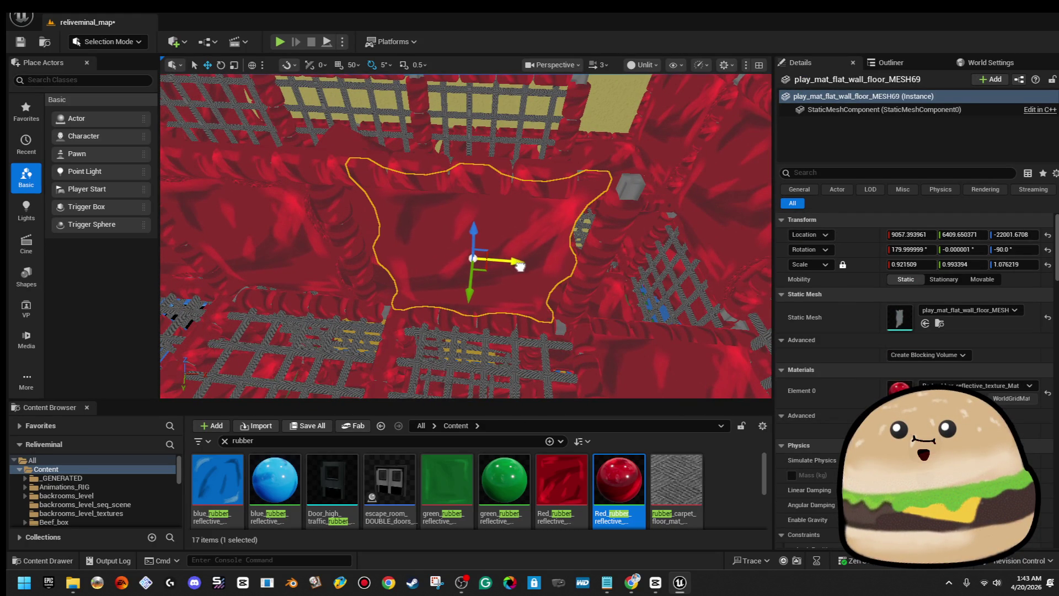
{"action": "left_click_drag", "start_coordinate": [440, 258], "coordinate": [424, 259]}
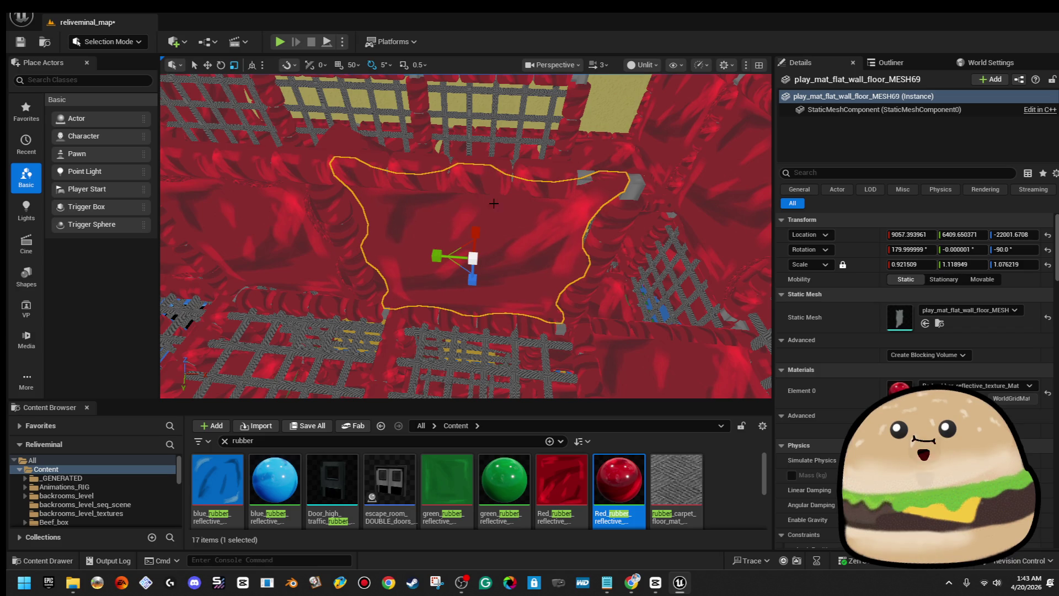
{"action": "left_click", "coordinate": [502, 179]}
{"action": "left_click_drag", "start_coordinate": [369, 172], "coordinate": [394, 166]}
- Move two red wall mats across the room
{"action": "left_click", "coordinate": [415, 226]}
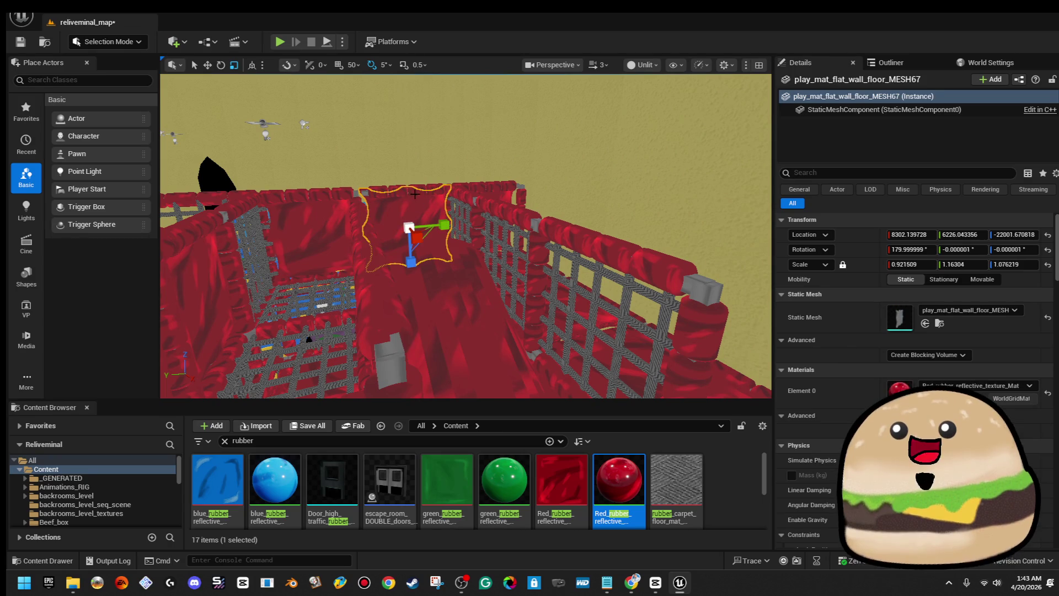
{"action": "left_click", "coordinate": [415, 226], "text": "ctrl"}
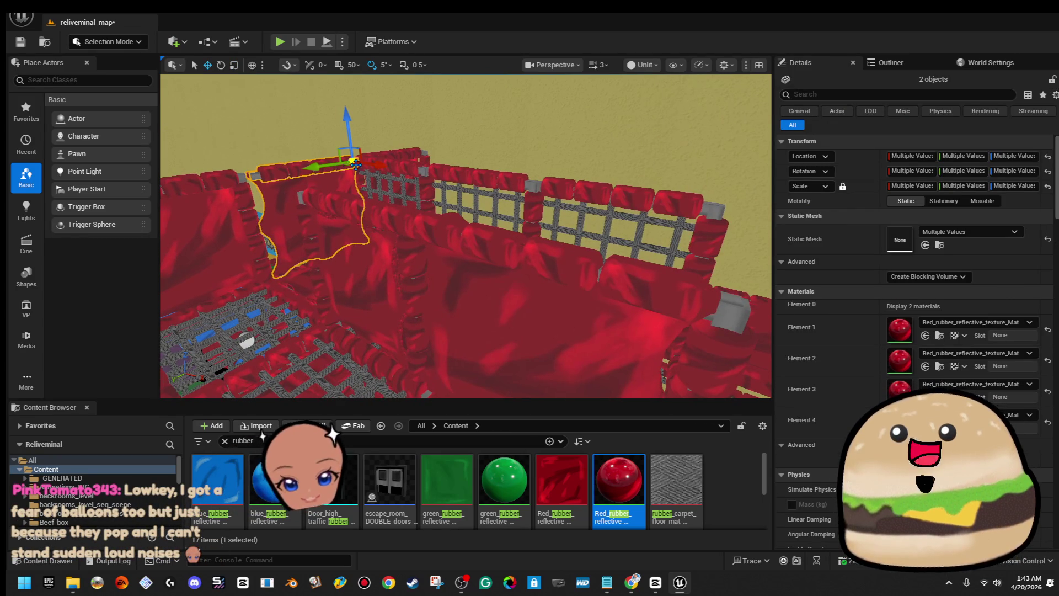
{"action": "mouse_move", "coordinate": [351, 161]}
{"action": "left_mouse_down"}
{"action": "mouse_move", "coordinate": [664, 204]}
{"action": "mouse_move", "coordinate": [505, 183]}
{"action": "mouse_move", "coordinate": [523, 218]}
{"action": "mouse_move", "coordinate": [479, 246]}
{"action": "mouse_move", "coordinate": [565, 269]}
{"action": "left_mouse_up"}
{"action": "left_click", "coordinate": [479, 246]}
{"action": "key", "text": "r"}
- Select a red cushion mat and a cushion wall row, framing them in view
{"action": "left_click", "coordinate": [566, 268]}
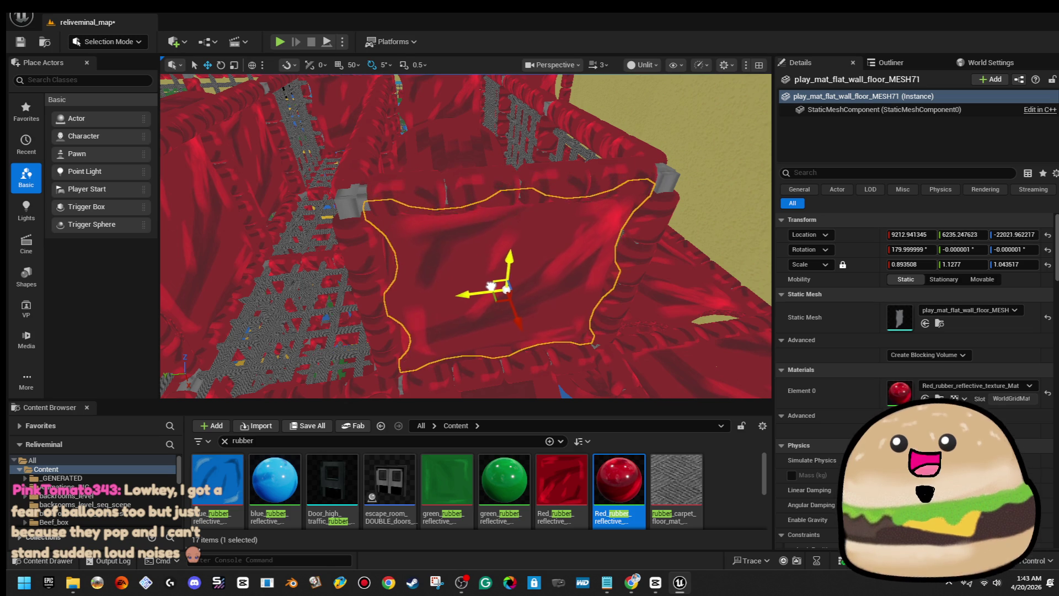
{"action": "mouse_move", "coordinate": [565, 269]}
{"action": "left_mouse_down"}
{"action": "mouse_move", "coordinate": [543, 378]}
{"action": "mouse_move", "coordinate": [543, 337]}
{"action": "left_mouse_up"}
{"action": "left_click", "coordinate": [375, 260]}
{"action": "key", "text": "f"}
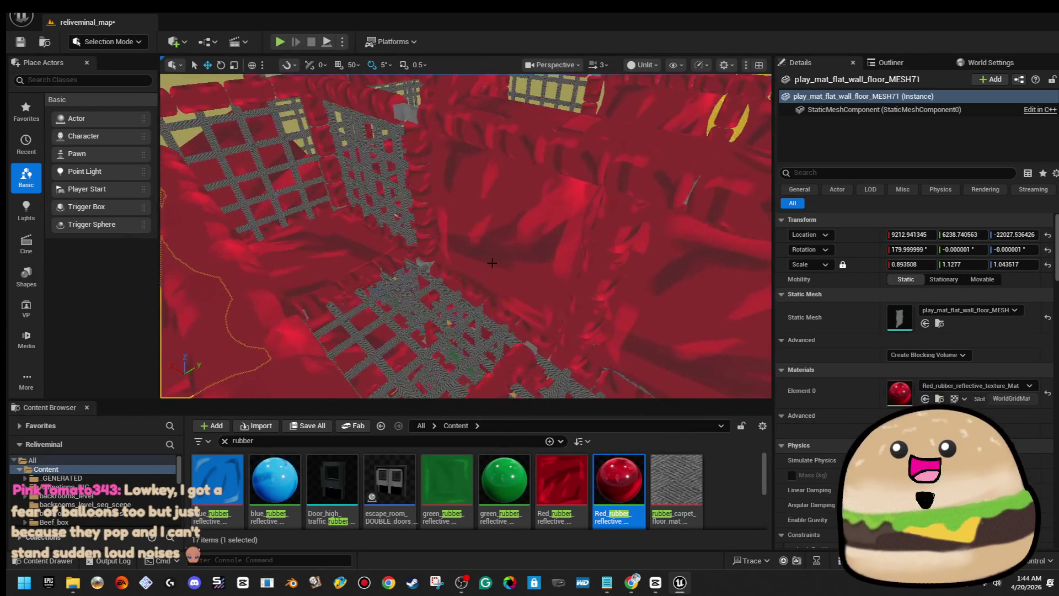
{"action": "left_click", "coordinate": [526, 125], "text": "ctrl"}
{"action": "left_click_drag", "start_coordinate": [526, 125], "coordinate": [504, 110]}
{"action": "left_click_drag", "start_coordinate": [474, 241], "coordinate": [505, 240]}
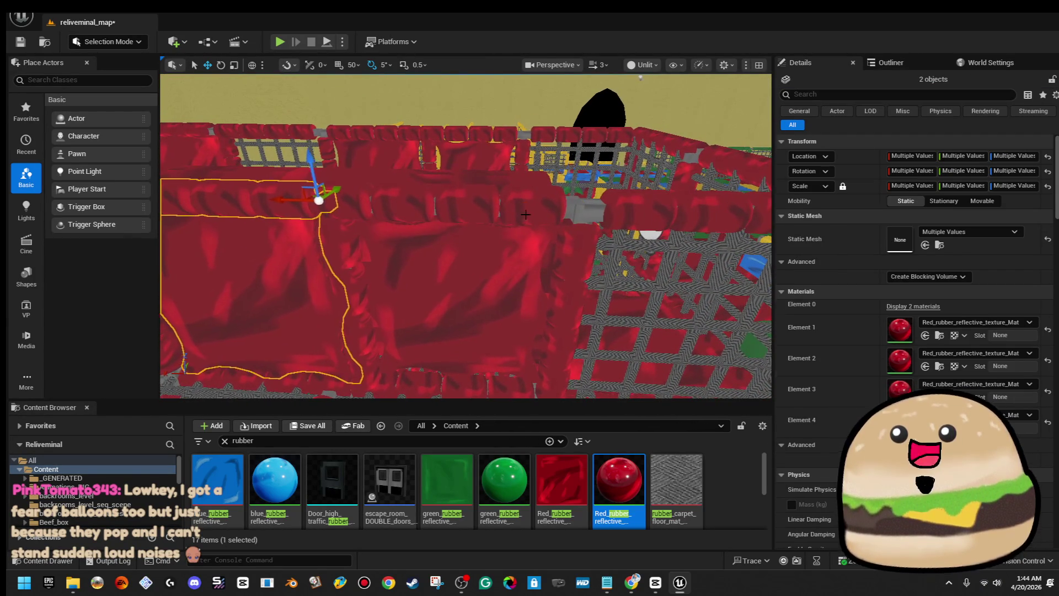
{"action": "left_click", "coordinate": [526, 214], "text": "ctrl"}
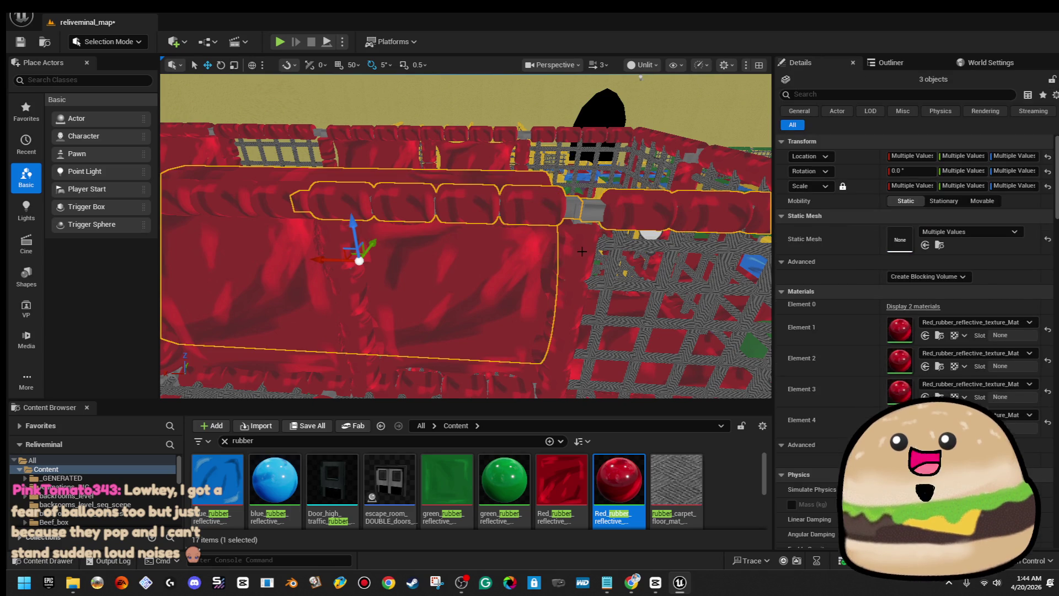
{"action": "left_click", "coordinate": [503, 276]}
{"action": "left_click", "coordinate": [584, 268], "text": "ctrl"}
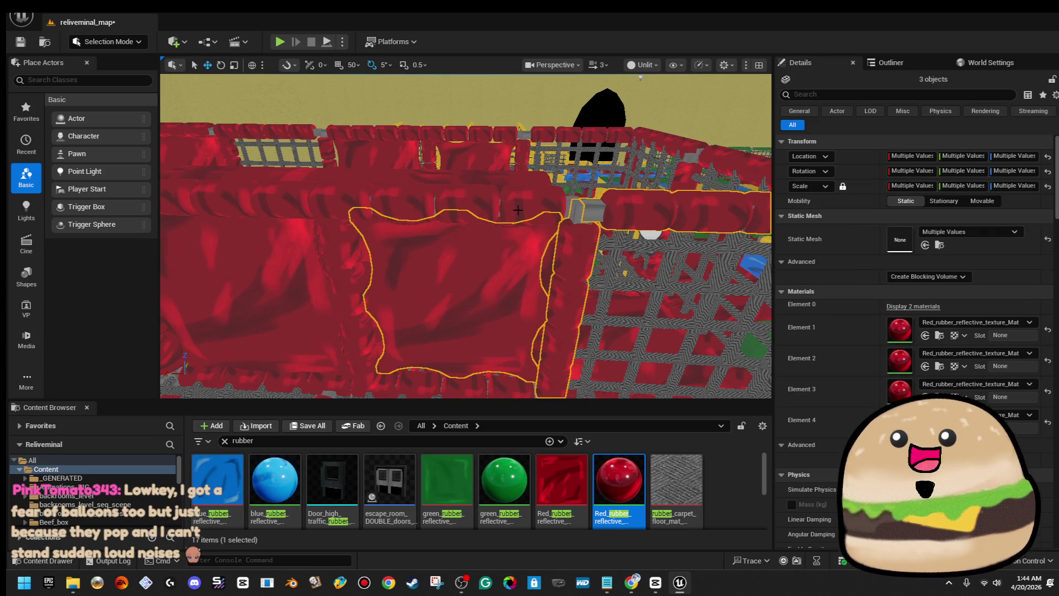
{"action": "left_click_drag", "start_coordinate": [612, 242], "coordinate": [612, 248]}
{"action": "mouse_move", "coordinate": [719, 320]}
{"action": "left_mouse_down"}
{"action": "mouse_move", "coordinate": [695, 326]}
{"action": "mouse_move", "coordinate": [495, 260]}
{"action": "left_mouse_up"}
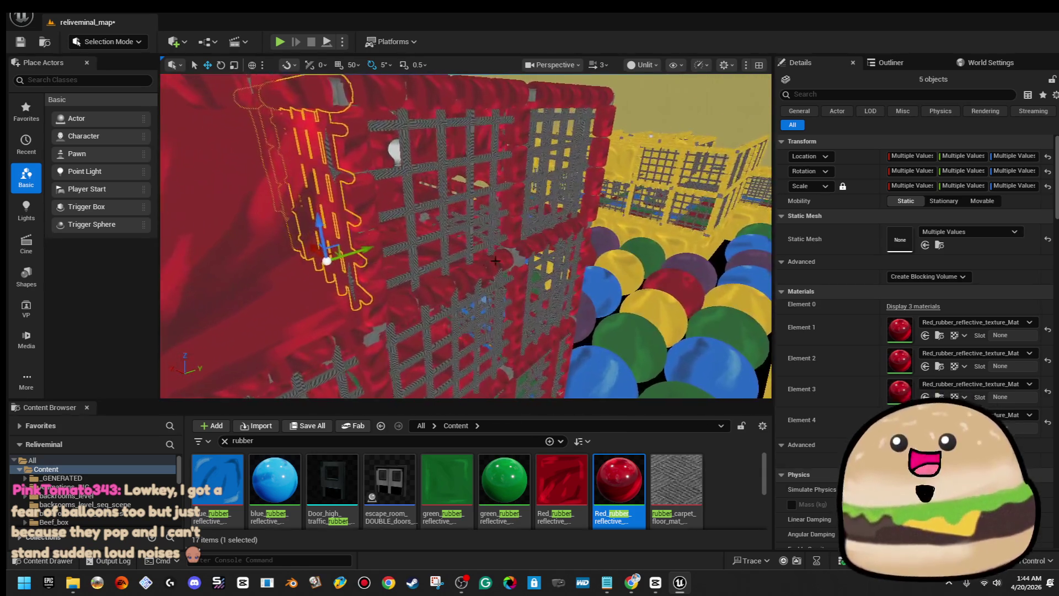
{"action": "mouse_move", "coordinate": [356, 202]}
{"action": "left_mouse_down"}
{"action": "mouse_move", "coordinate": [419, 237]}
{"action": "mouse_move", "coordinate": [375, 237]}
{"action": "left_mouse_up"}
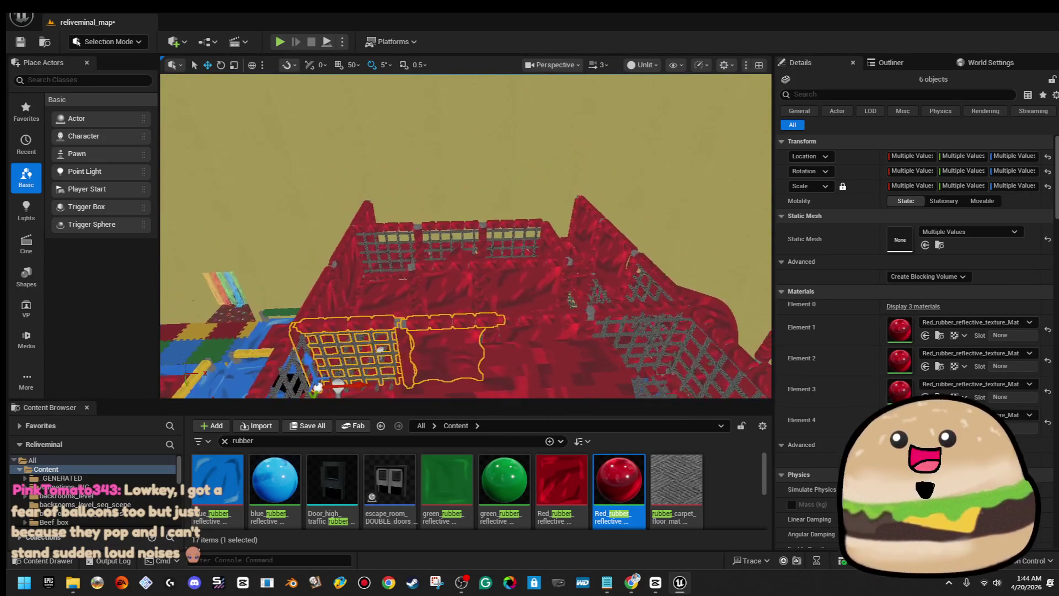
{"action": "left_click_drag", "start_coordinate": [634, 309], "coordinate": [637, 352]}
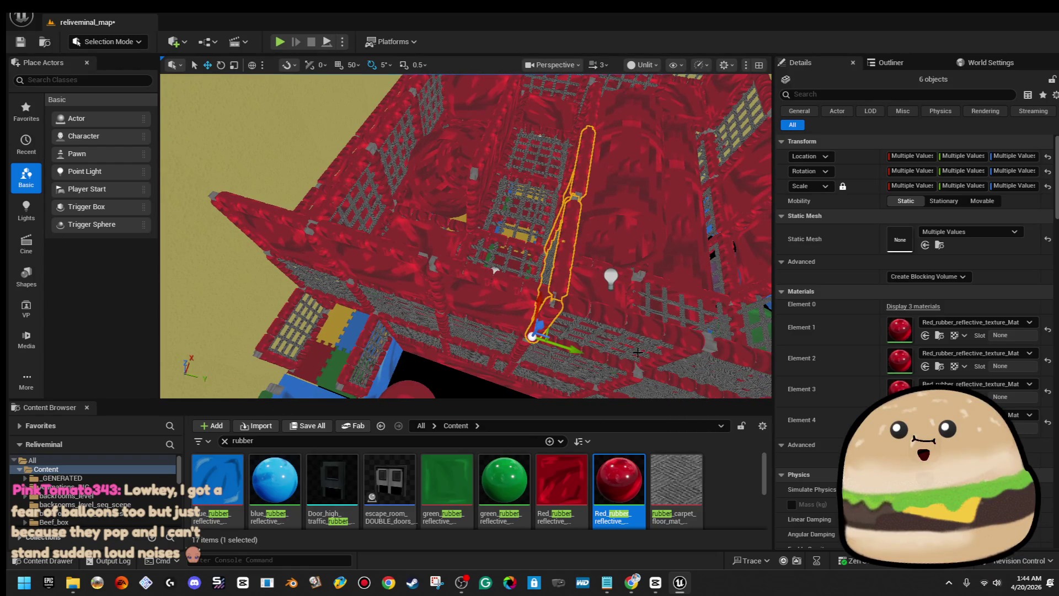
{"action": "key", "text": "f"}
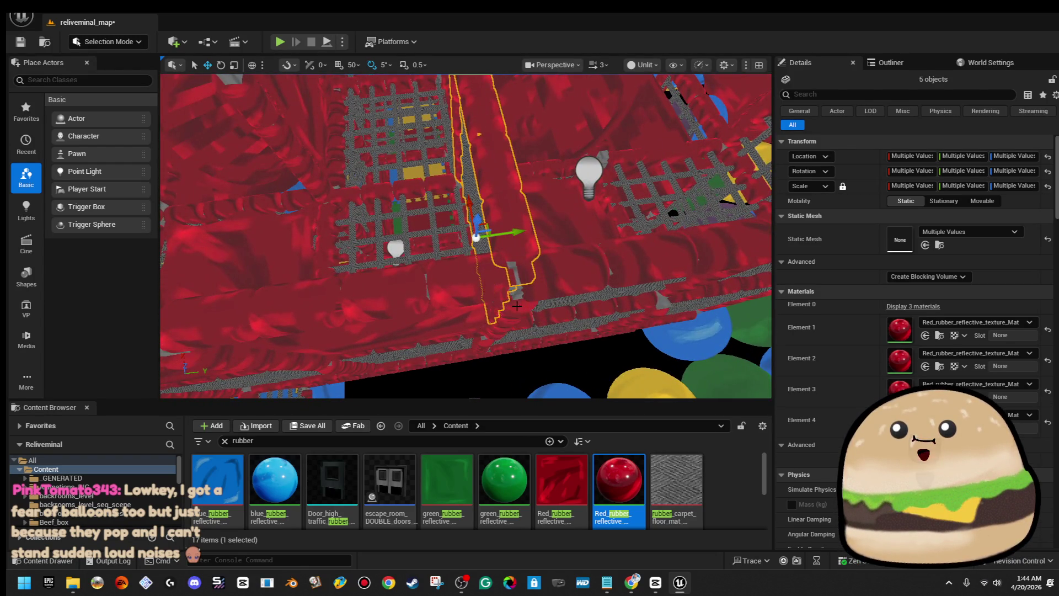
{"action": "scroll", "coordinate": [516, 305], "scroll_direction": "down", "scroll_amount": 5}
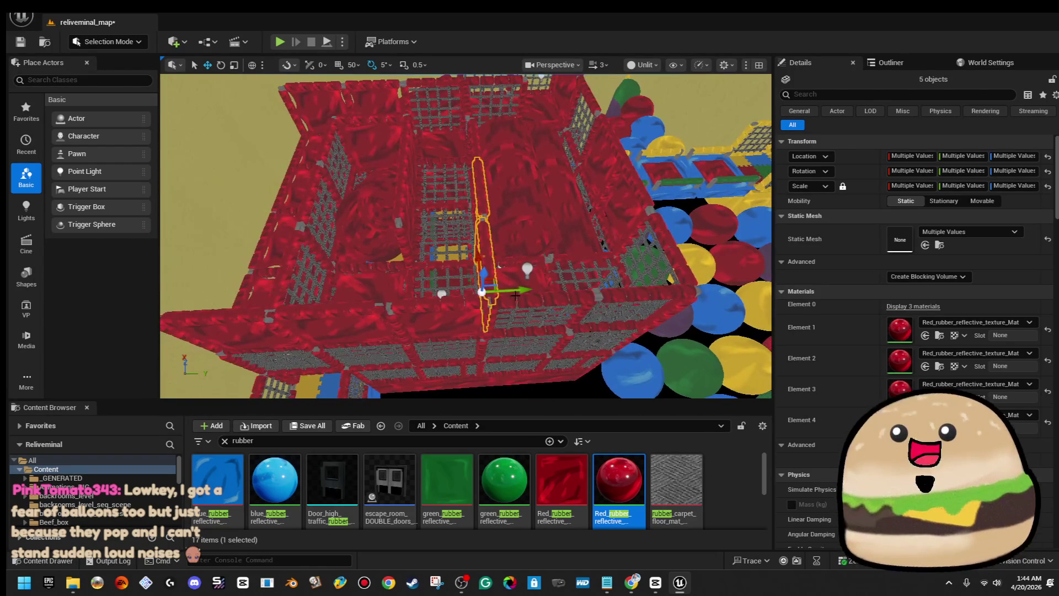
{"action": "key", "text": "f"}
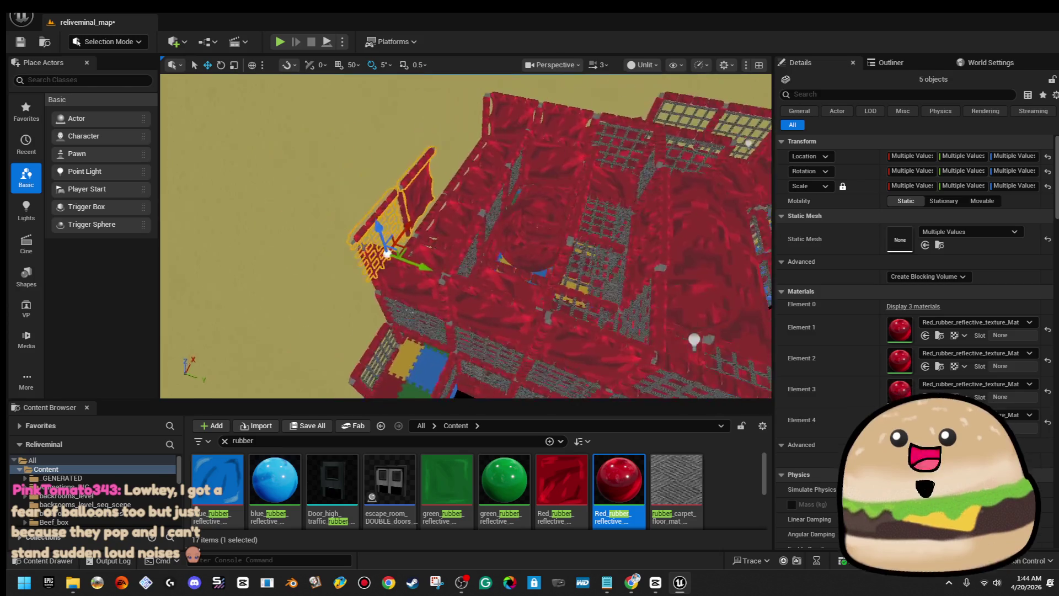
{"action": "scroll", "coordinate": [393, 307], "scroll_direction": "up", "scroll_amount": 2}
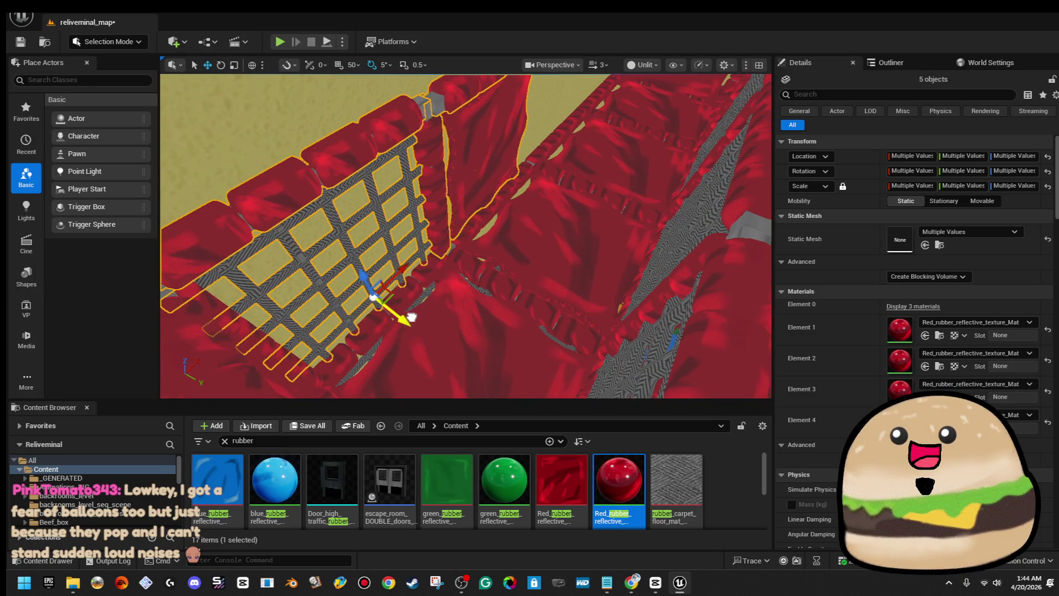
{"action": "left_click_drag", "start_coordinate": [454, 303], "coordinate": [457, 275]}
{"action": "left_click_drag", "start_coordinate": [466, 236], "coordinate": [419, 237]}
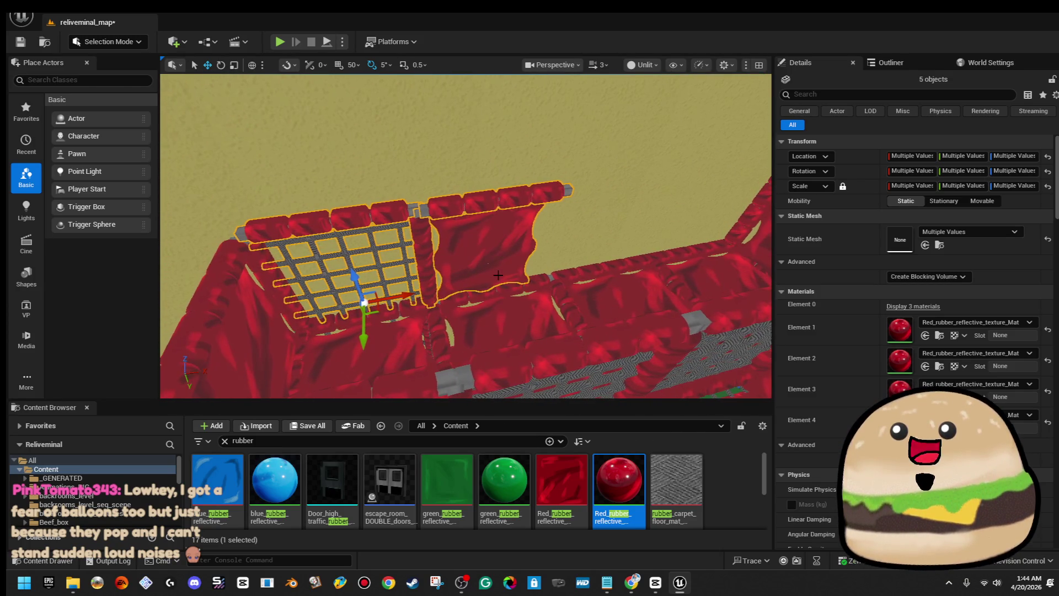
{"action": "left_click_drag", "start_coordinate": [386, 297], "coordinate": [381, 295]}
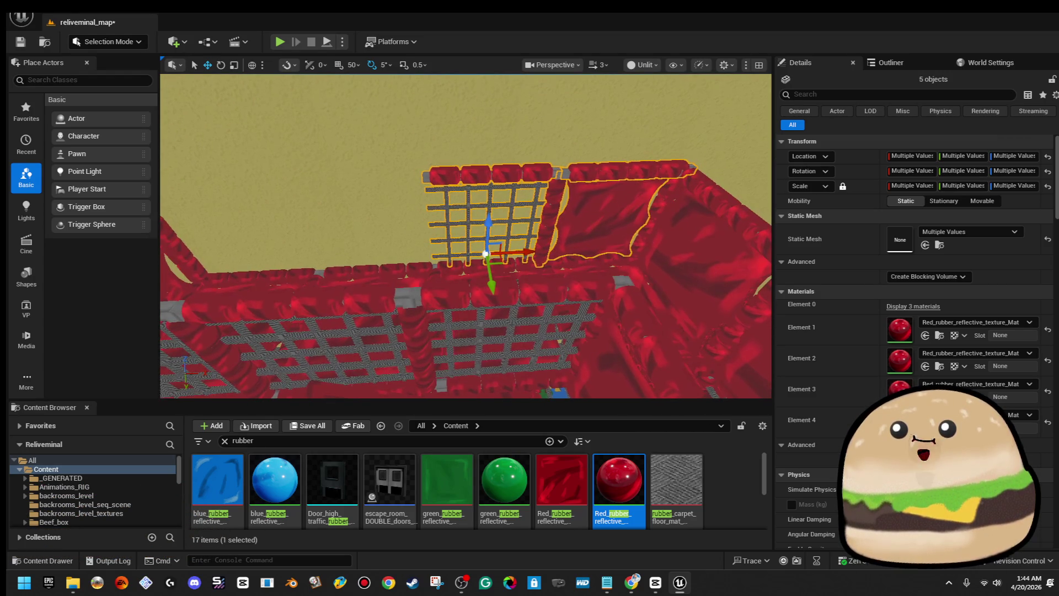
{"action": "left_click", "coordinate": [564, 208]}
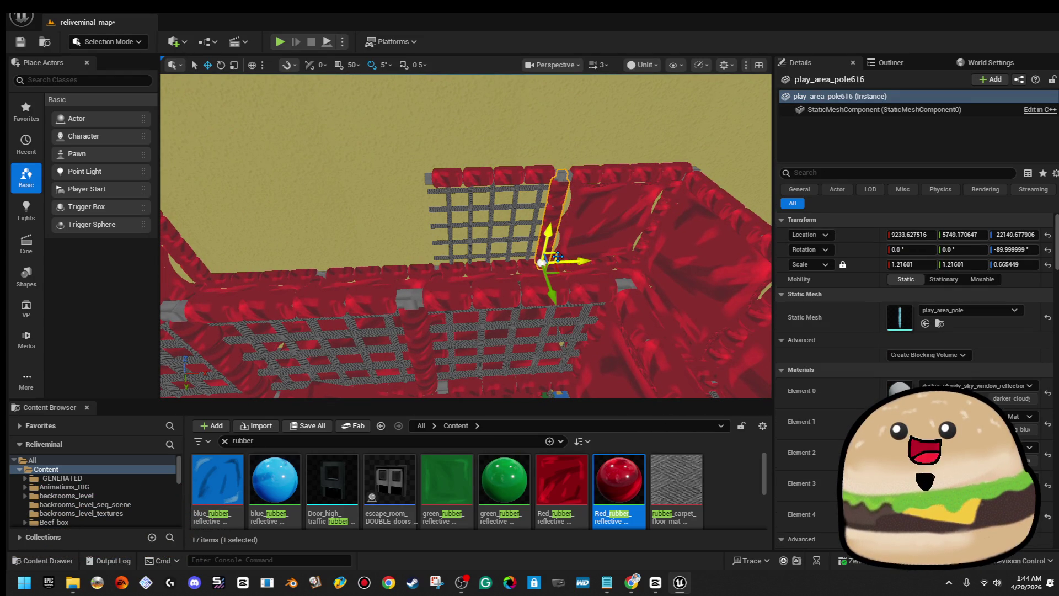
{"action": "mouse_move", "coordinate": [466, 237]}
{"action": "left_mouse_down"}
{"action": "mouse_move", "coordinate": [436, 229]}
{"action": "mouse_move", "coordinate": [457, 221]}
{"action": "mouse_move", "coordinate": [444, 198]}
{"action": "mouse_move", "coordinate": [420, 223]}
{"action": "left_mouse_up"}
- Switch the viewport to Lit and shift a point light along Y in its enclosure
{"action": "left_click", "coordinate": [642, 61]}
{"action": "left_click", "coordinate": [677, 101]}
{"action": "left_click_drag", "start_coordinate": [466, 235], "coordinate": [457, 242]}
{"action": "left_click", "coordinate": [455, 307]}
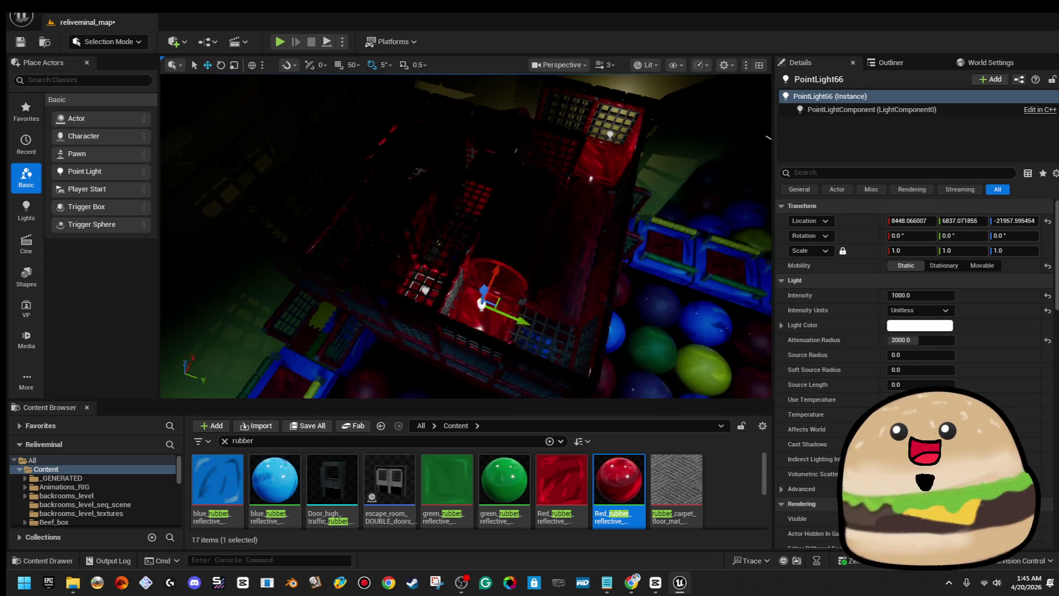
{"action": "mouse_move", "coordinate": [396, 264]}
{"action": "left_mouse_down"}
{"action": "mouse_move", "coordinate": [354, 253]}
{"action": "mouse_move", "coordinate": [627, 171]}
{"action": "left_mouse_up"}
- Duplicate the point light into the next red enclosure
{"action": "left_click_drag", "start_coordinate": [466, 237], "coordinate": [386, 231]}
{"action": "mouse_move", "coordinate": [471, 151]}
{"action": "left_mouse_down"}
{"action": "mouse_move", "coordinate": [480, 169]}
{"action": "mouse_move", "coordinate": [419, 287]}
{"action": "mouse_move", "coordinate": [444, 310]}
{"action": "left_mouse_up"}
{"action": "key", "text": "f"}
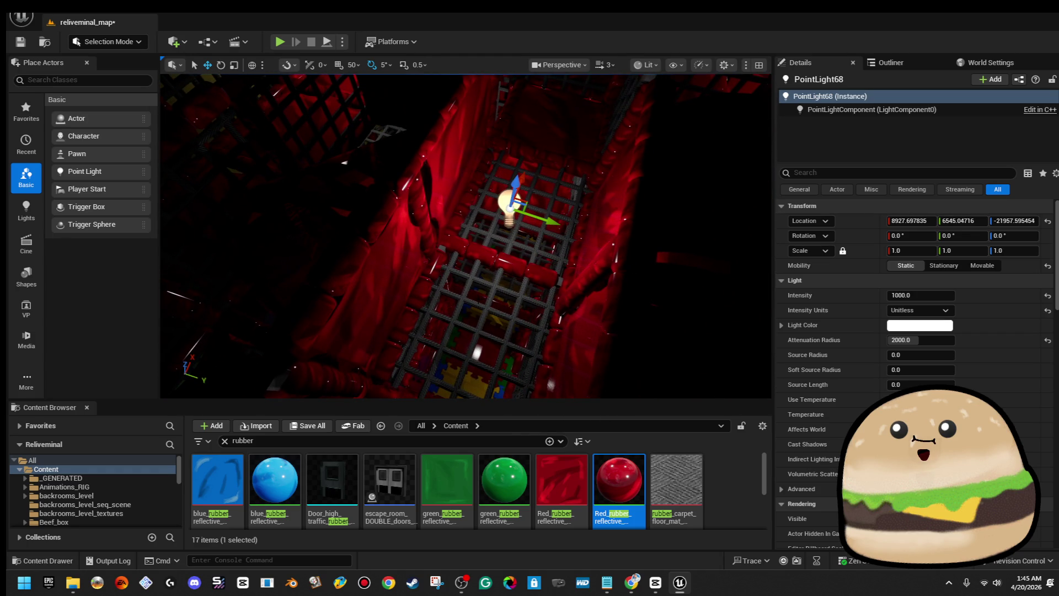
{"action": "left_click", "coordinate": [488, 286]}
{"action": "key", "text": "Escape"}
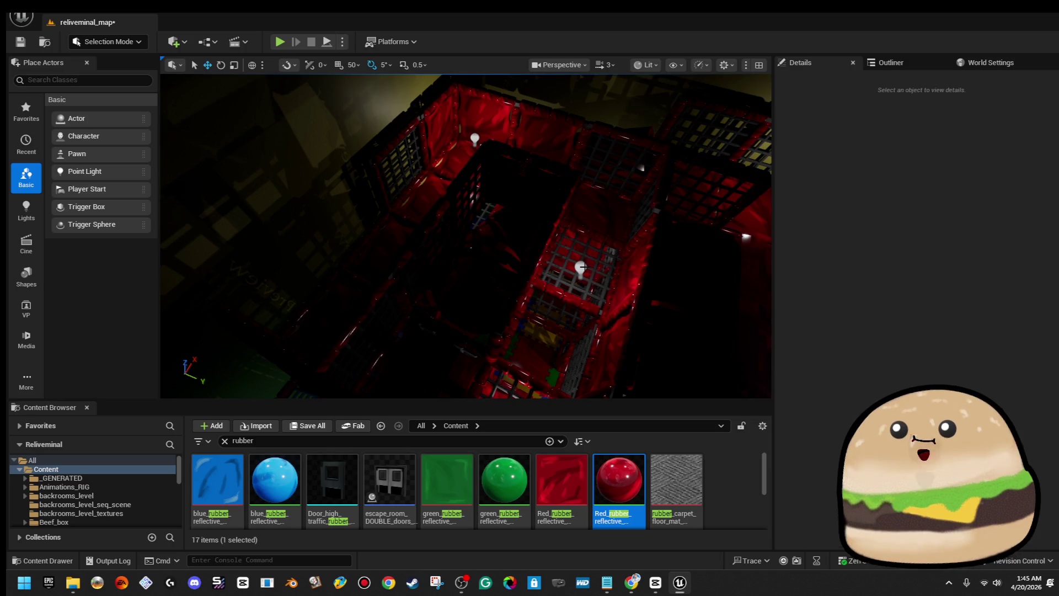
- Move PointLight68 into another red upper-tier enclosure
{"action": "left_click", "coordinate": [583, 269]}
{"action": "left_click_drag", "start_coordinate": [583, 269], "coordinate": [580, 238]}
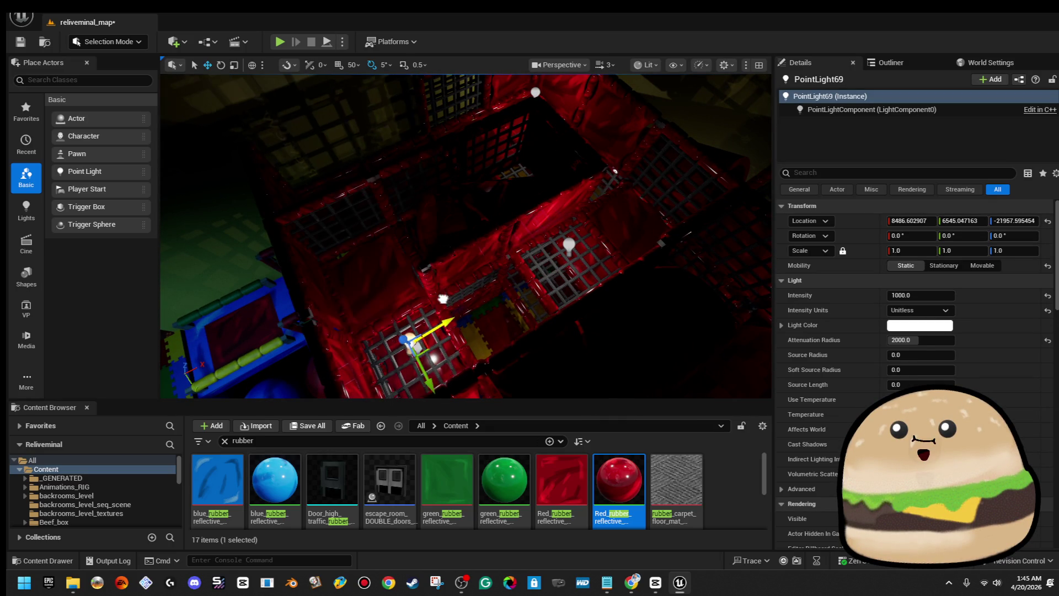
{"action": "mouse_move", "coordinate": [425, 382]}
{"action": "left_mouse_down"}
{"action": "mouse_move", "coordinate": [357, 299]}
{"action": "mouse_move", "coordinate": [343, 260]}
{"action": "mouse_move", "coordinate": [357, 313]}
{"action": "mouse_move", "coordinate": [354, 289]}
{"action": "left_mouse_up"}
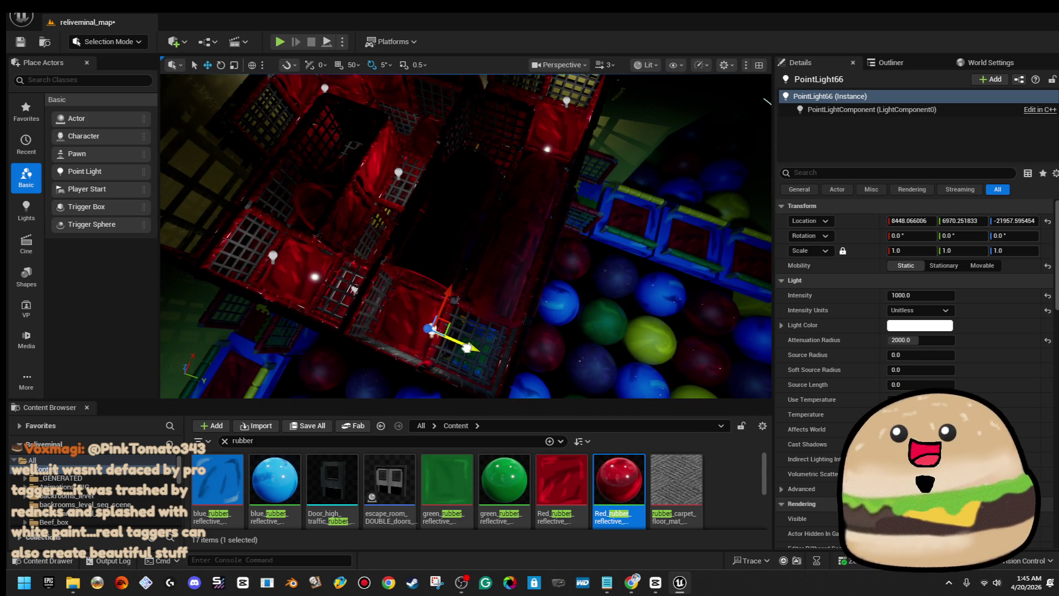
{"action": "mouse_move", "coordinate": [354, 288]}
{"action": "left_mouse_down"}
{"action": "mouse_move", "coordinate": [331, 243]}
{"action": "mouse_move", "coordinate": [254, 163]}
{"action": "left_mouse_up"}
{"action": "right_click", "coordinate": [508, 336]}
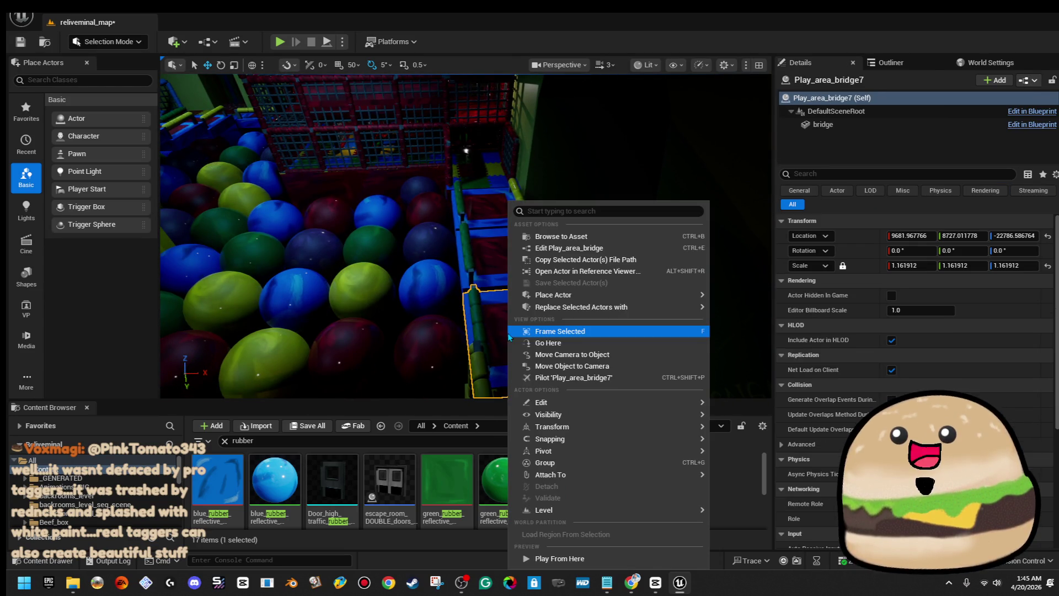
- Play the level from the bridge spot full screen, then stop the session
{"action": "left_click", "coordinate": [586, 559]}
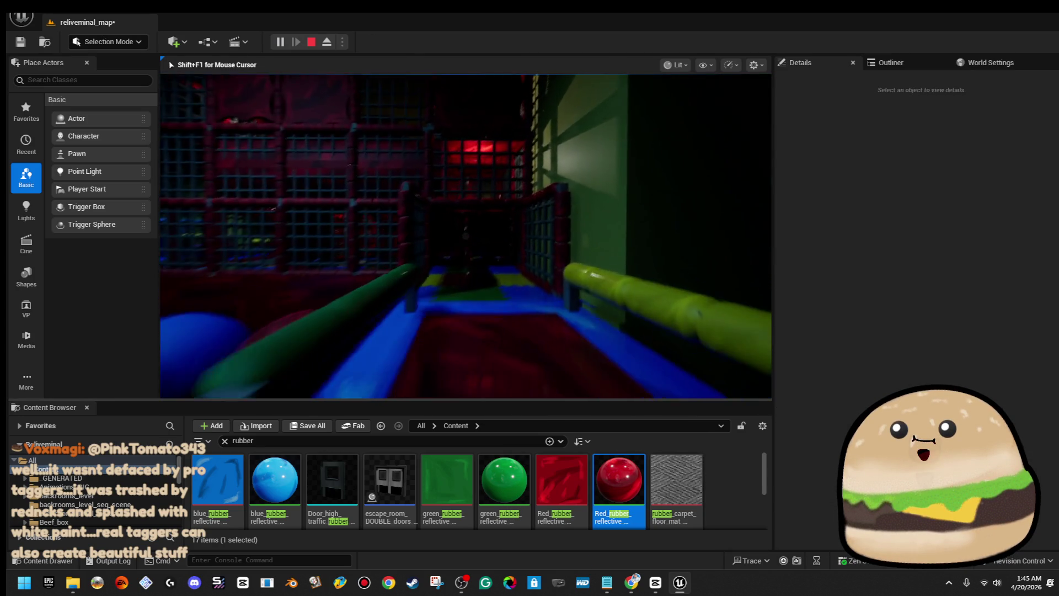
{"action": "key", "text": "F11"}
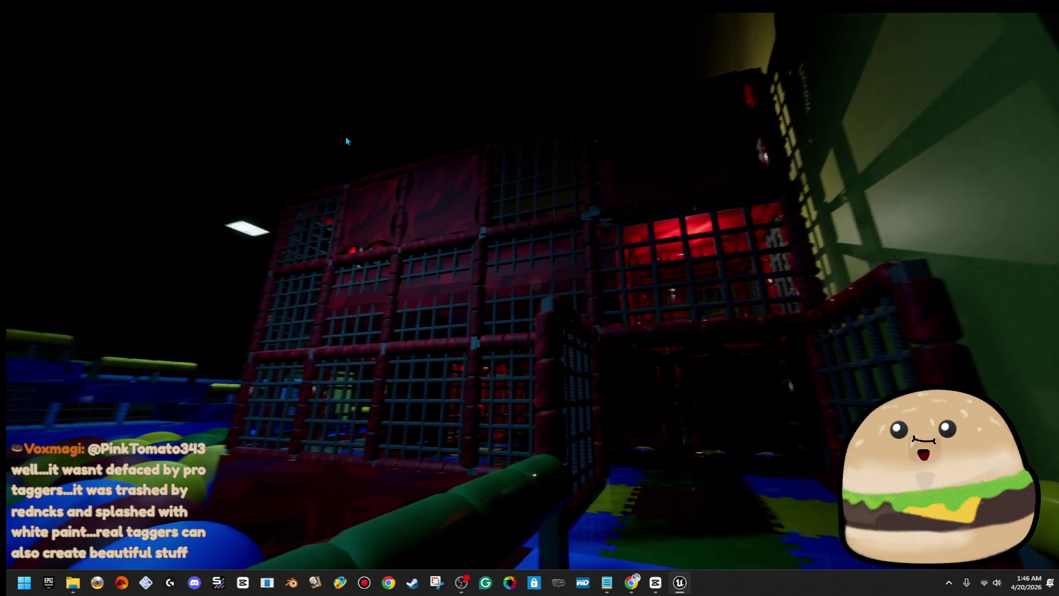
{"action": "key", "text": "Escape"}
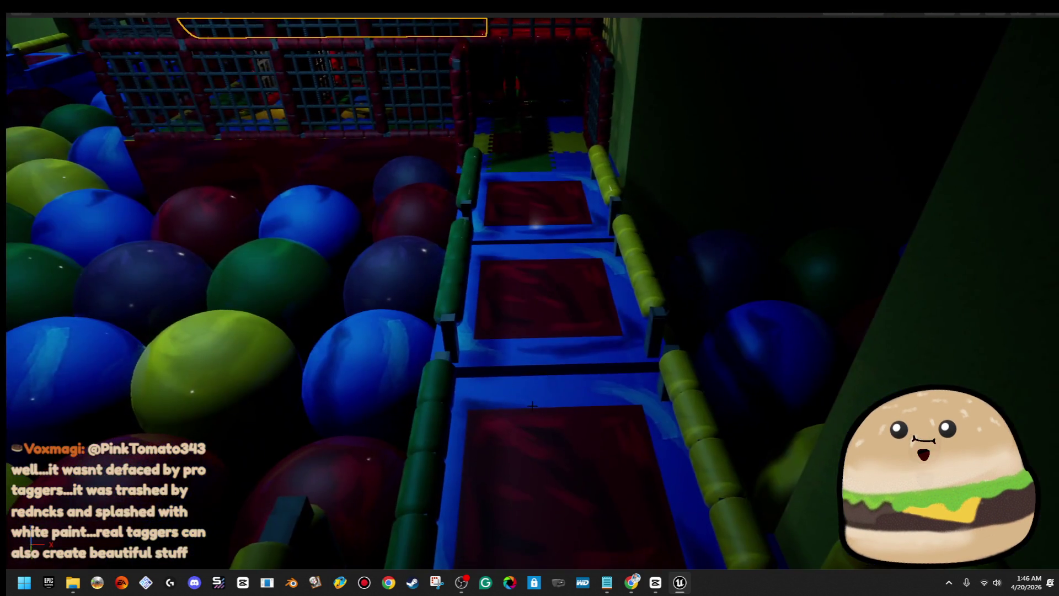
- Relaunch Play From Here at the ball-pit bridge with the editor around the game view
{"action": "right_click", "coordinate": [532, 405]}
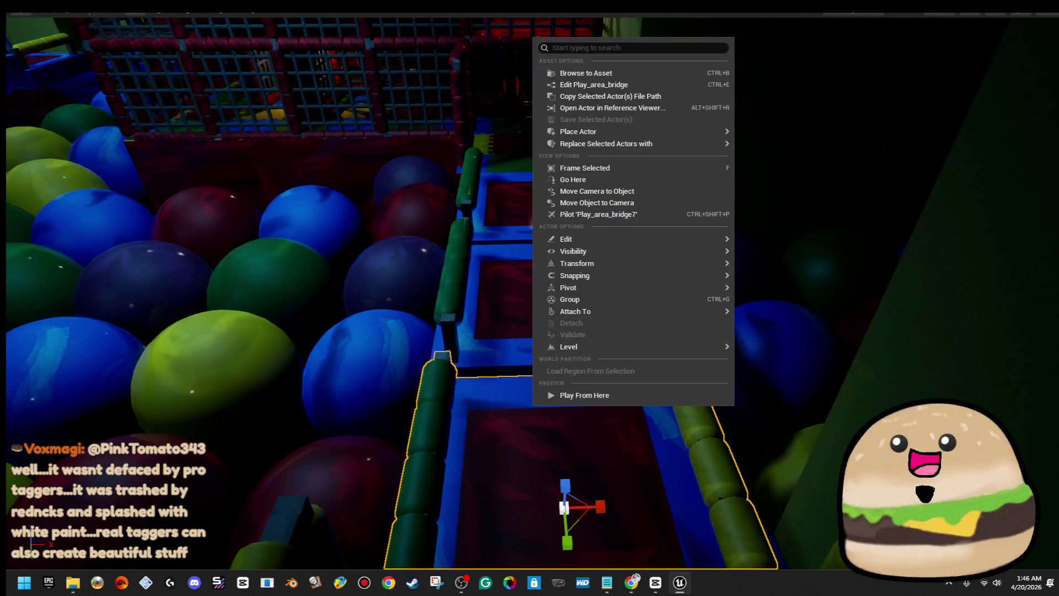
{"action": "left_click", "coordinate": [610, 391]}
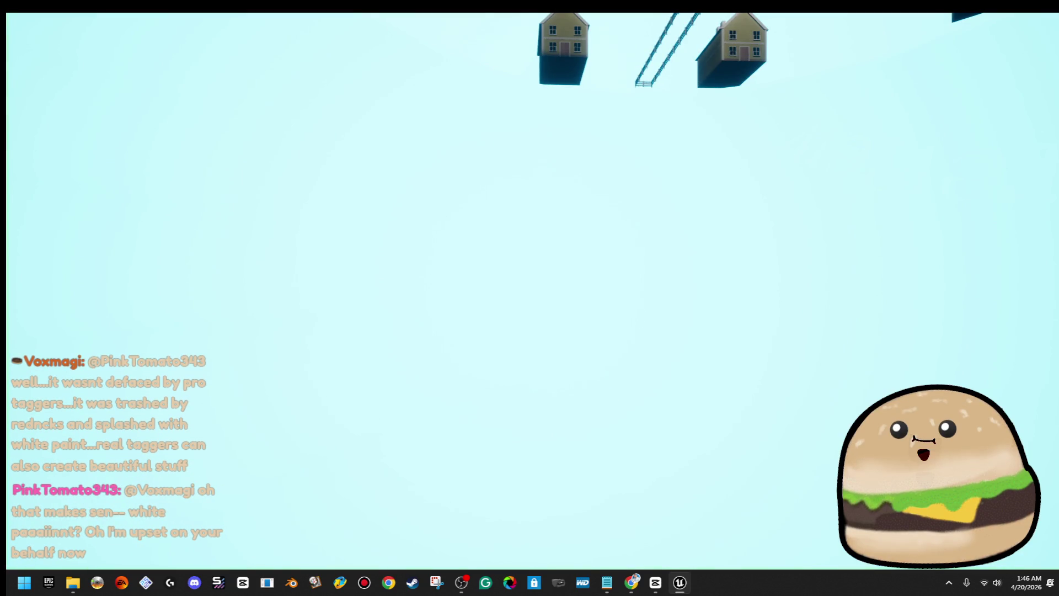
{"action": "key", "text": "F11"}
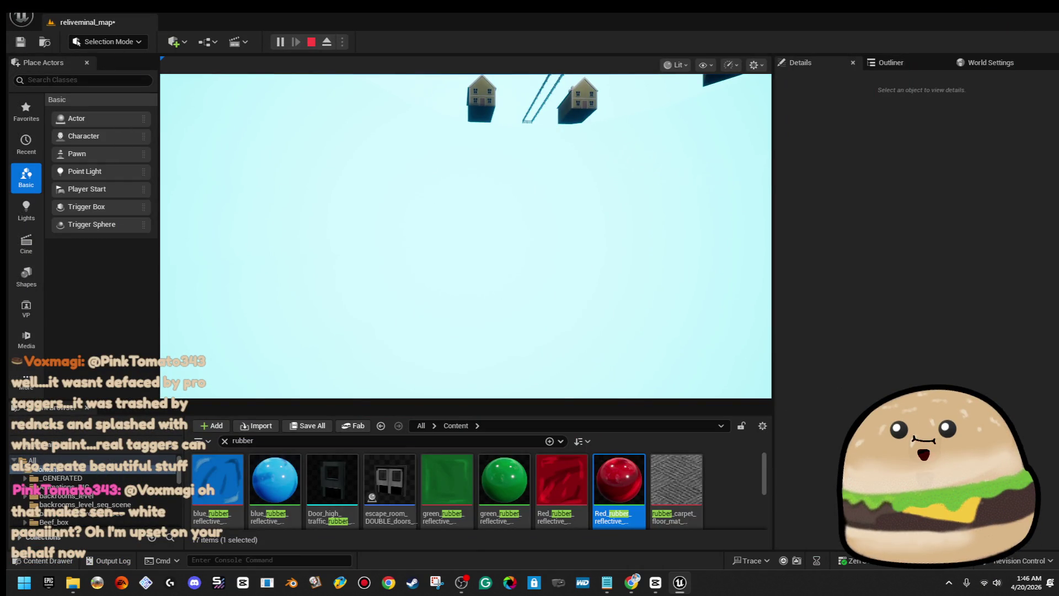
{"action": "left_click", "coordinate": [891, 63]}
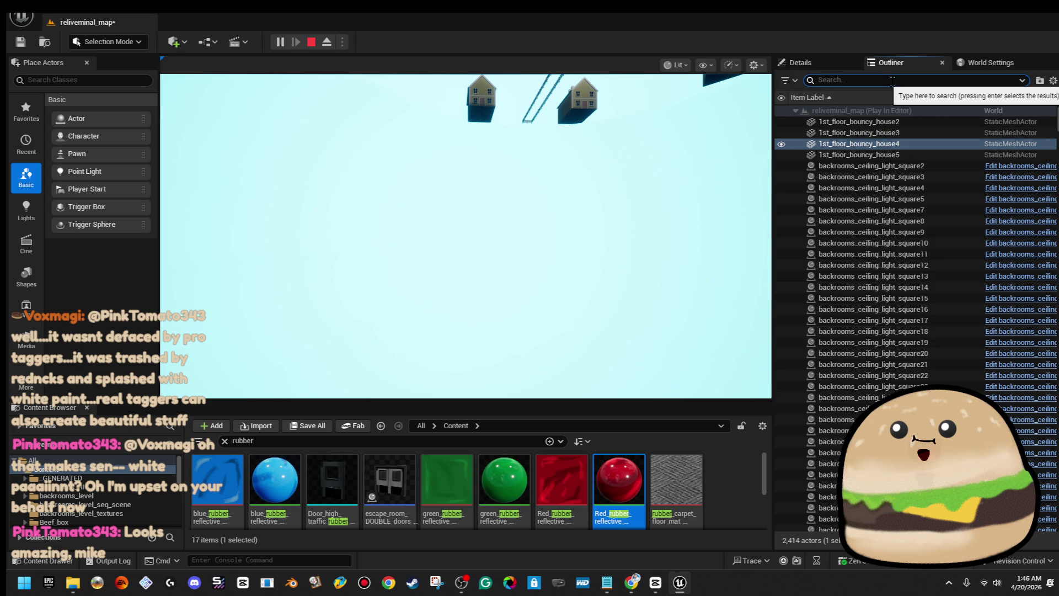
{"action": "type", "text": "r"}
- Filter the Outliner to 'tube', then 'rope', and select rope_mesh6 and rope_mesh19
{"action": "key", "text": "BackSpace"}
{"action": "type", "text": "tube"}
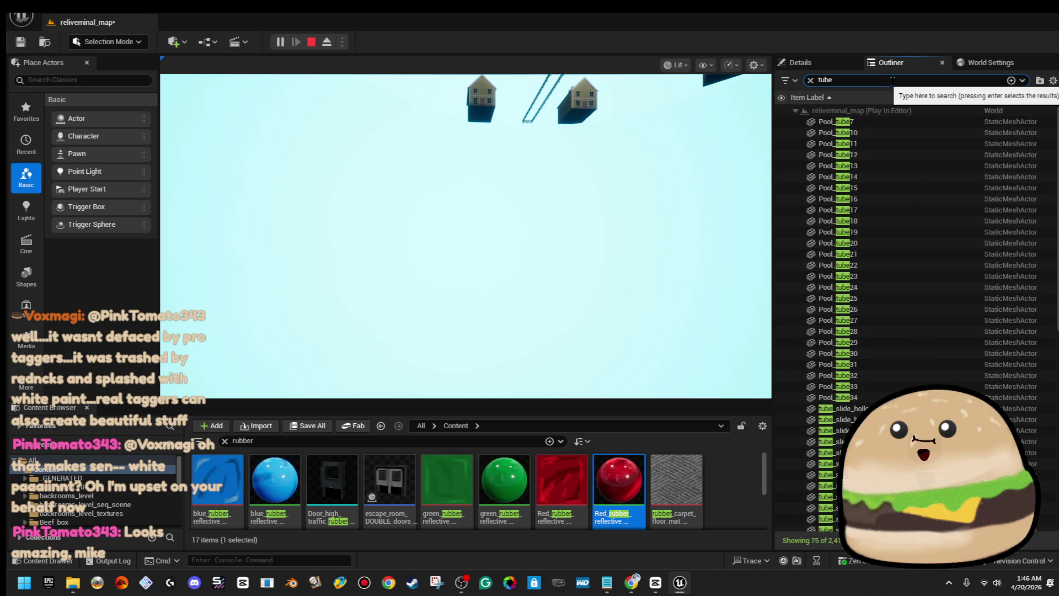
{"action": "scroll", "coordinate": [937, 307], "scroll_direction": "down", "scroll_amount": 4}
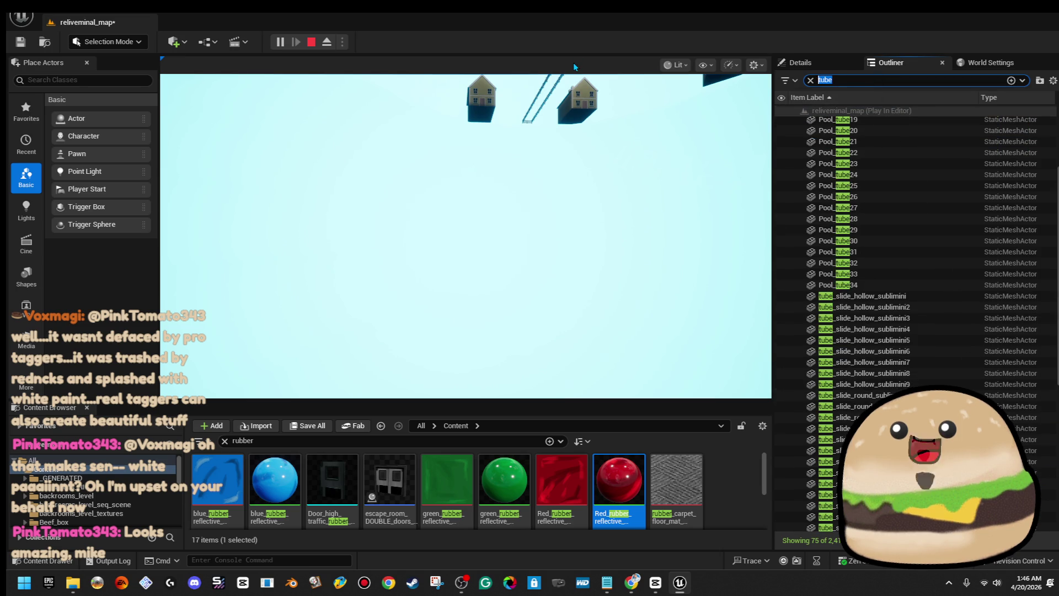
{"action": "type", "text": "rope"}
{"action": "left_click", "coordinate": [918, 179]}
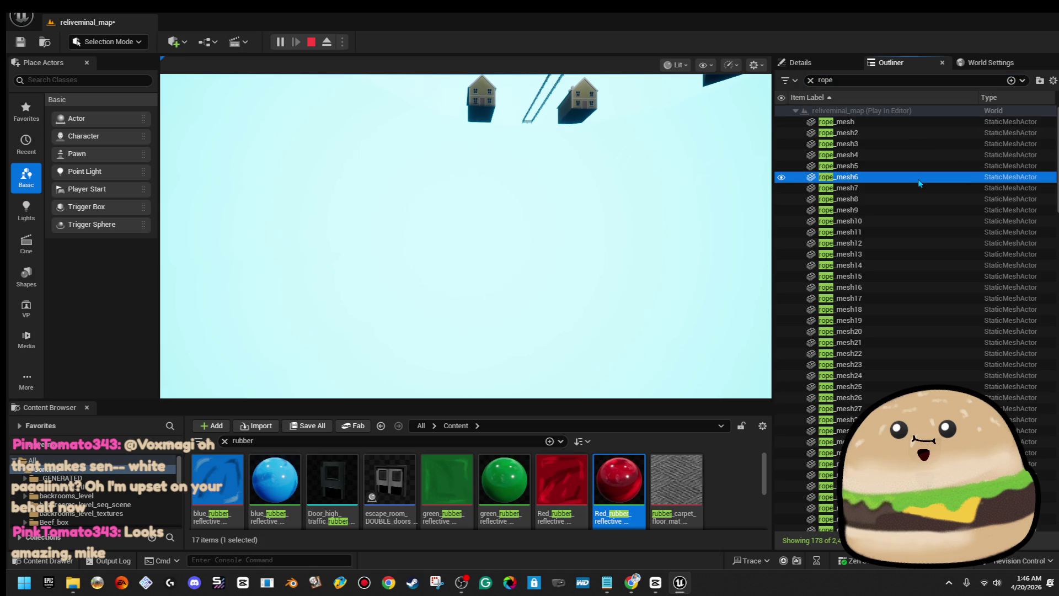
{"action": "left_click", "coordinate": [912, 463]}
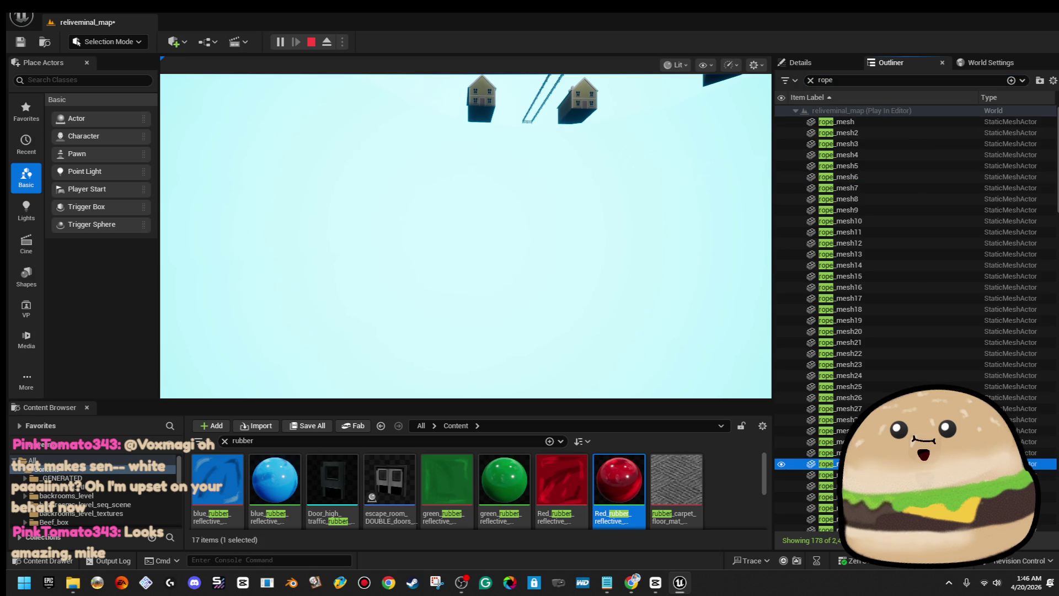
{"action": "left_click", "coordinate": [894, 320]}
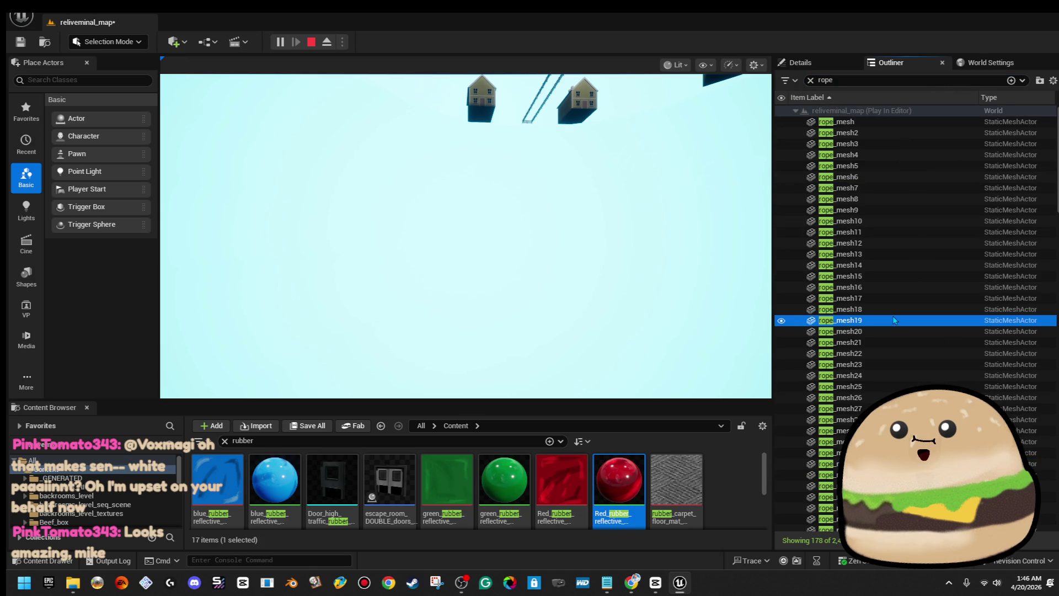
- Move Camera to rope_mesh19 and rope_mesh22, then playtest from the bridge over the ball pit
{"action": "right_click", "coordinate": [894, 319]}
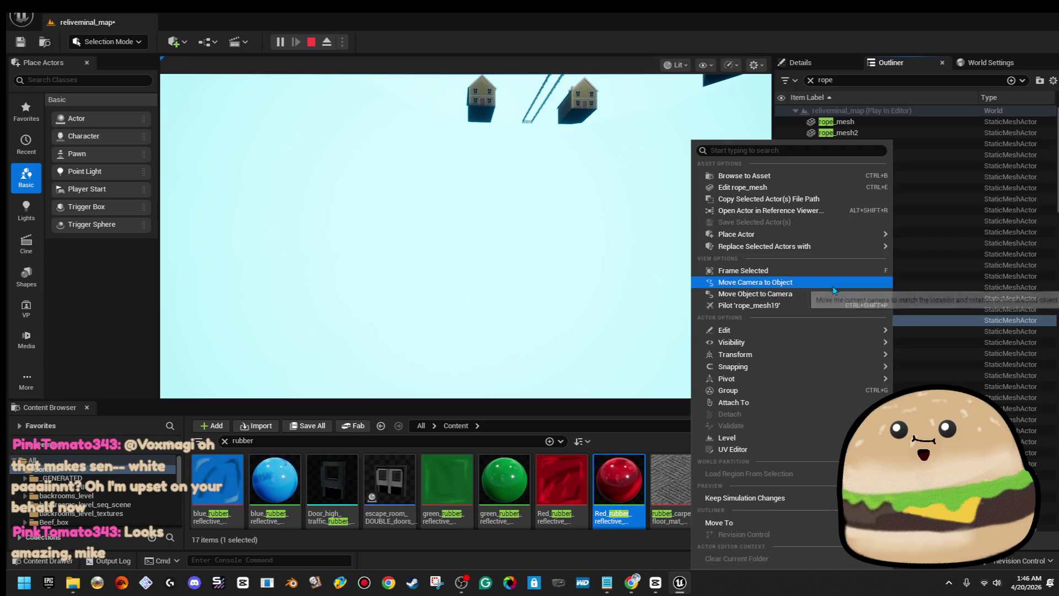
{"action": "left_click", "coordinate": [827, 282]}
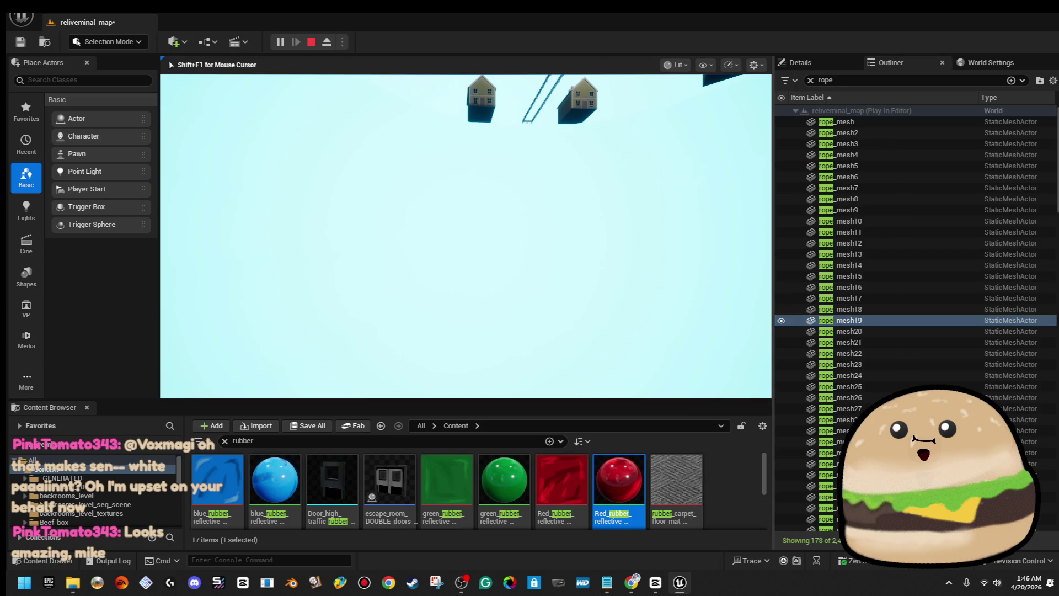
{"action": "key", "text": "Escape"}
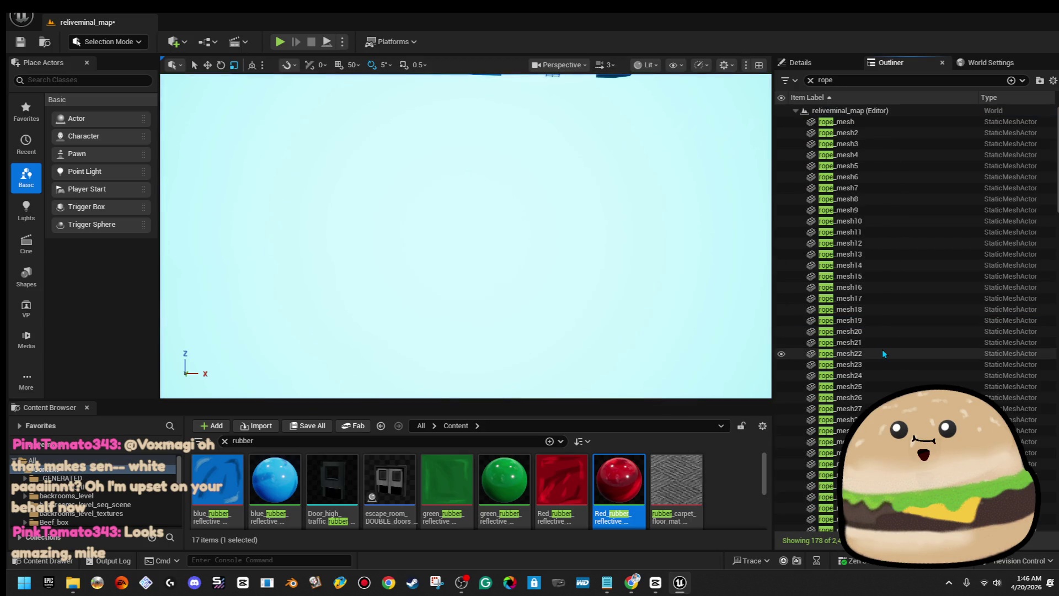
{"action": "right_click", "coordinate": [885, 353]}
{"action": "left_click", "coordinate": [745, 306]}
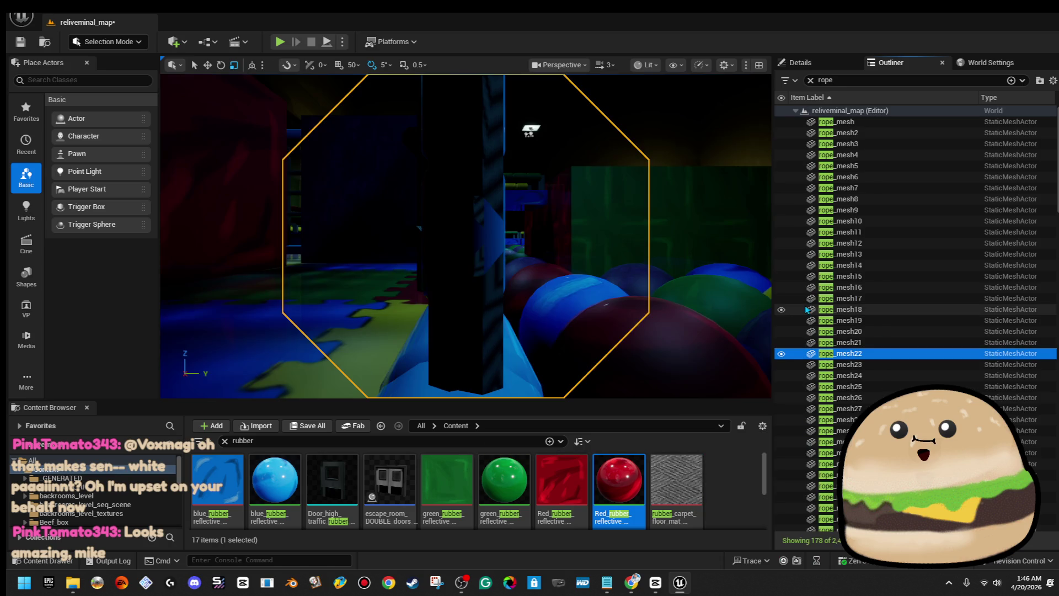
{"action": "mouse_move", "coordinate": [466, 237]}
{"action": "left_mouse_down"}
{"action": "mouse_move", "coordinate": [435, 218]}
{"action": "mouse_move", "coordinate": [386, 234]}
{"action": "left_mouse_up"}
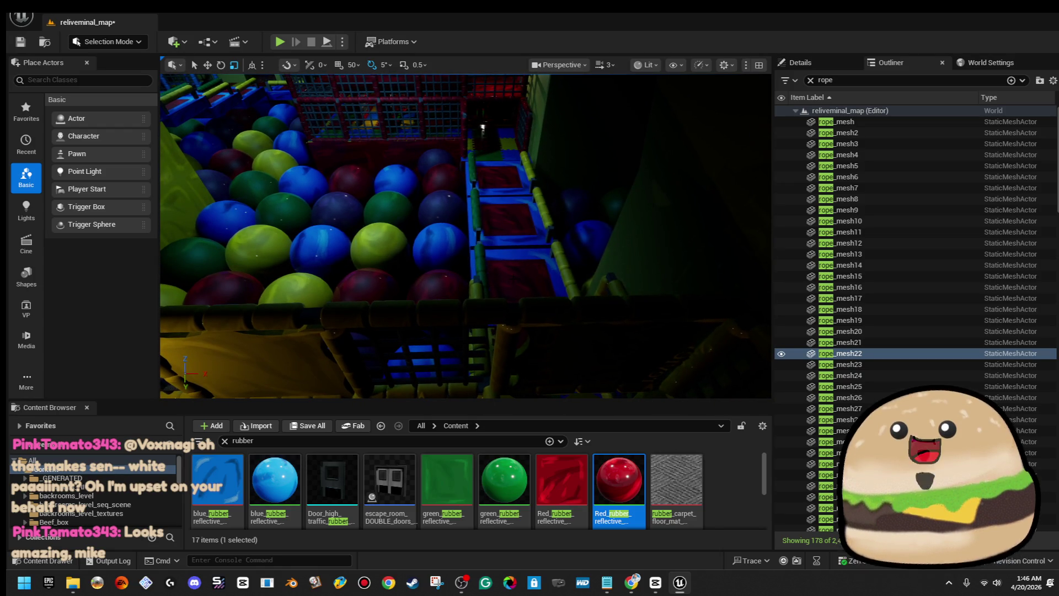
{"action": "right_click", "coordinate": [515, 287]}
{"action": "left_click", "coordinate": [565, 559]}
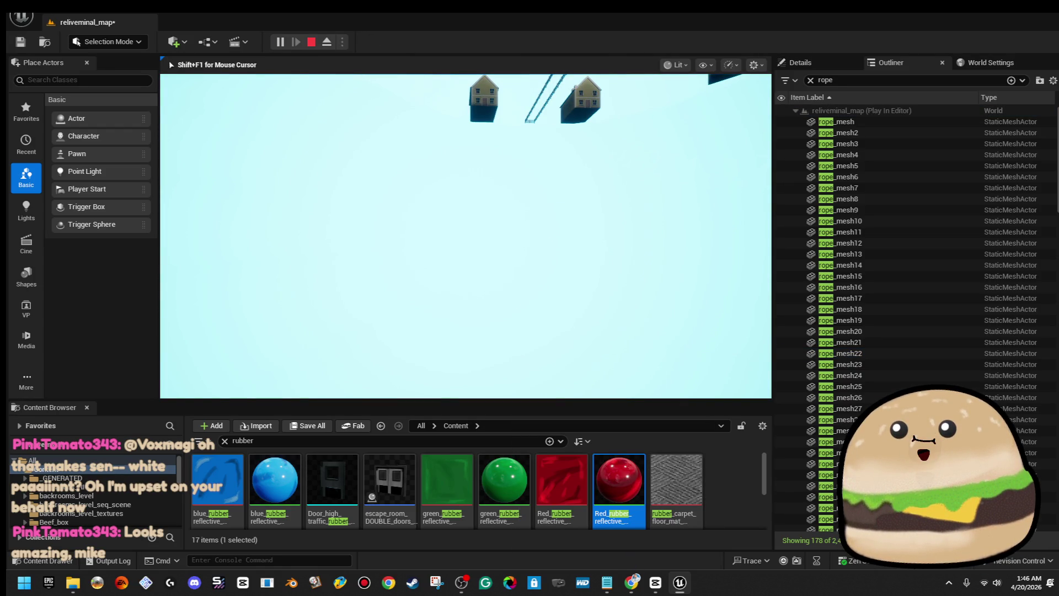
{"action": "key", "text": "Escape"}
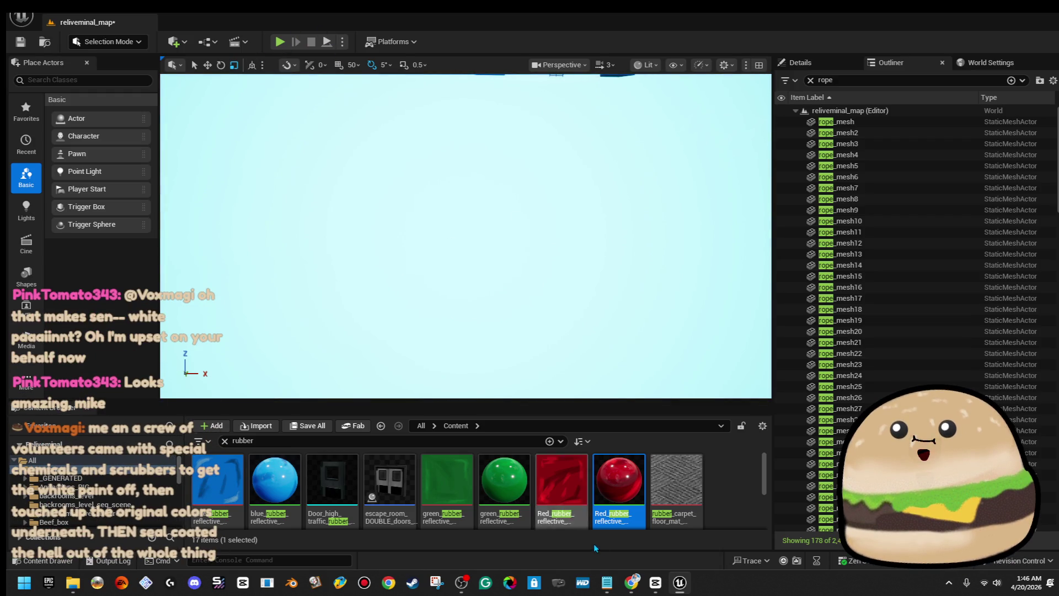
- Fly to rope_mesh19 and down into the ball pit, then playtest from beside it
{"action": "right_click", "coordinate": [877, 316]}
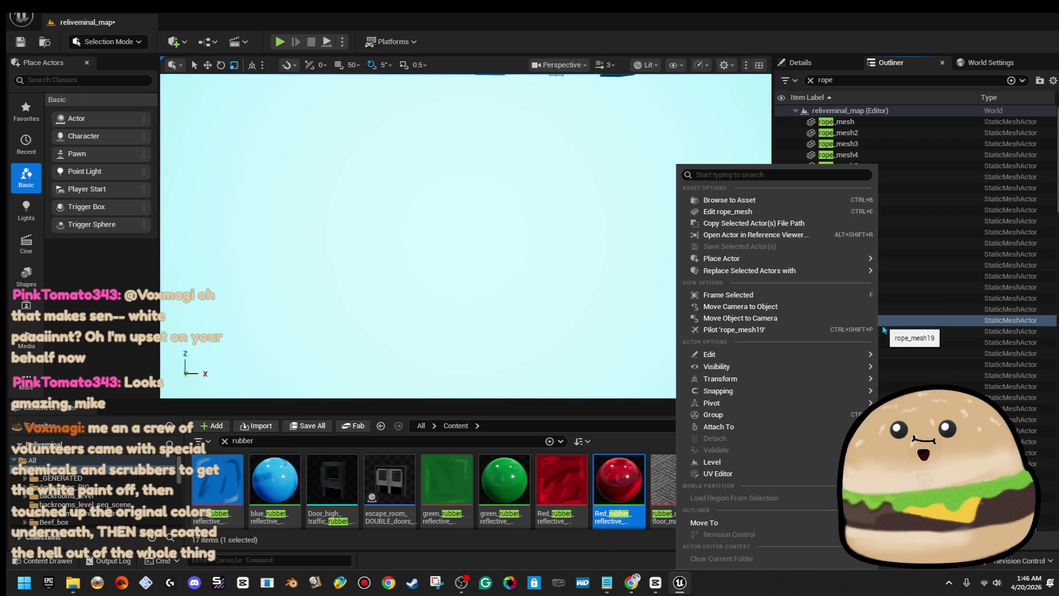
{"action": "left_click", "coordinate": [818, 307]}
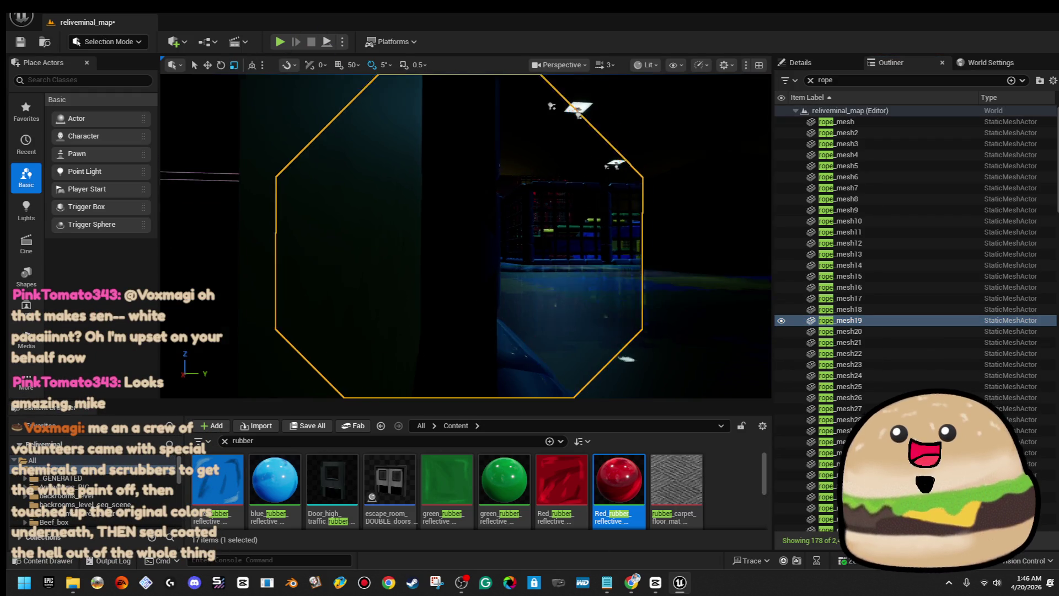
{"action": "right_click", "coordinate": [531, 229]}
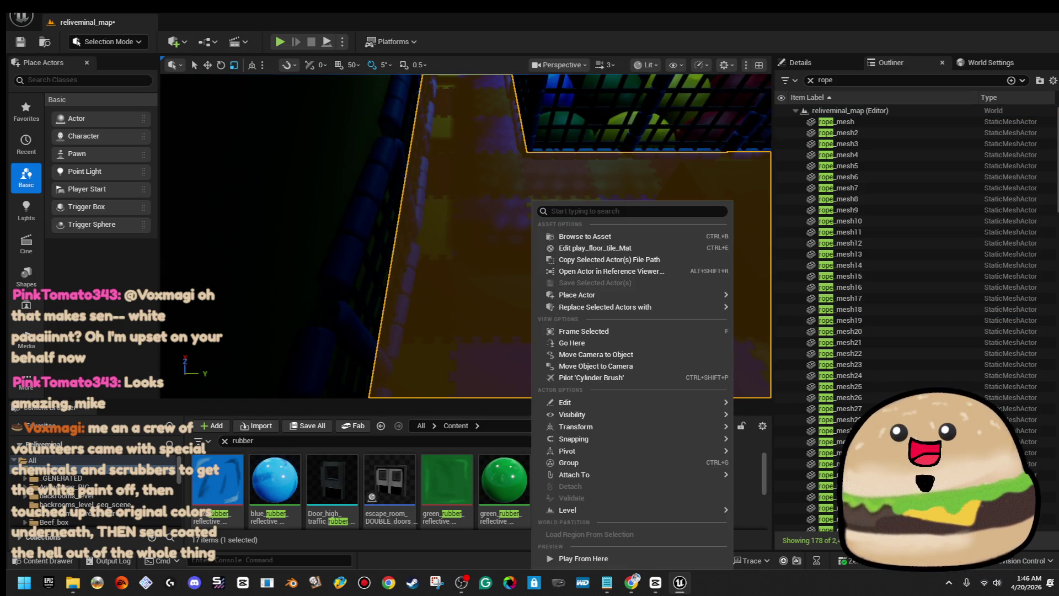
{"action": "left_click_drag", "start_coordinate": [466, 236], "coordinate": [466, 284]}
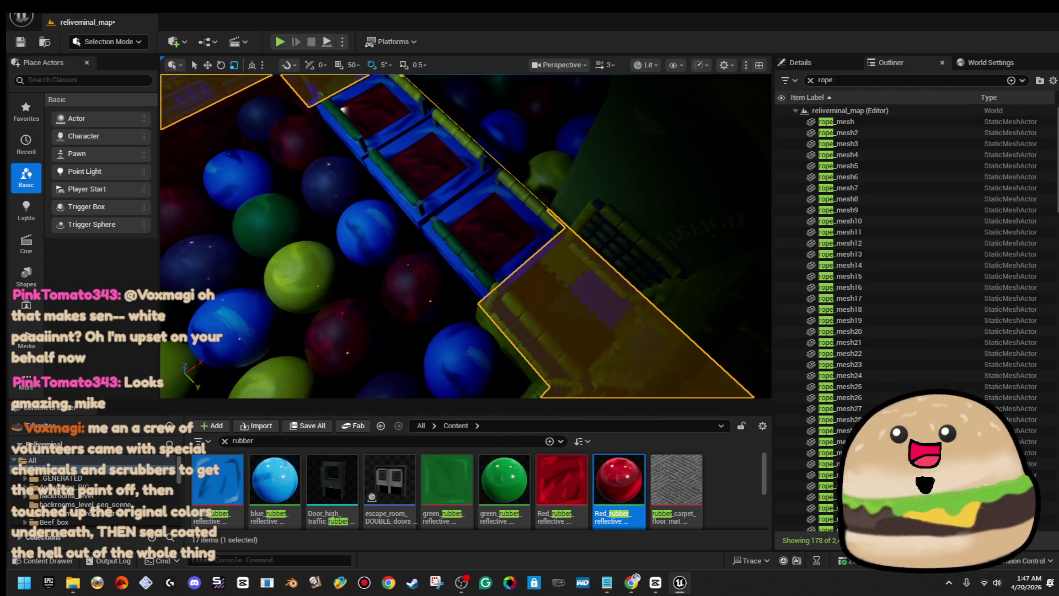
{"action": "right_click", "coordinate": [499, 202]}
{"action": "left_click", "coordinate": [585, 558]}
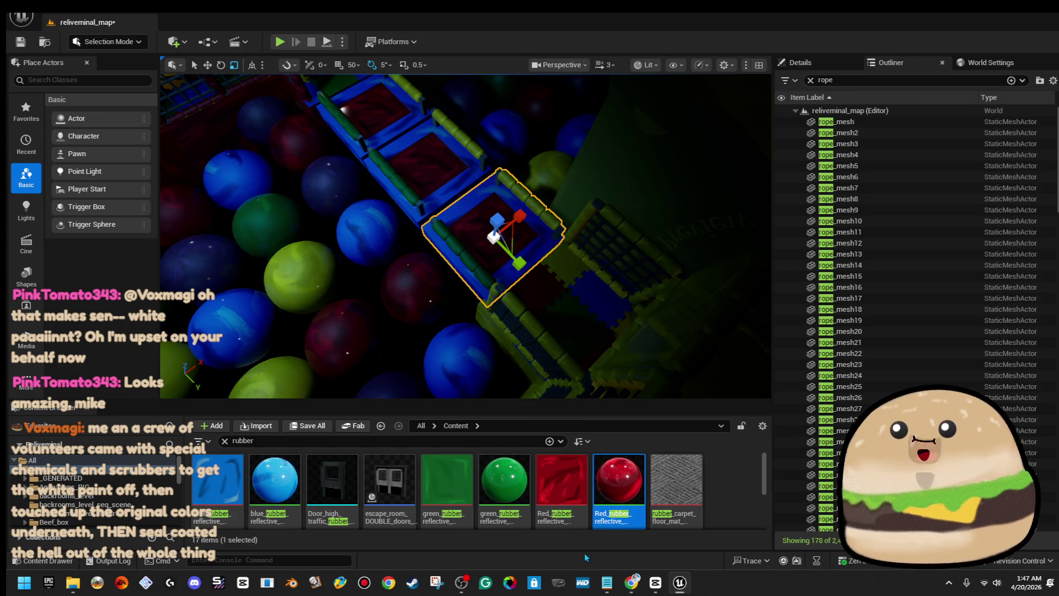
{"action": "key", "text": "Escape"}
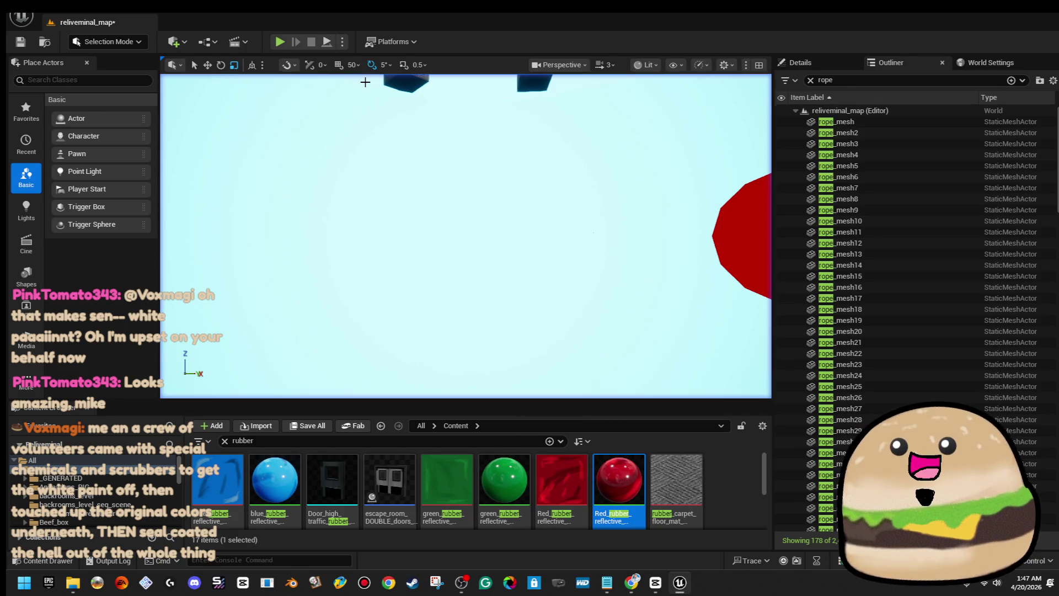
- Fly to rope_mesh22 and Play From Here on the floor beside the ball pit
{"action": "right_click", "coordinate": [852, 357]}
{"action": "mouse_move", "coordinate": [864, 358]}
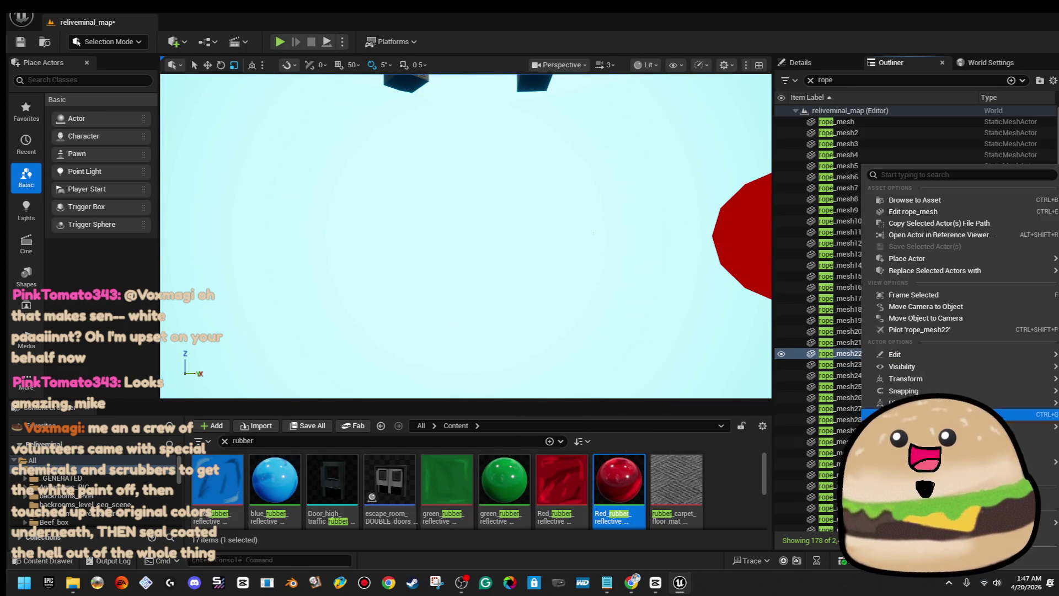
{"action": "left_click", "coordinate": [974, 306]}
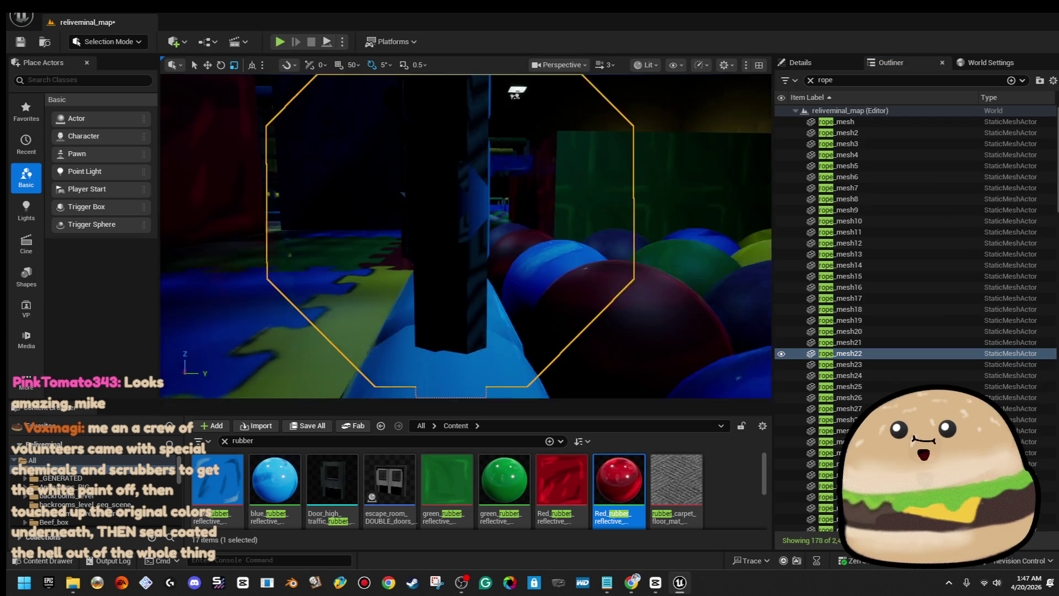
{"action": "left_click_drag", "start_coordinate": [466, 238], "coordinate": [397, 187]}
{"action": "right_click", "coordinate": [535, 204]}
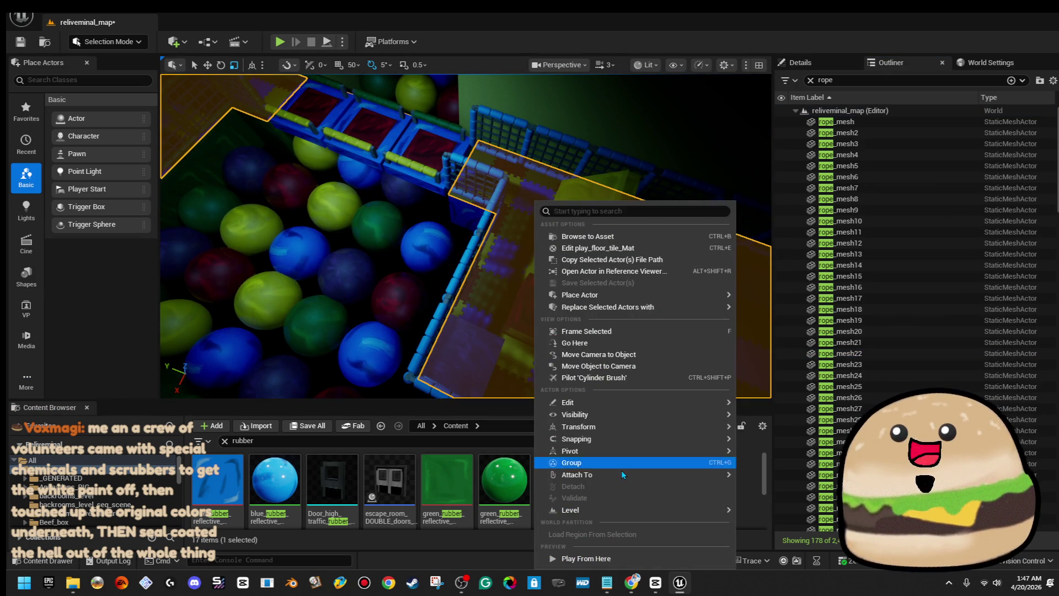
{"action": "left_click", "coordinate": [609, 557]}
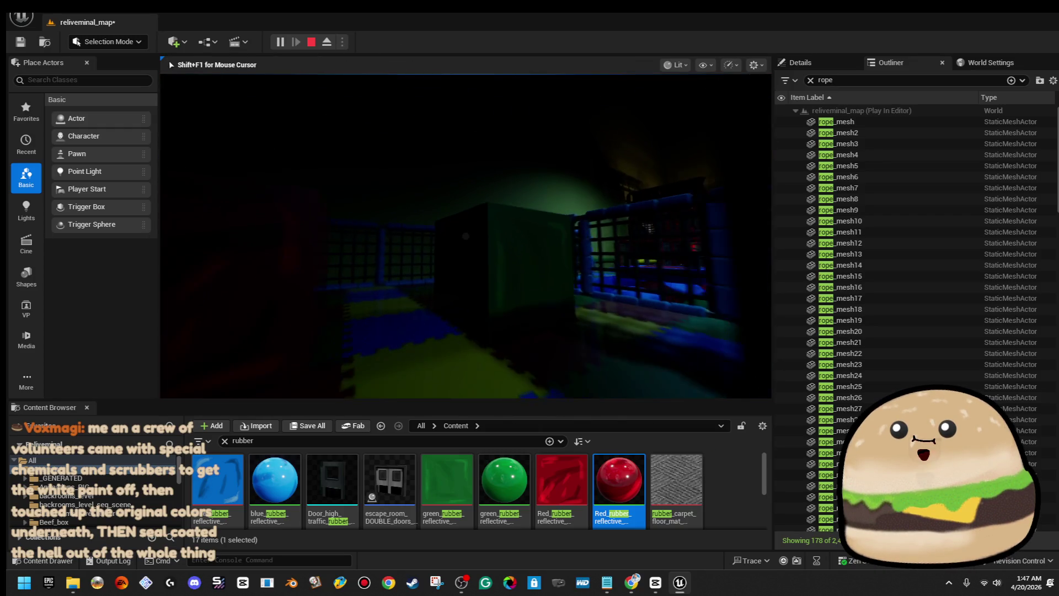
{"action": "key", "text": "w"}
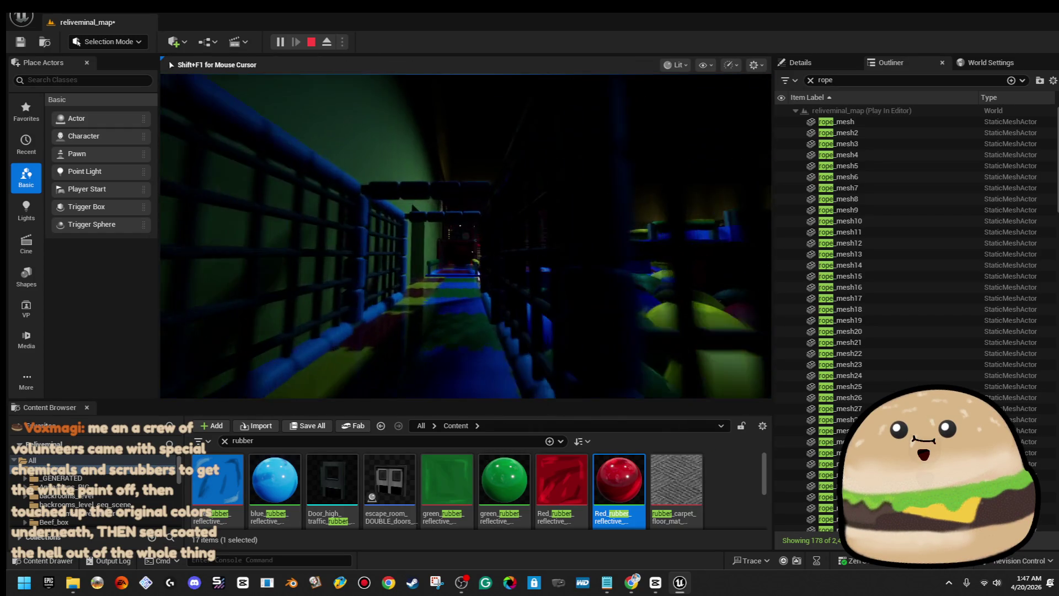
{"action": "key", "text": "w"}
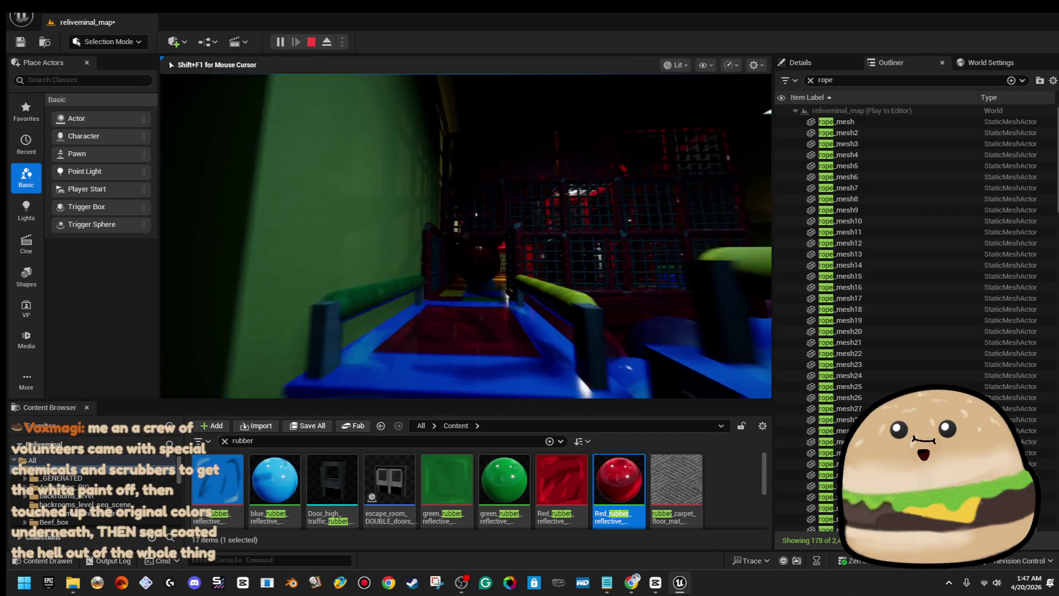
{"action": "key", "text": "w"}
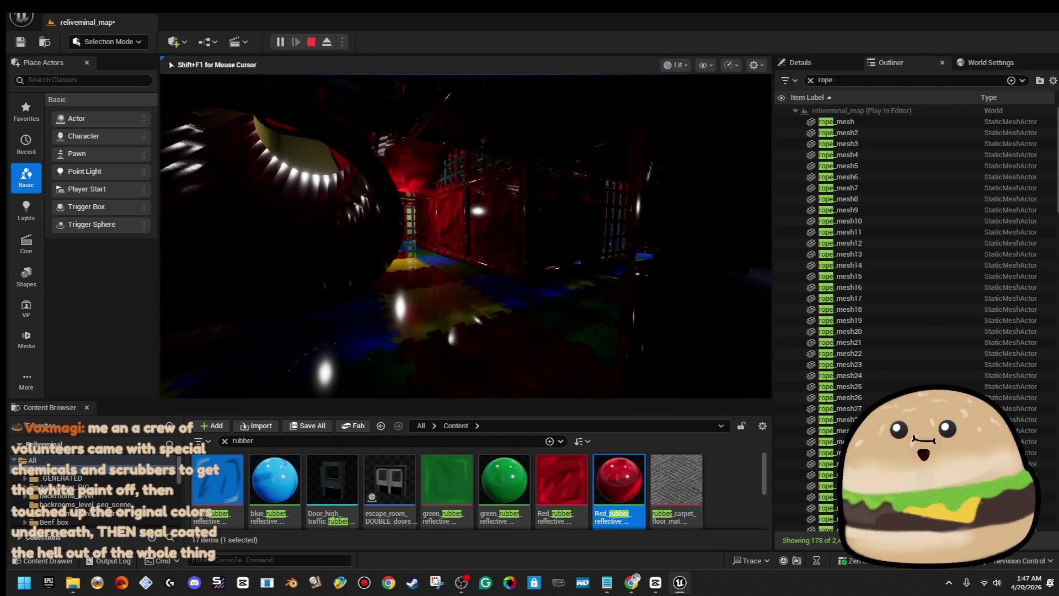
{"action": "key", "text": "F11"}
{"action": "key", "text": "w"}
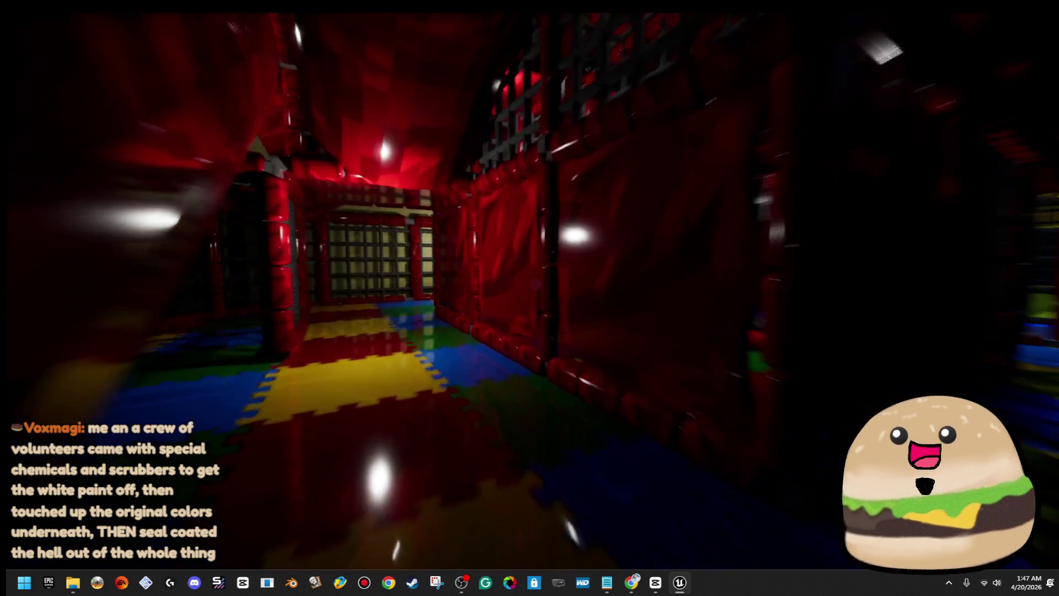
{"action": "key", "text": "w"}
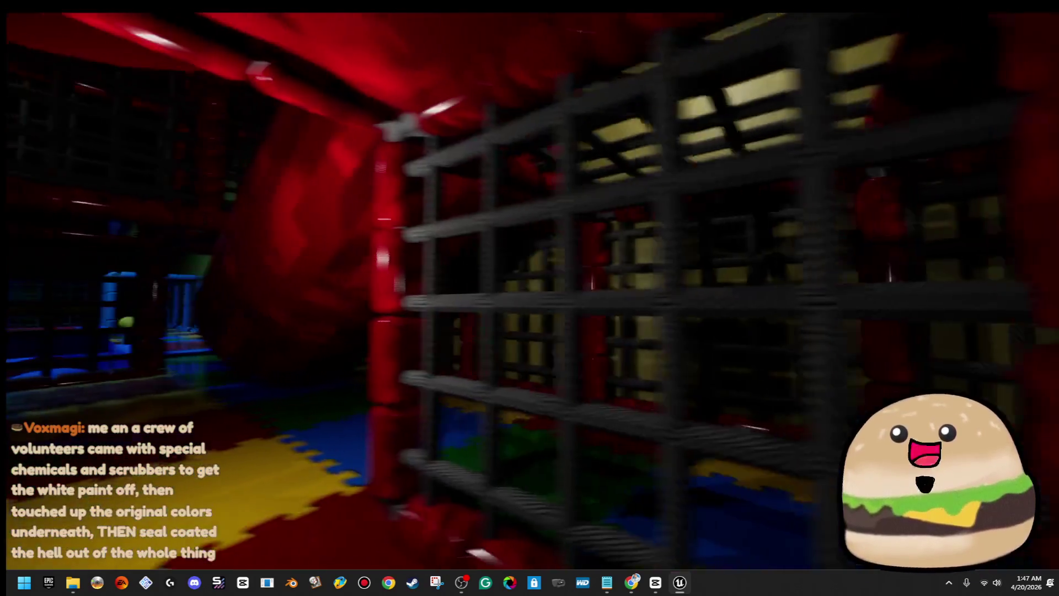
{"action": "key", "text": "w"}
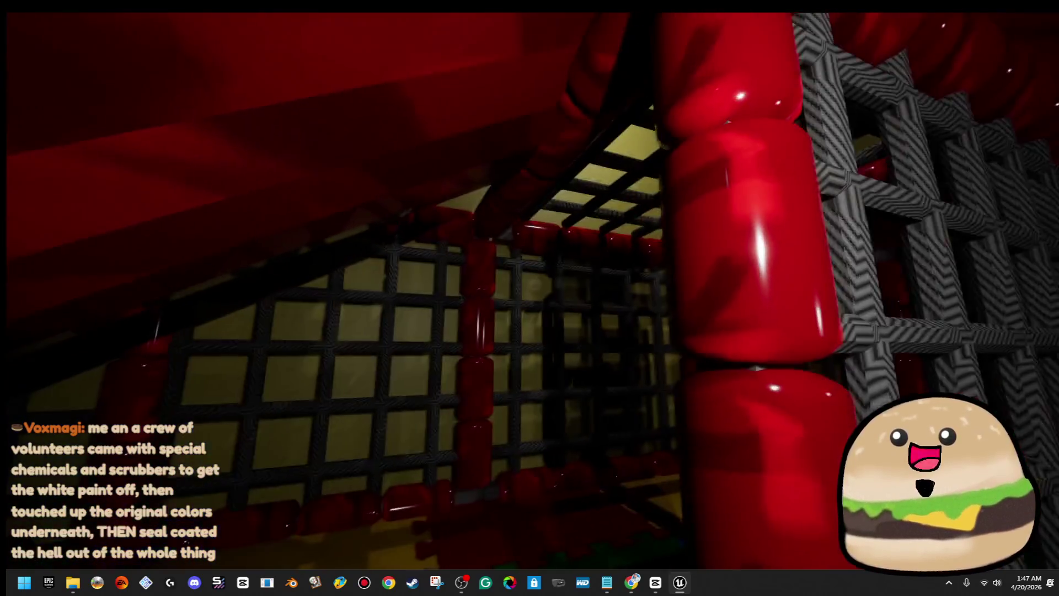
{"action": "key", "text": "w"}
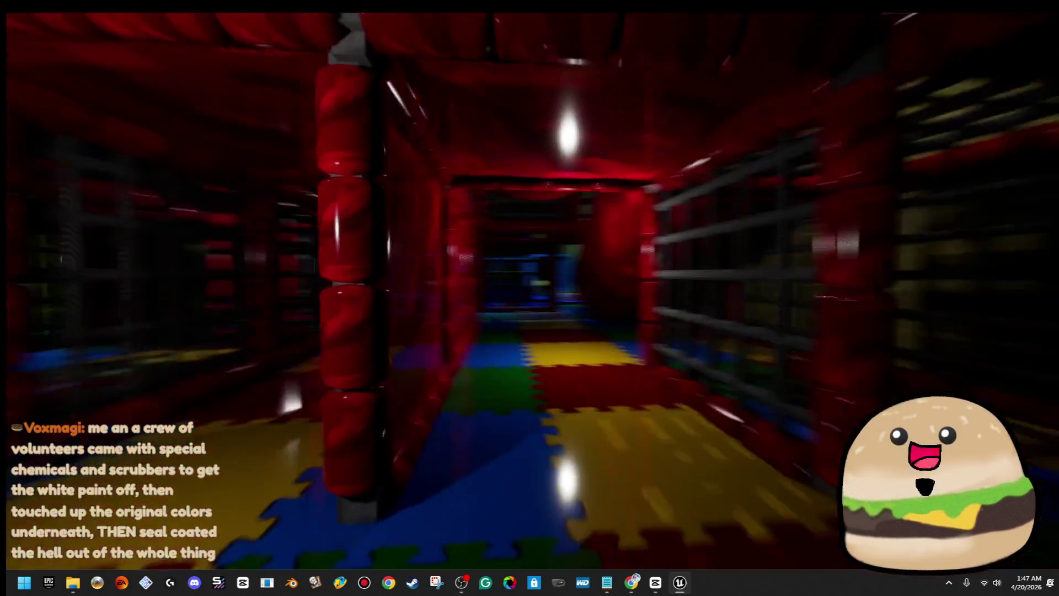
{"action": "key", "text": "w"}
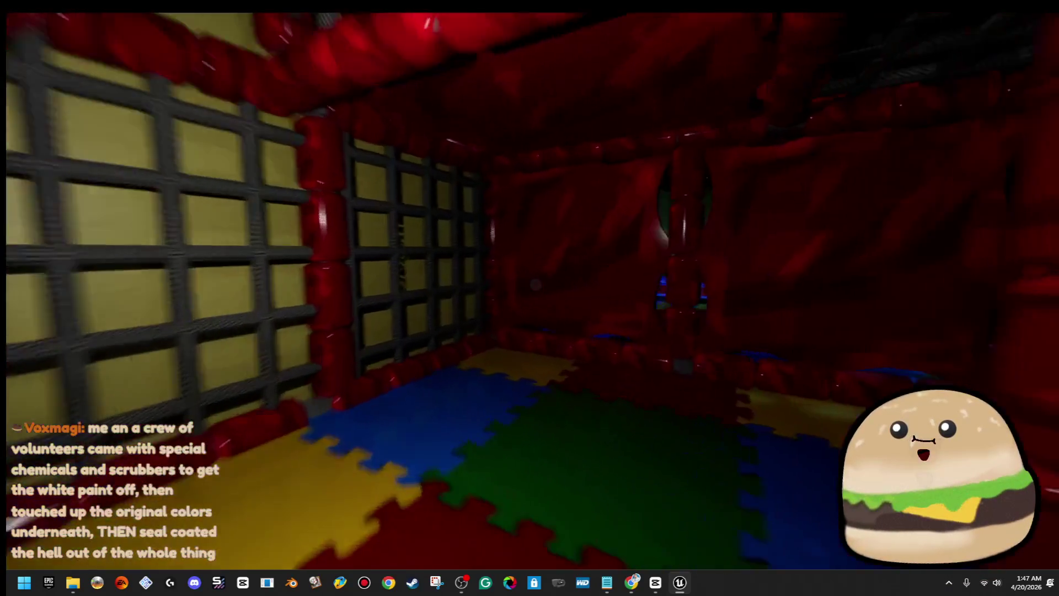
{"action": "key", "text": "w"}
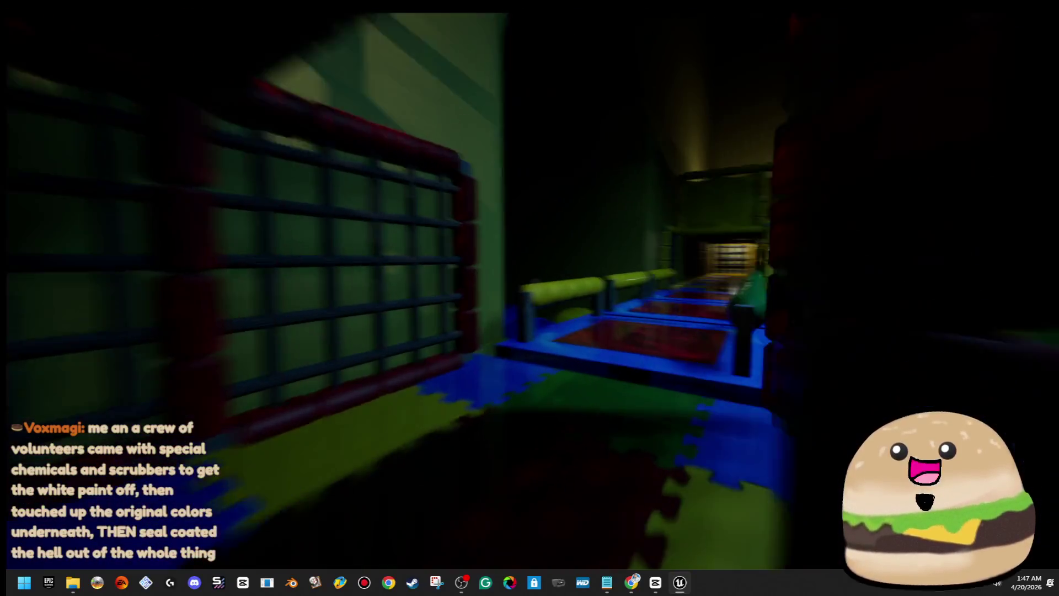
{"action": "key", "text": "w"}
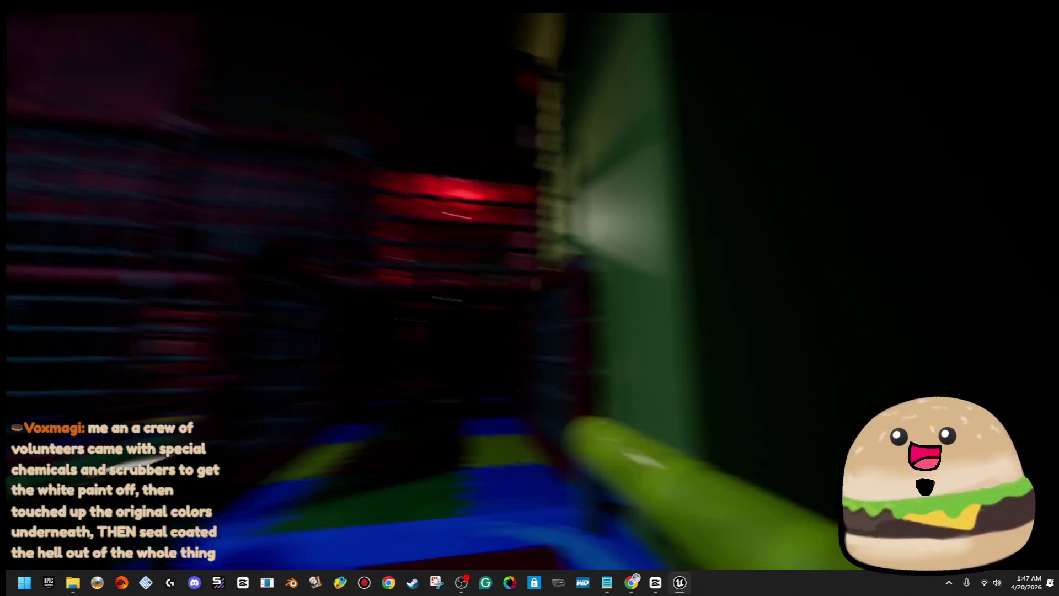
{"action": "key", "text": "w"}
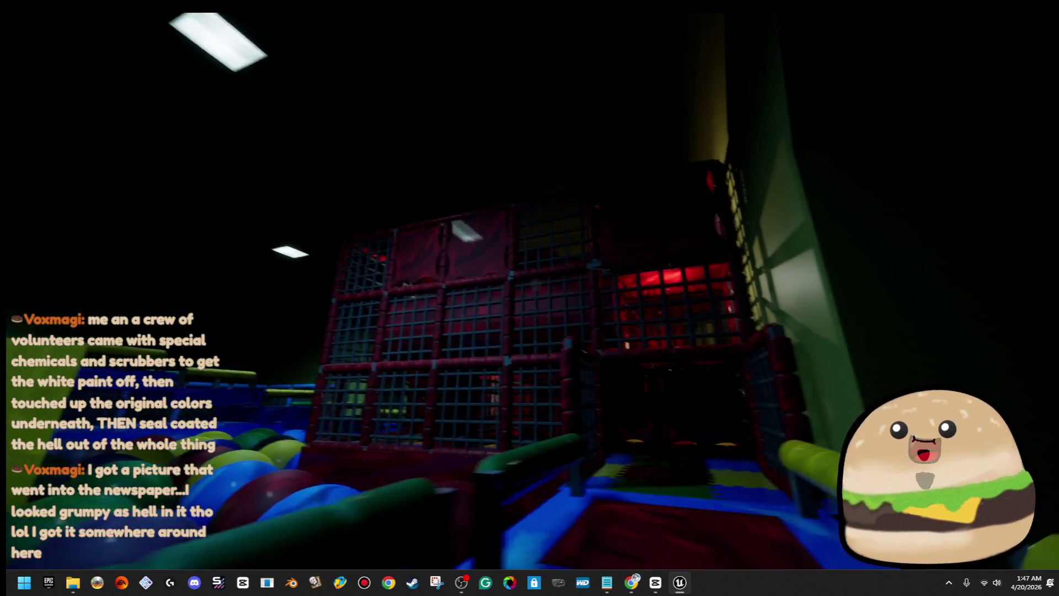
{"action": "key", "text": "w"}
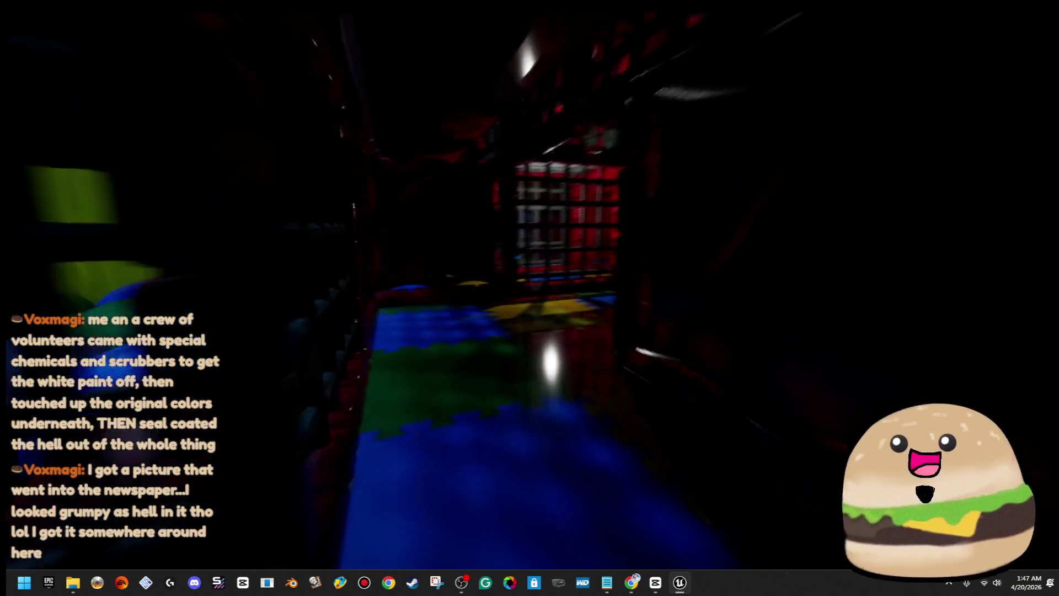
{"action": "key", "text": "w"}
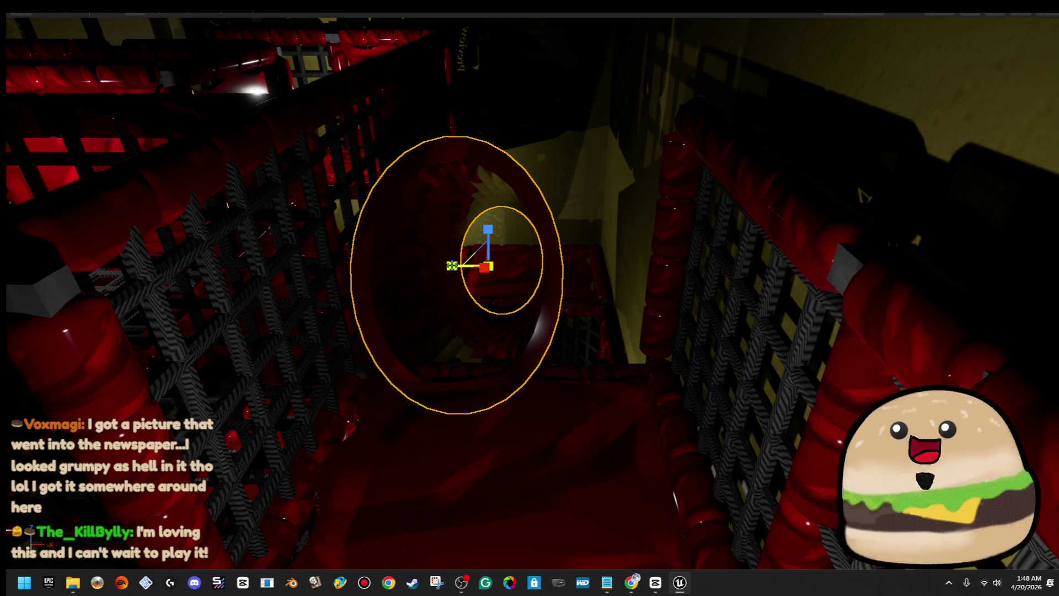
- Drag the sphere reflection capture right inside the red tube and enlarge its Influence Radius
{"action": "left_click_drag", "start_coordinate": [519, 266], "coordinate": [557, 265]}
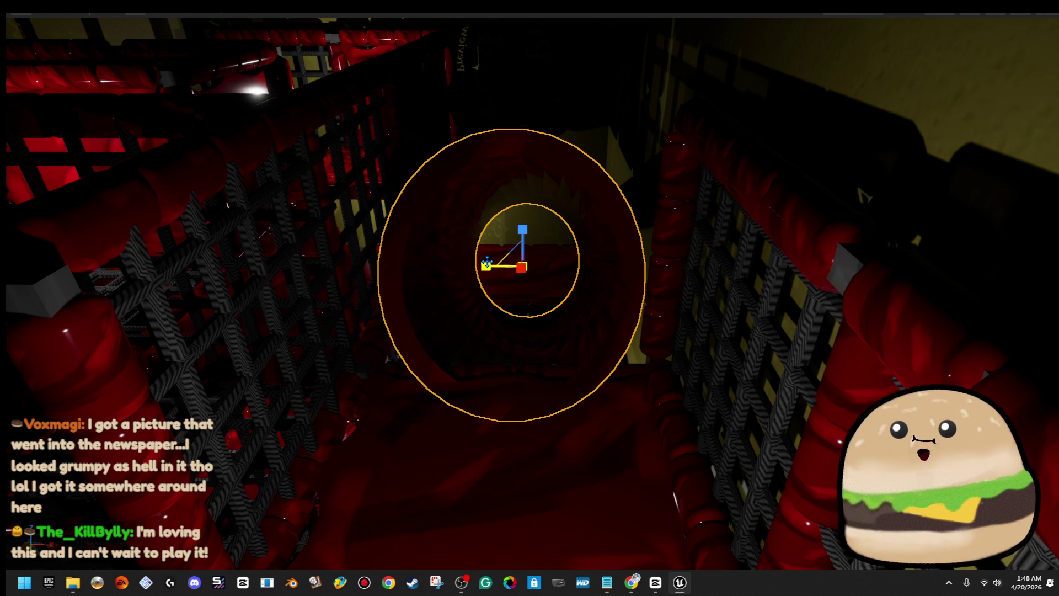
{"action": "mouse_move", "coordinate": [487, 264]}
{"action": "left_mouse_down"}
{"action": "mouse_move", "coordinate": [478, 266]}
{"action": "mouse_move", "coordinate": [543, 241]}
{"action": "left_mouse_up"}
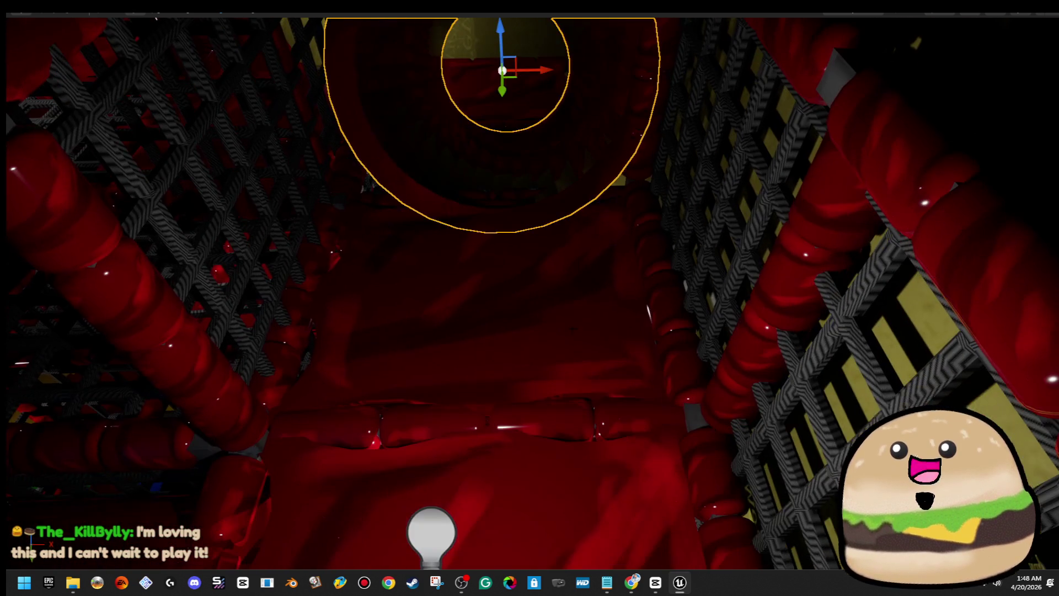
{"action": "right_click", "coordinate": [574, 191]}
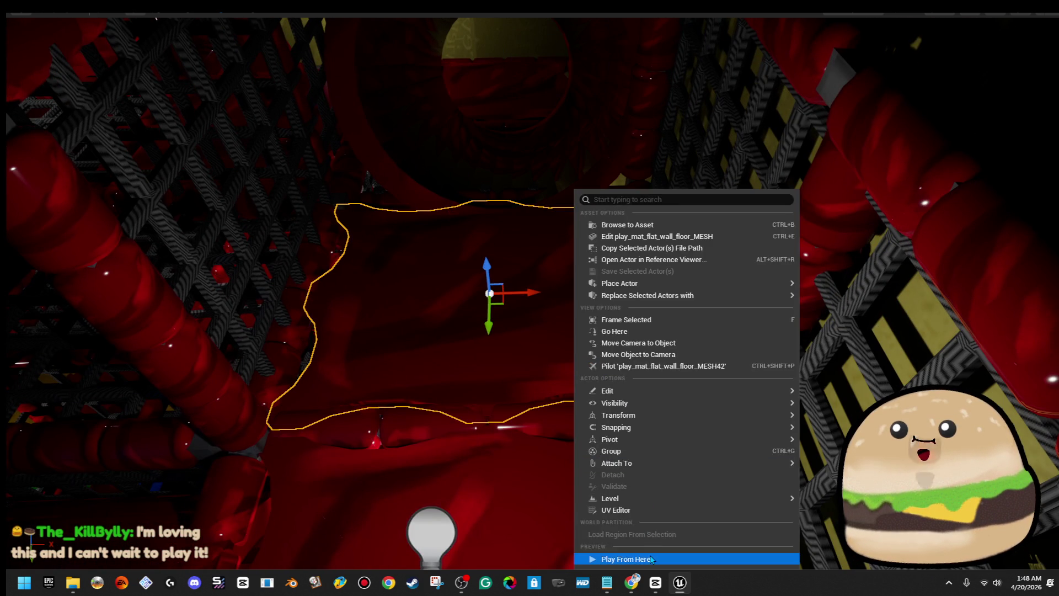
- Play From Here on the play_mat_flat_wall_floor panel inside the red tube
{"action": "left_click", "coordinate": [651, 559]}
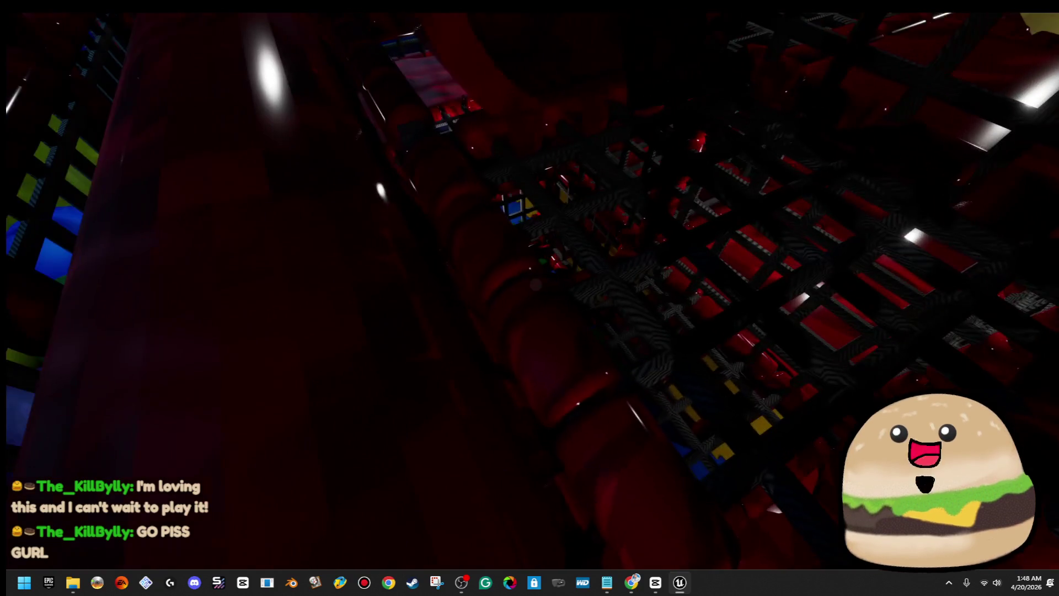
{"action": "left_click", "coordinate": [552, 375]}
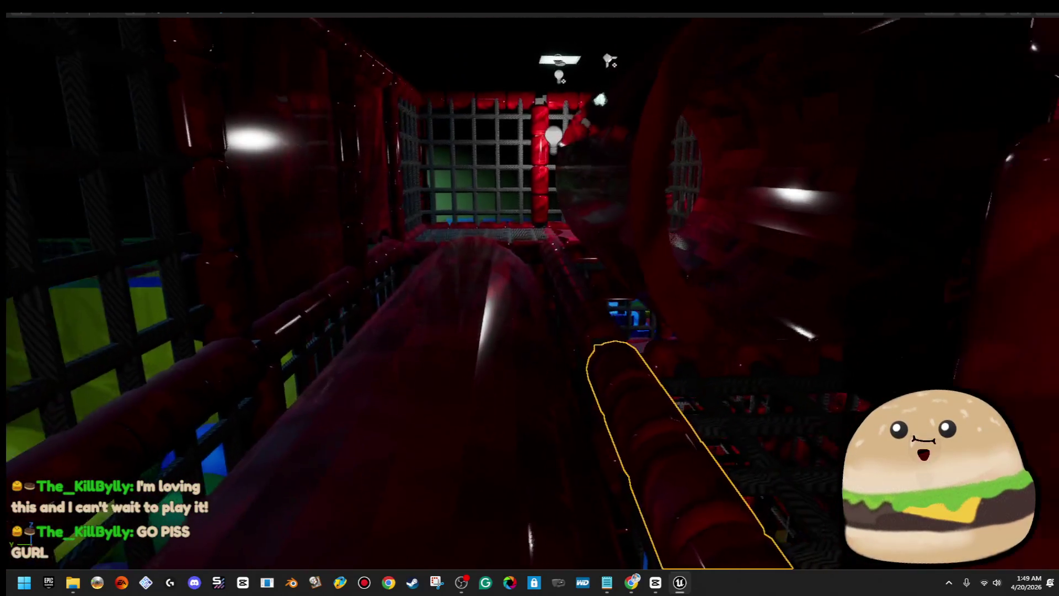
- Select the central padded tube and the net grid, shift them left, and delete both
{"action": "left_click", "coordinate": [469, 386]}
{"action": "left_click_drag", "start_coordinate": [440, 416], "coordinate": [442, 427]}
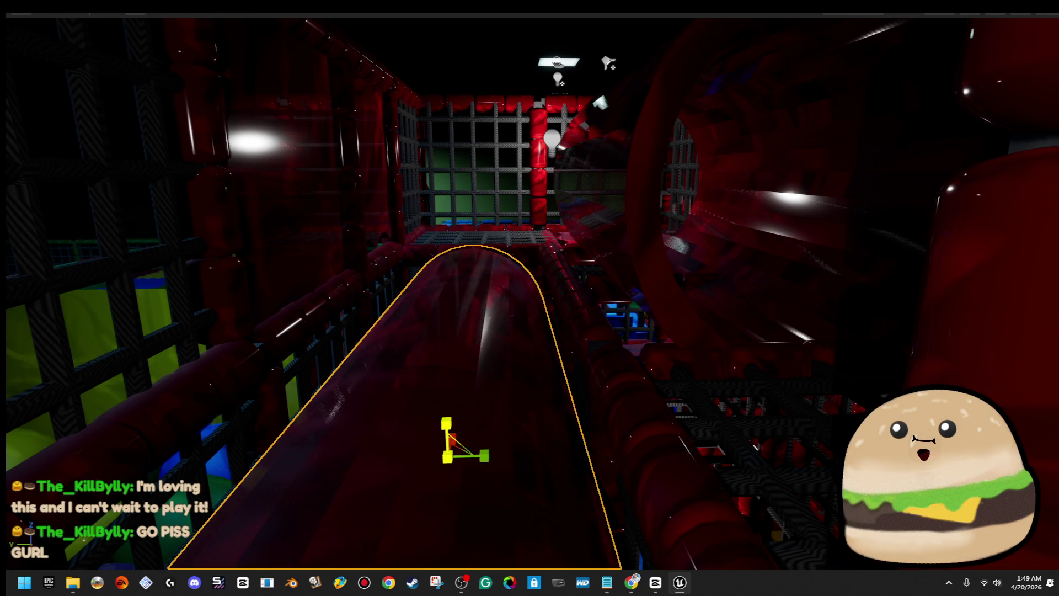
{"action": "left_click", "coordinate": [607, 397]}
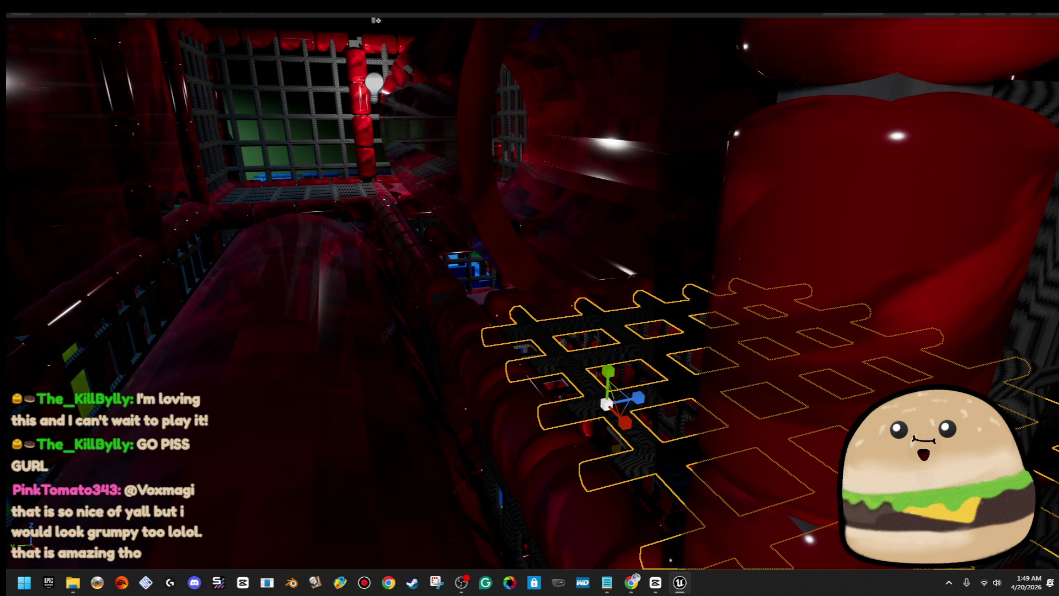
{"action": "left_click", "coordinate": [469, 386]}
{"action": "key", "text": "f"}
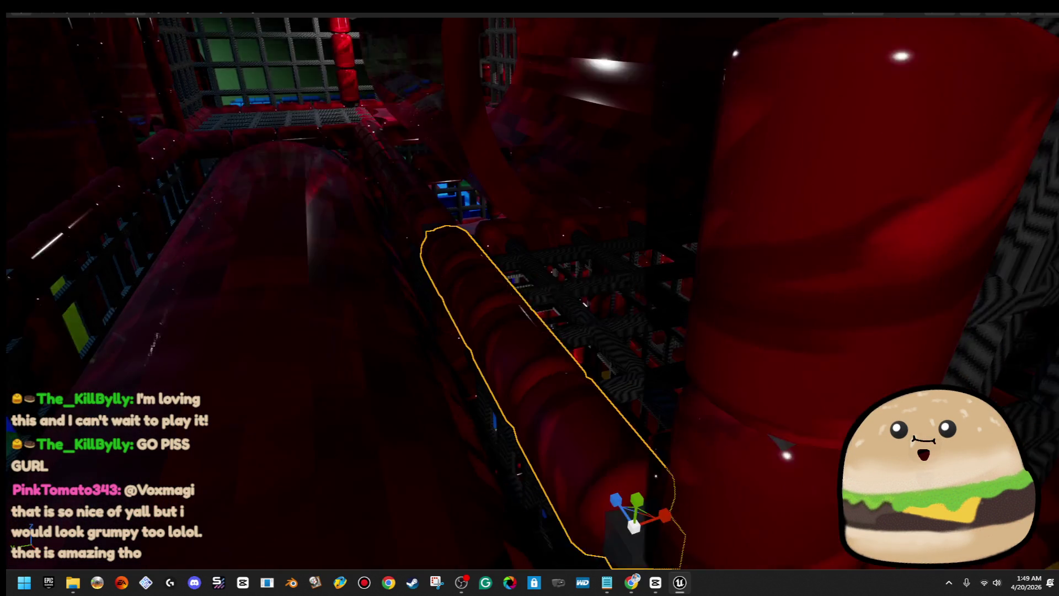
{"action": "mouse_move", "coordinate": [617, 413]}
{"action": "left_mouse_down"}
{"action": "mouse_move", "coordinate": [613, 445]}
{"action": "mouse_move", "coordinate": [616, 433]}
{"action": "left_mouse_up"}
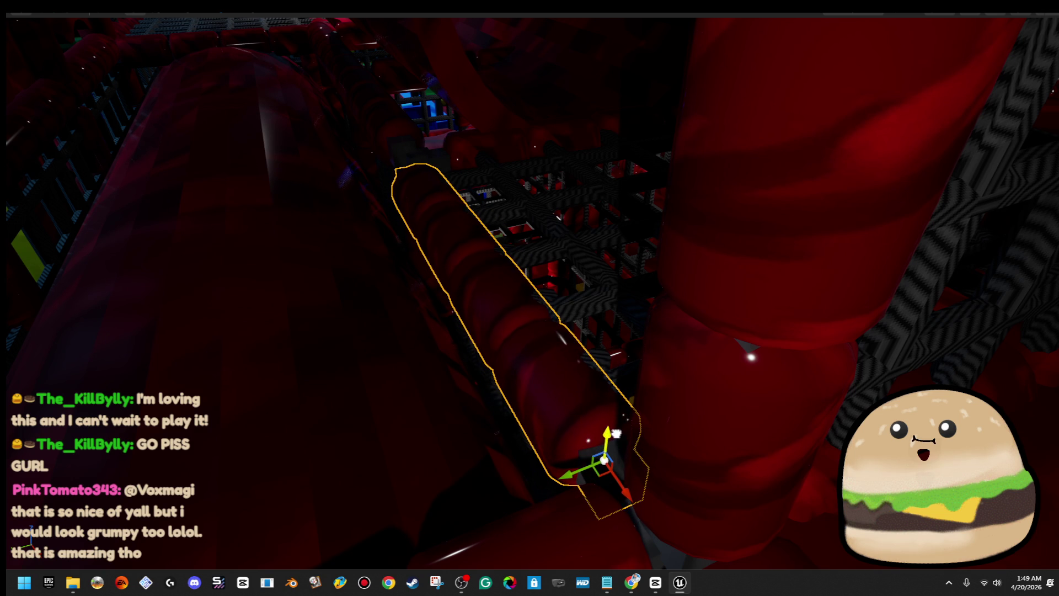
{"action": "left_click", "coordinate": [551, 248], "text": "ctrl"}
{"action": "key", "text": "f"}
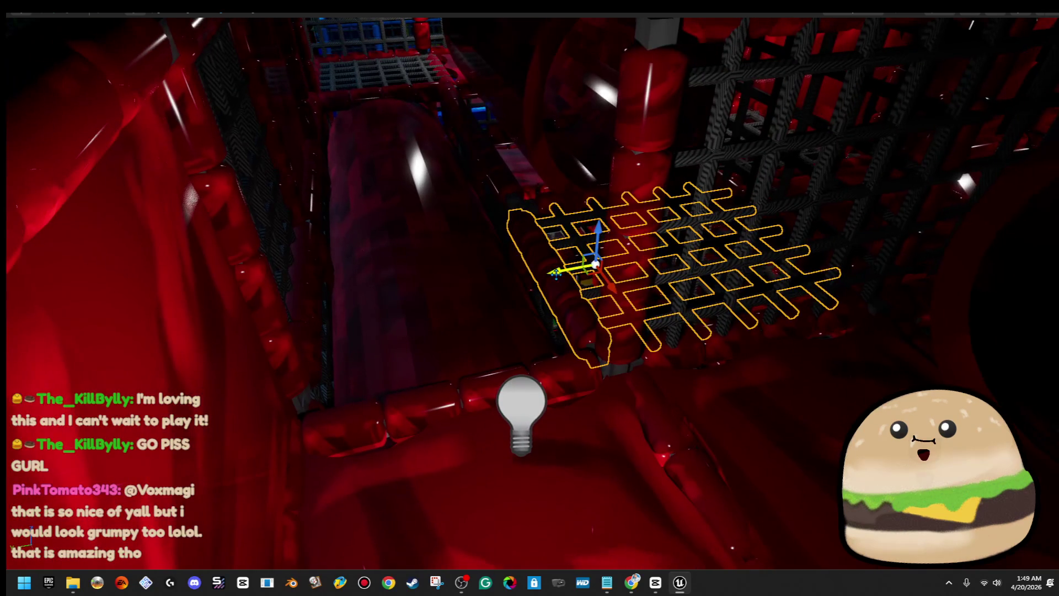
{"action": "mouse_move", "coordinate": [532, 277]}
{"action": "left_mouse_down"}
{"action": "mouse_move", "coordinate": [293, 306]}
{"action": "mouse_move", "coordinate": [317, 302]}
{"action": "left_mouse_up"}
{"action": "key", "text": "Delete"}
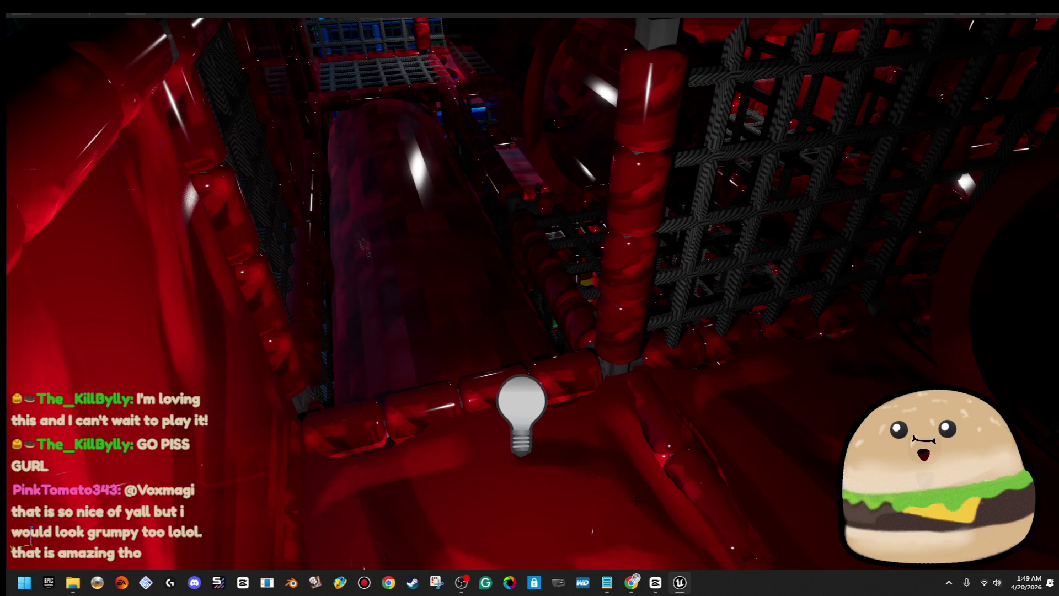
- Slide the remaining tube right and scale the floor piece narrower with the resize gizmo
{"action": "left_click_drag", "start_coordinate": [598, 485], "coordinate": [597, 562]}
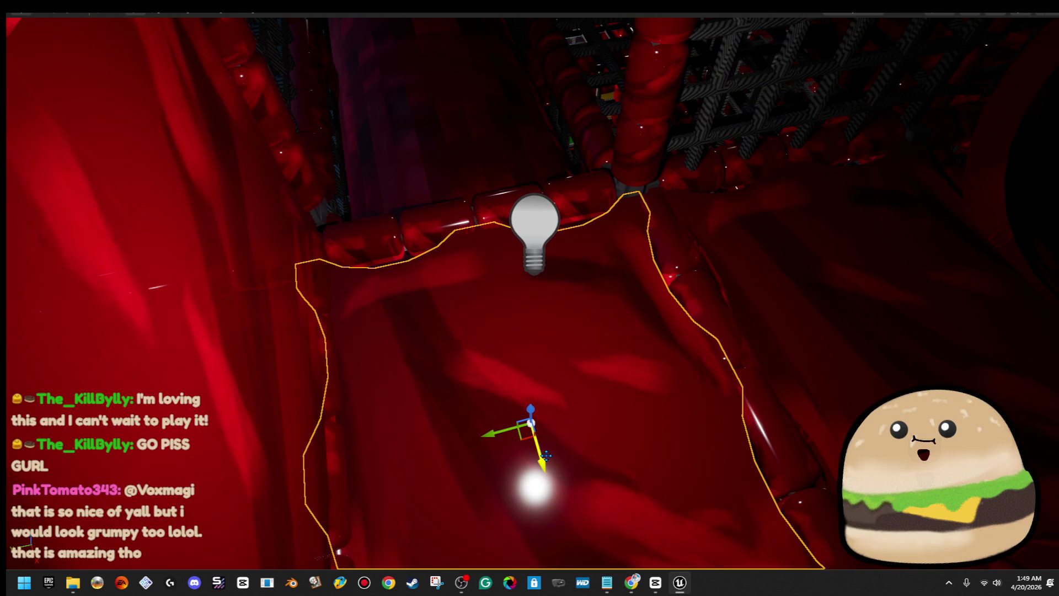
{"action": "left_click_drag", "start_coordinate": [488, 301], "coordinate": [634, 287]}
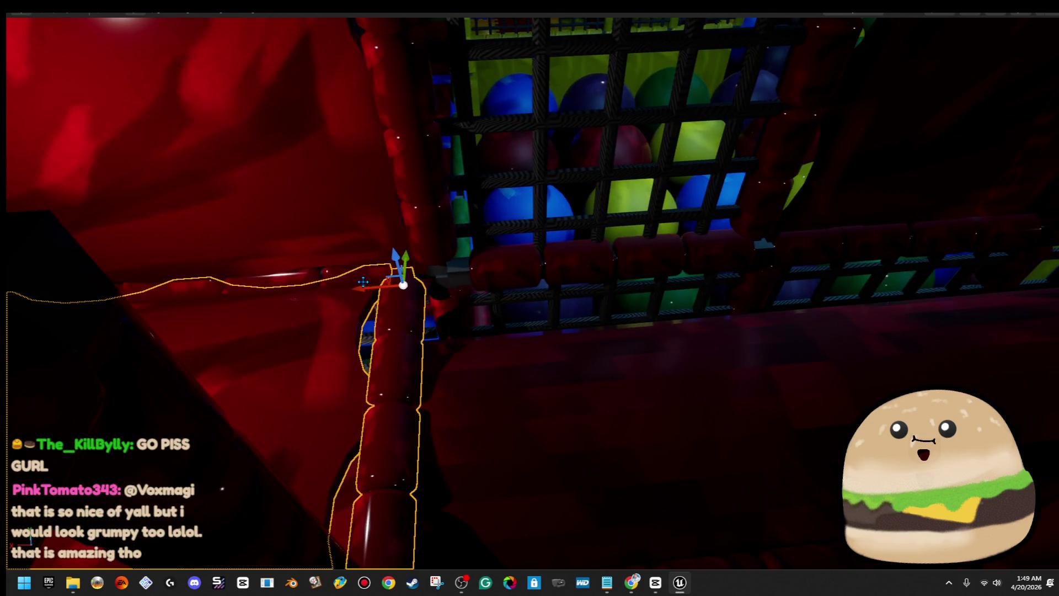
{"action": "left_click_drag", "start_coordinate": [362, 286], "coordinate": [766, 307]}
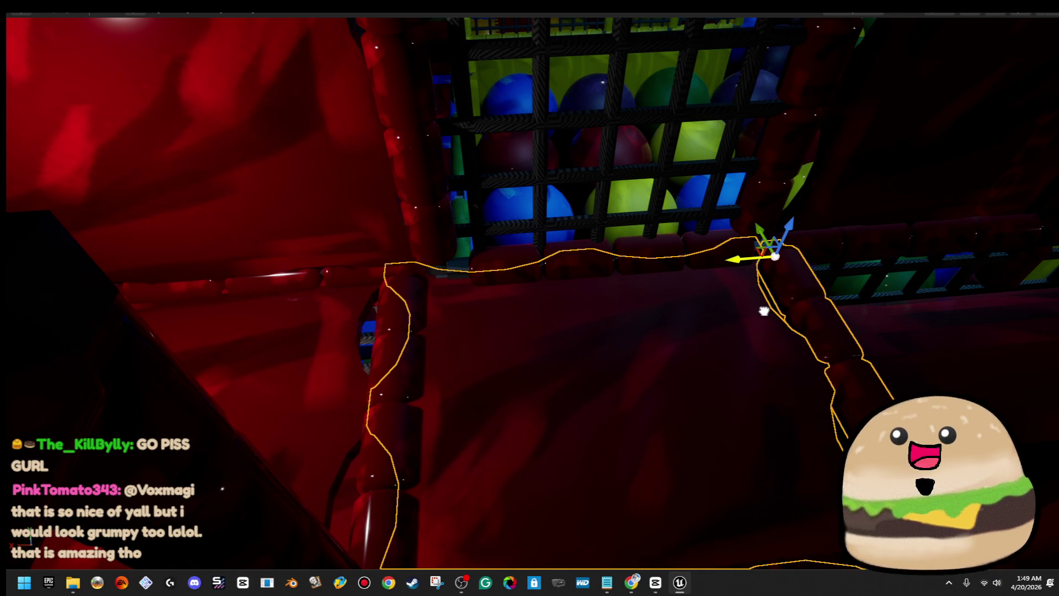
{"action": "left_click", "coordinate": [623, 393]}
{"action": "key", "text": "r"}
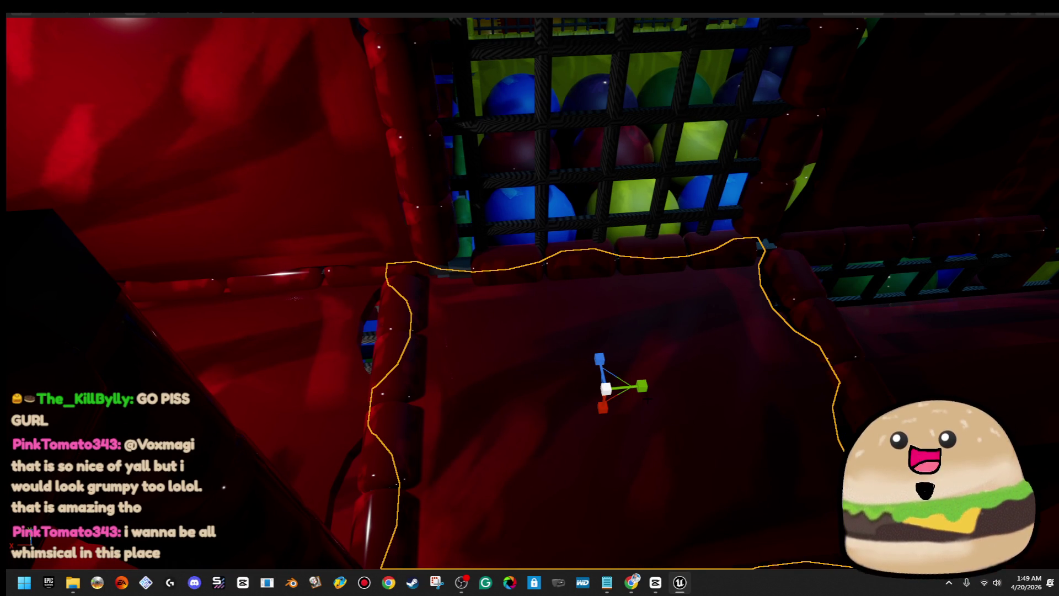
{"action": "mouse_move", "coordinate": [623, 394]}
{"action": "left_mouse_down"}
{"action": "mouse_move", "coordinate": [596, 390]}
{"action": "mouse_move", "coordinate": [612, 377]}
{"action": "mouse_move", "coordinate": [557, 389]}
{"action": "mouse_move", "coordinate": [513, 364]}
{"action": "mouse_move", "coordinate": [524, 148]}
{"action": "mouse_move", "coordinate": [513, 166]}
{"action": "mouse_move", "coordinate": [441, 184]}
{"action": "left_mouse_up"}
{"action": "key", "text": "w"}
{"action": "key", "text": "r"}
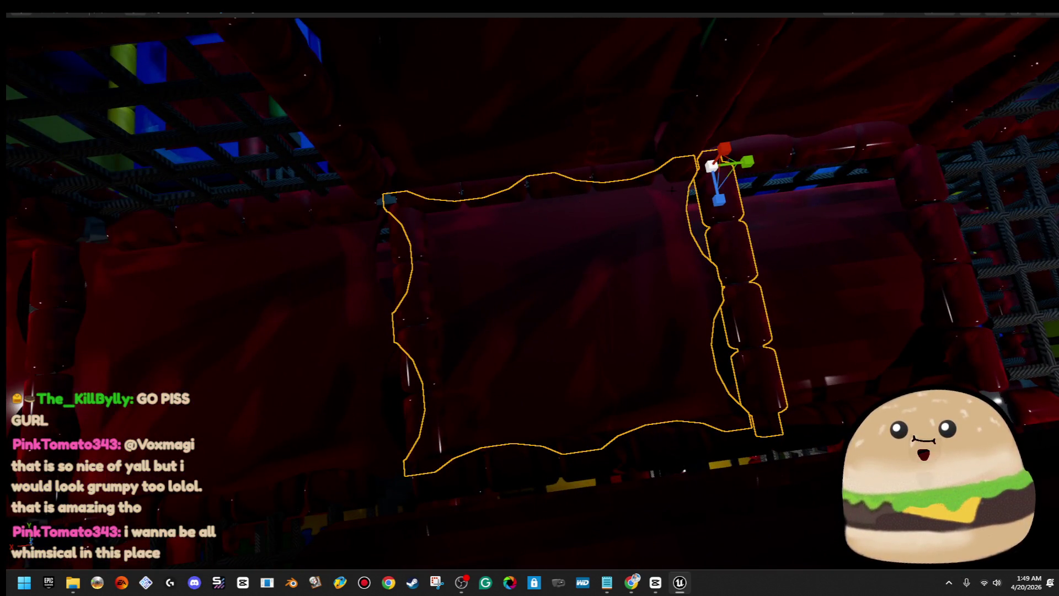
{"action": "mouse_move", "coordinate": [746, 161]}
{"action": "left_mouse_down"}
{"action": "mouse_move", "coordinate": [641, 172]}
{"action": "mouse_move", "coordinate": [677, 175]}
{"action": "left_mouse_up"}
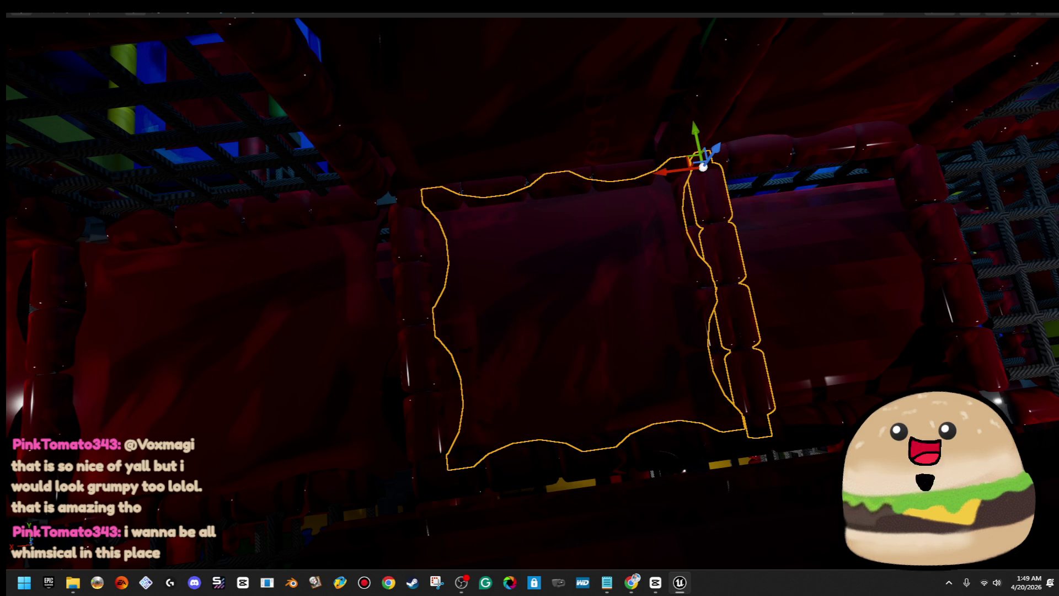
- Move the large wall panel to the right, undoing its last stray move
{"action": "left_click", "coordinate": [553, 313]}
{"action": "mouse_move", "coordinate": [512, 322]}
{"action": "left_mouse_down"}
{"action": "mouse_move", "coordinate": [736, 298]}
{"action": "mouse_move", "coordinate": [932, 297]}
{"action": "left_mouse_up"}
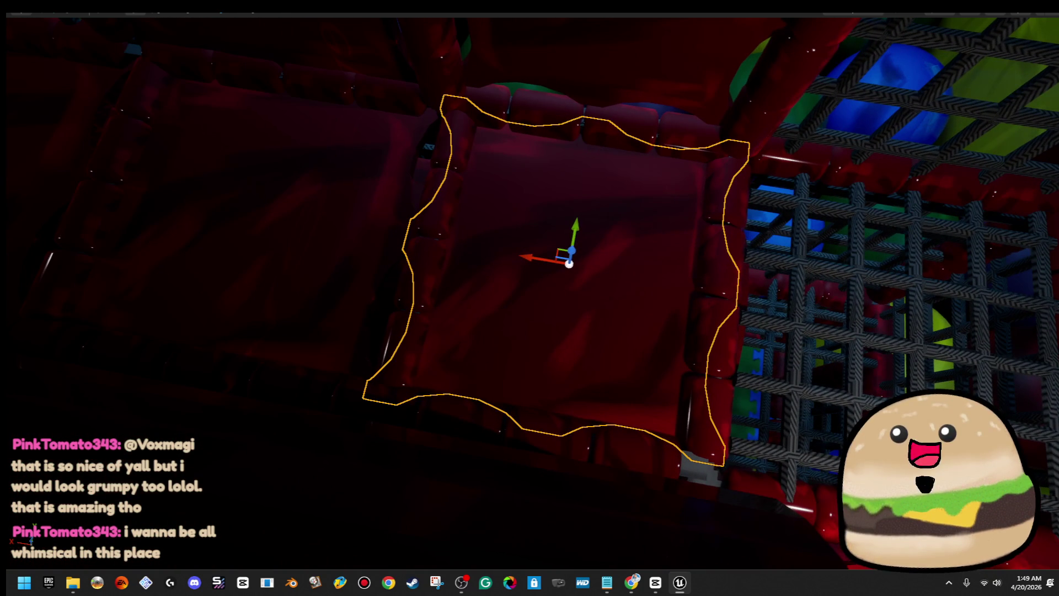
{"action": "mouse_move", "coordinate": [585, 253]}
{"action": "left_mouse_down"}
{"action": "mouse_move", "coordinate": [585, 297]}
{"action": "mouse_move", "coordinate": [441, 297]}
{"action": "left_mouse_up"}
{"action": "key", "text": "ctrl+z"}
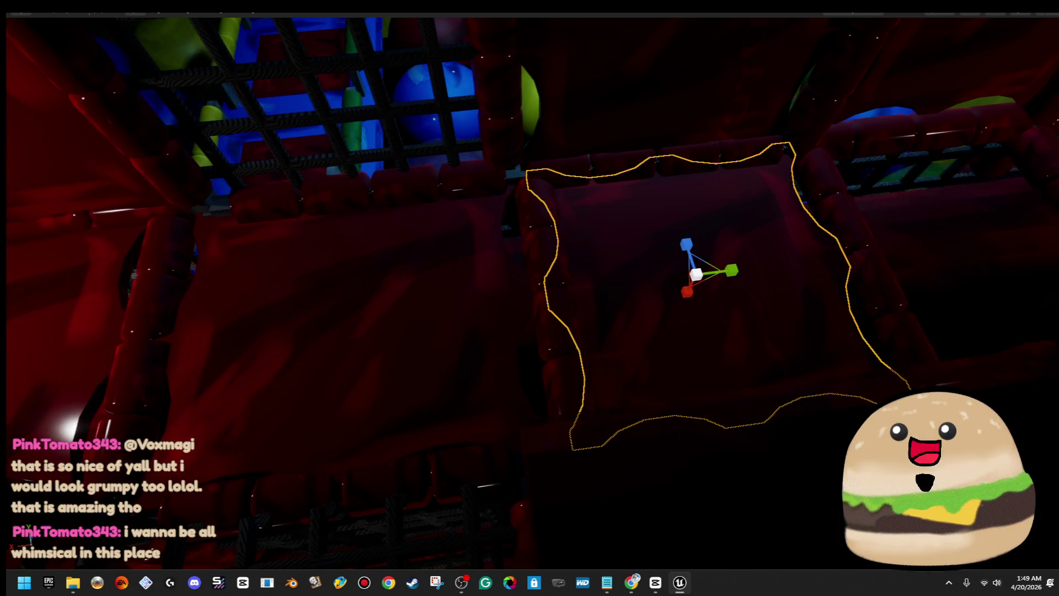
{"action": "left_click_drag", "start_coordinate": [606, 309], "coordinate": [585, 386]}
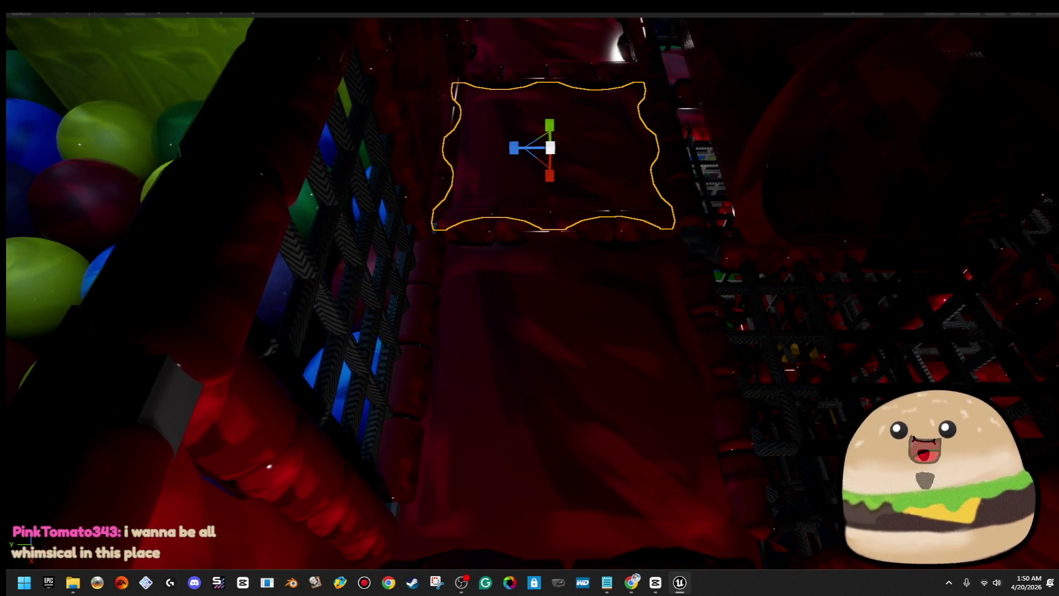
- Fly through the corridor into the cage area and Play From Here on play_mat_flat_wall_floor_MESH61
{"action": "right_click", "coordinate": [686, 447]}
{"action": "left_click", "coordinate": [686, 447]}
{"action": "mouse_move", "coordinate": [678, 436]}
{"action": "left_mouse_down"}
{"action": "mouse_move", "coordinate": [629, 403]}
{"action": "mouse_move", "coordinate": [653, 357]}
{"action": "left_mouse_up"}
{"action": "right_click", "coordinate": [652, 358]}
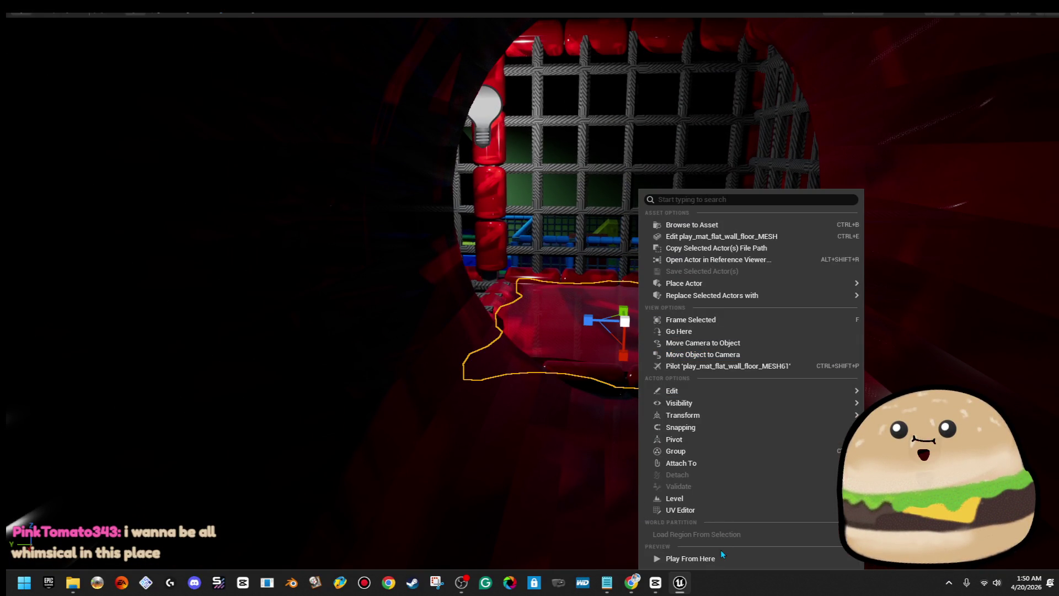
{"action": "left_click", "coordinate": [720, 559]}
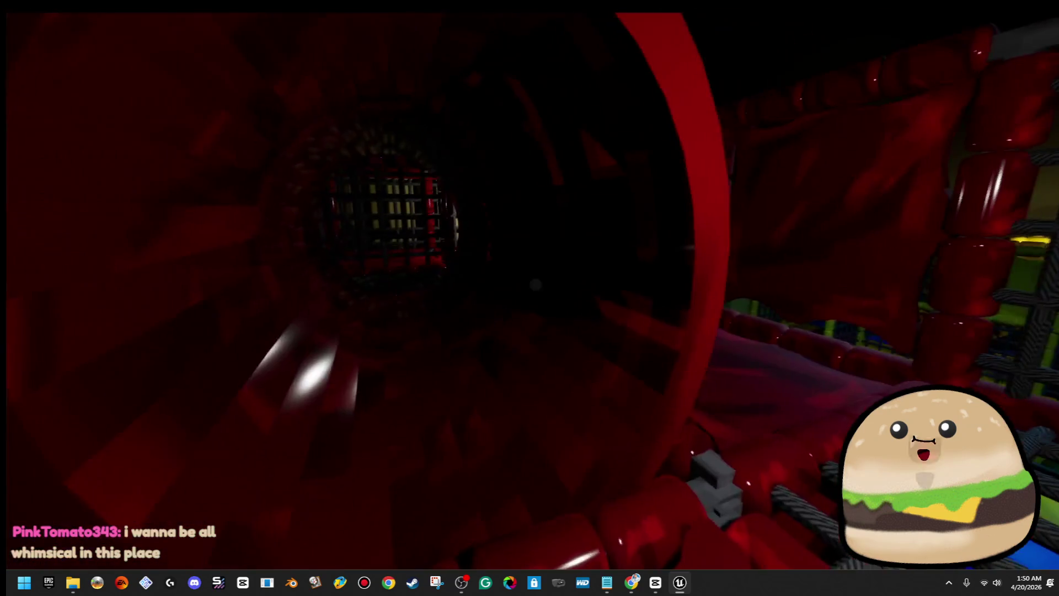
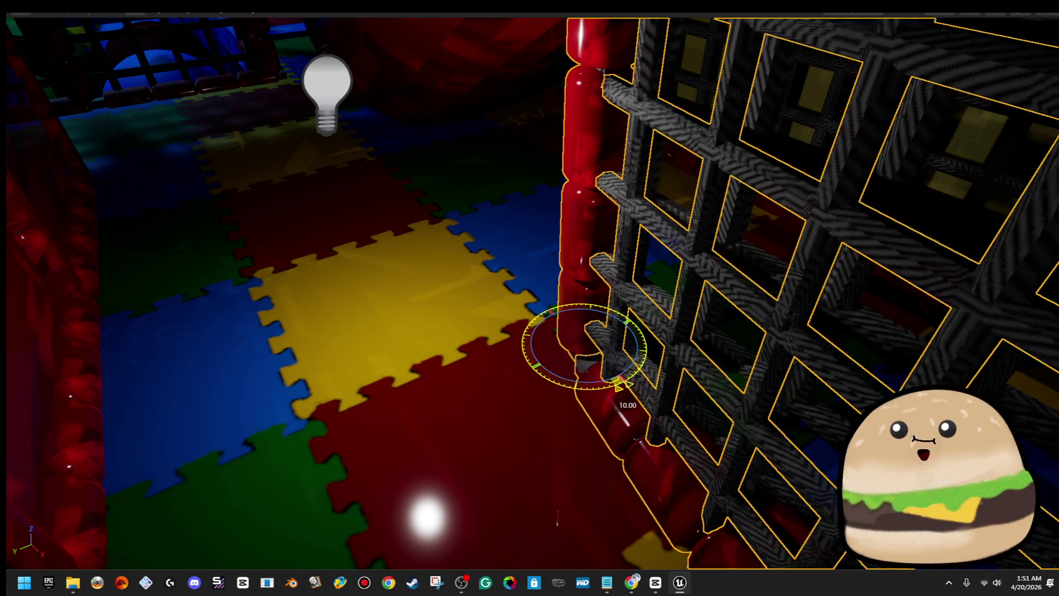
- Return to move mode and select the lightbulb in the red padded corridor
{"action": "key", "text": "w"}
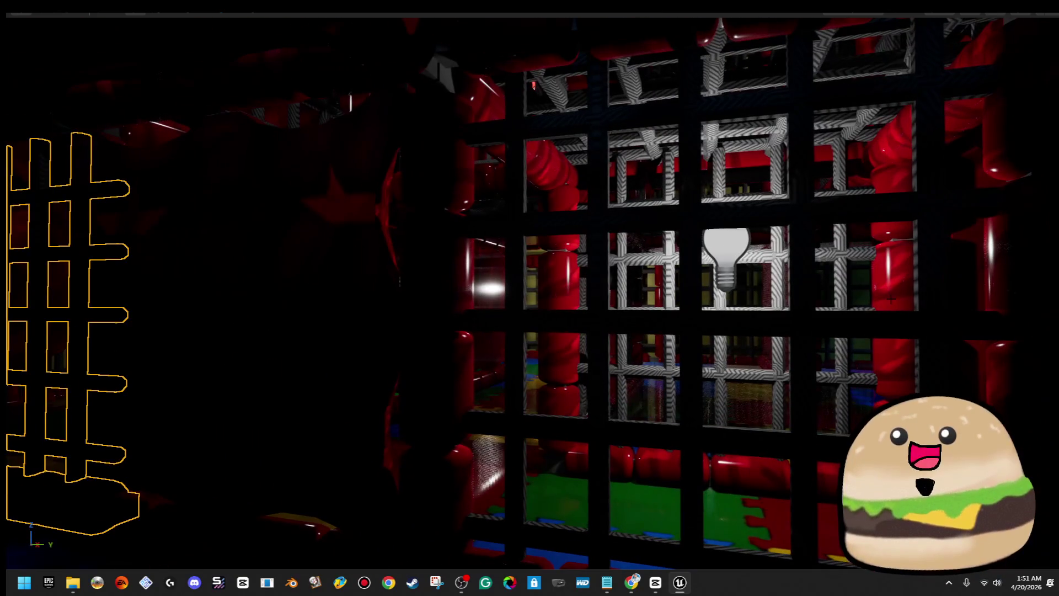
{"action": "left_click", "coordinate": [725, 256]}
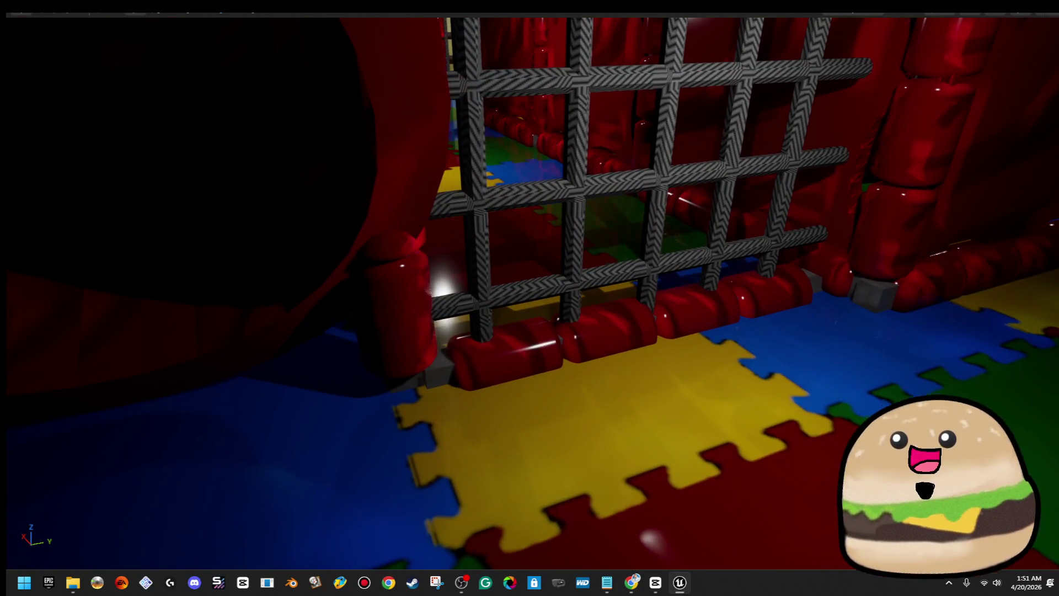
{"action": "left_click", "coordinate": [386, 298]}
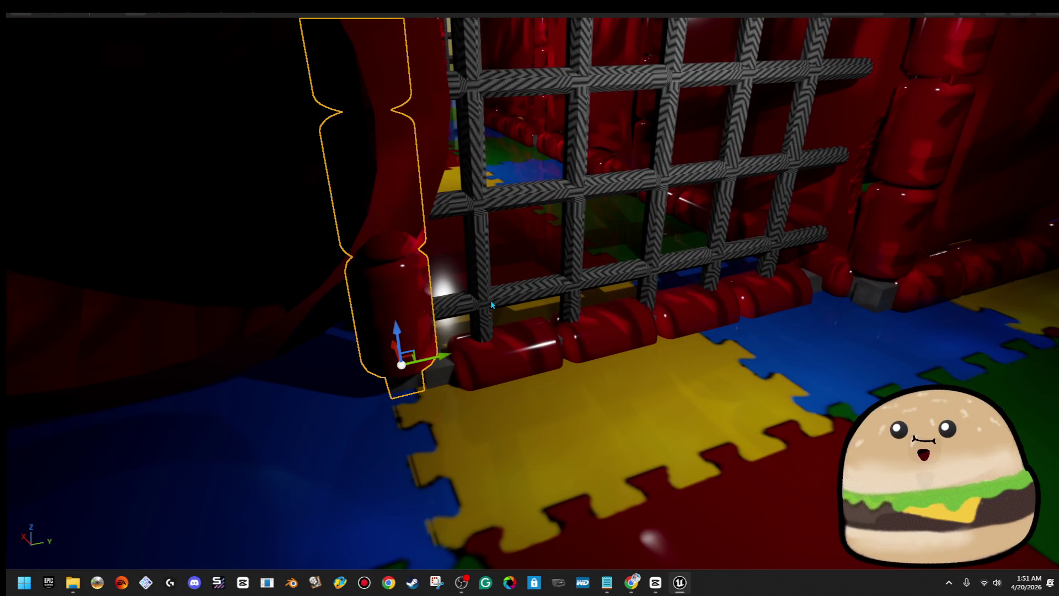
{"action": "left_click", "coordinate": [498, 392], "text": "ctrl"}
{"action": "scroll", "coordinate": [498, 392], "scroll_direction": "up", "scroll_amount": 3}
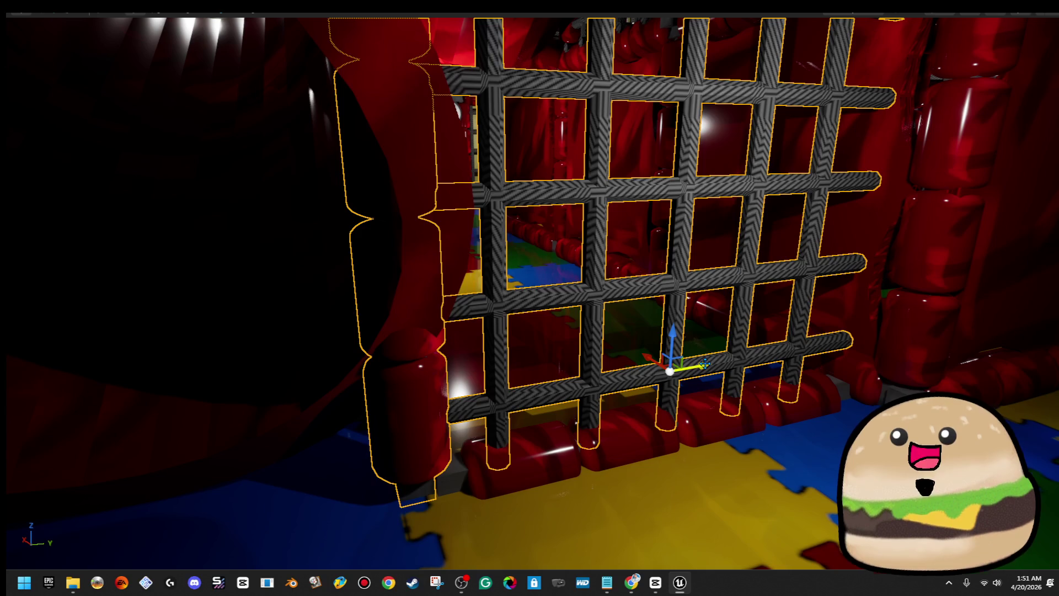
{"action": "scroll", "coordinate": [725, 424], "scroll_direction": "up", "scroll_amount": 1}
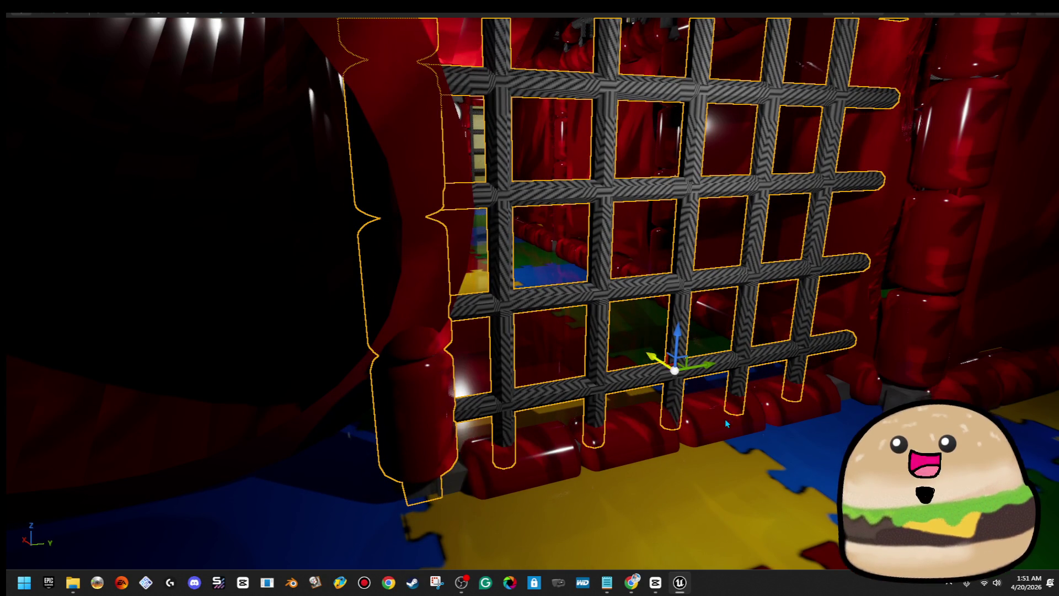
{"action": "scroll", "coordinate": [726, 424], "scroll_direction": "up", "scroll_amount": 1}
{"action": "scroll", "coordinate": [560, 458], "scroll_direction": "up", "scroll_amount": 1}
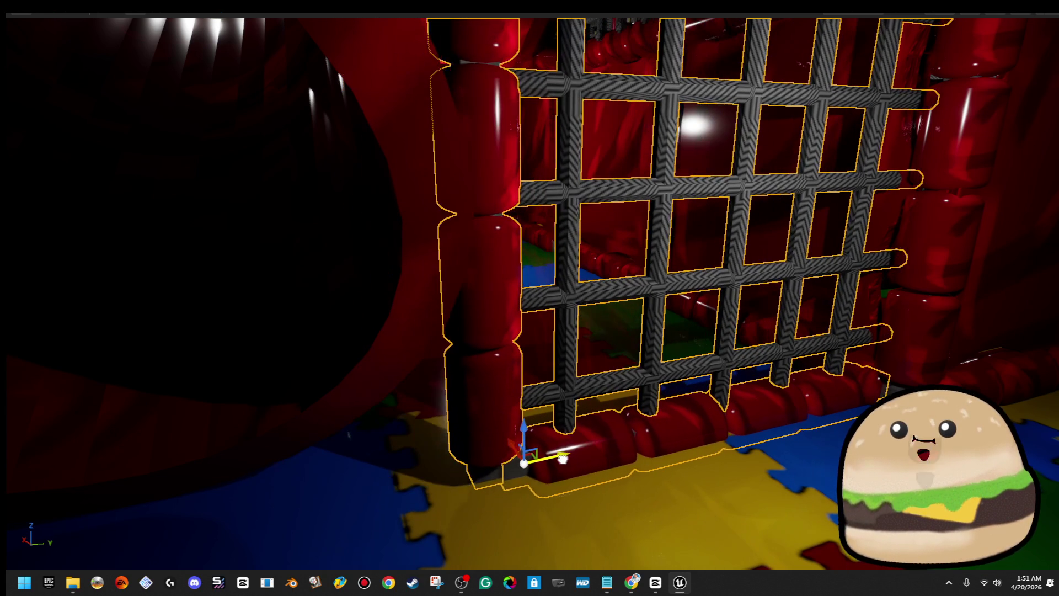
{"action": "scroll", "coordinate": [560, 457], "scroll_direction": "up", "scroll_amount": 1}
{"action": "scroll", "coordinate": [517, 464], "scroll_direction": "up", "scroll_amount": 1}
{"action": "left_click_drag", "start_coordinate": [518, 463], "coordinate": [517, 463]}
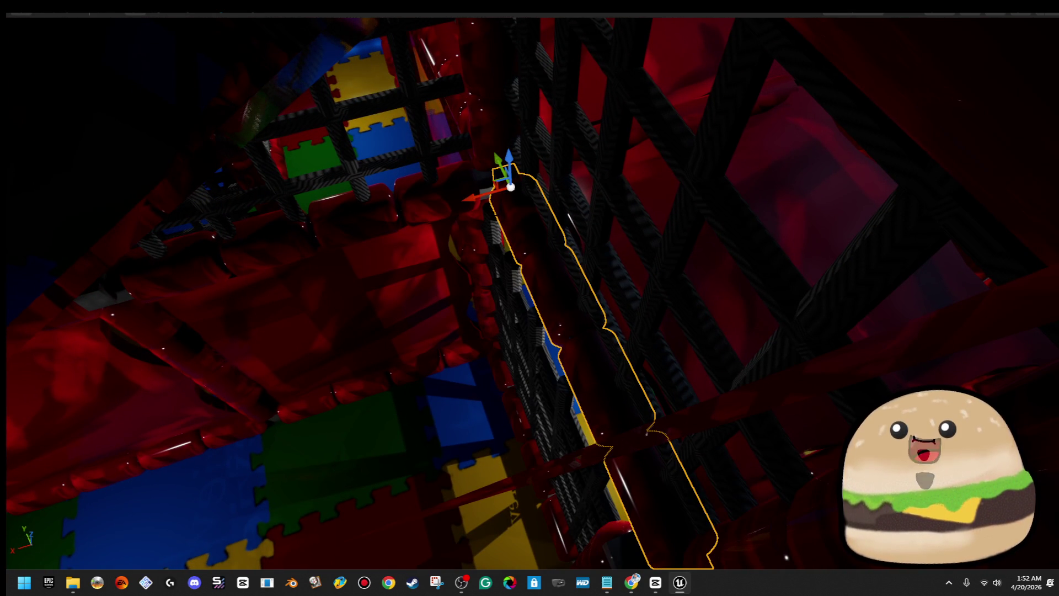
{"action": "left_click_drag", "start_coordinate": [517, 463], "coordinate": [517, 463]}
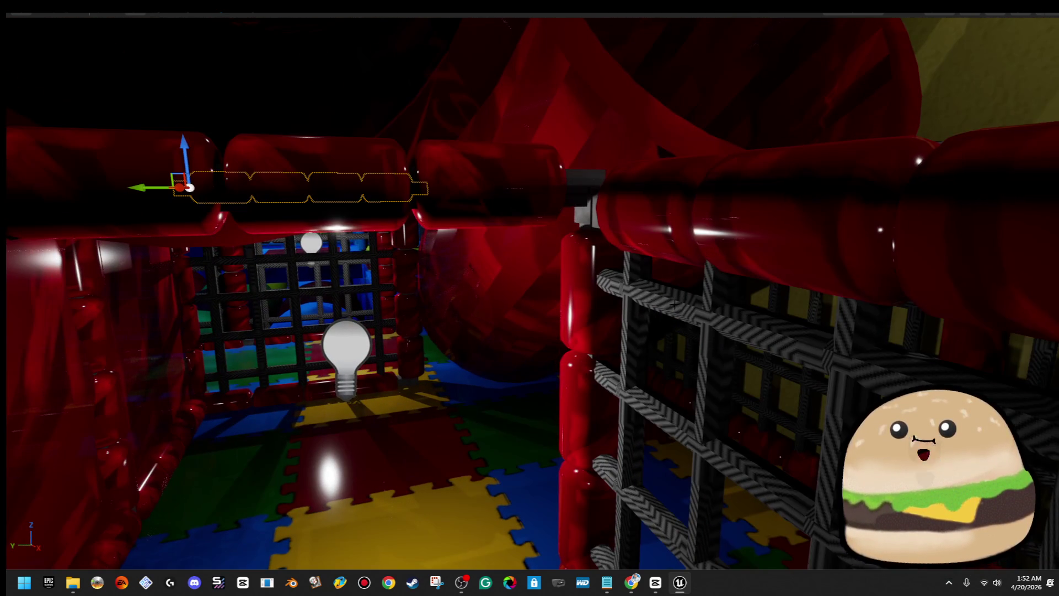
{"action": "left_click", "coordinate": [582, 301]}
- Move the mesh-grid cage panel and its top cushion row left, leaving the side cushions in place
{"action": "left_click", "coordinate": [634, 287]}
{"action": "left_click_drag", "start_coordinate": [634, 286], "coordinate": [634, 286]}
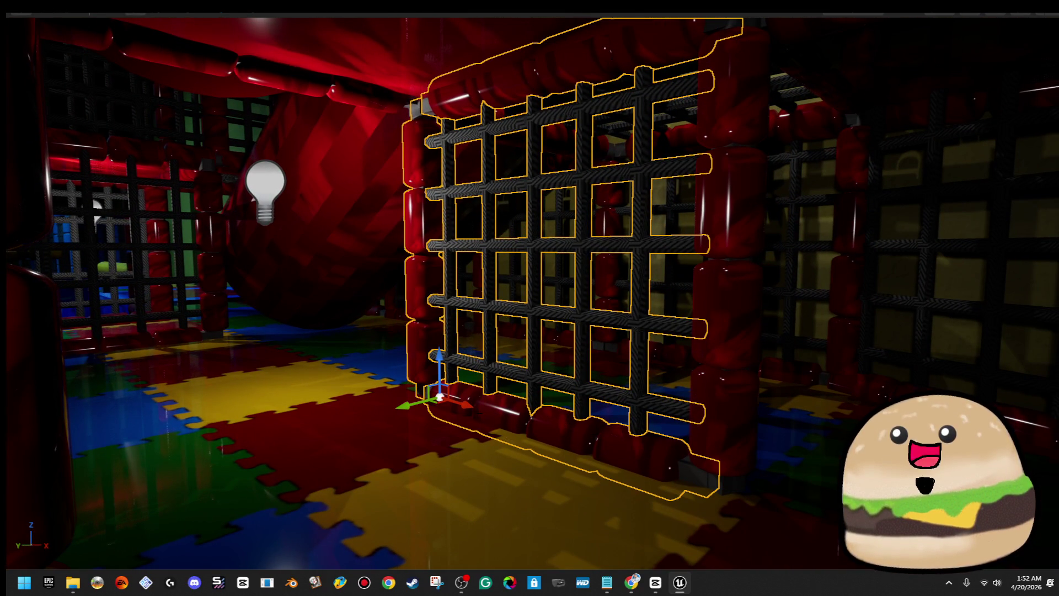
{"action": "left_click_drag", "start_coordinate": [463, 406], "coordinate": [462, 407]}
{"action": "left_click_drag", "start_coordinate": [347, 452], "coordinate": [346, 453]}
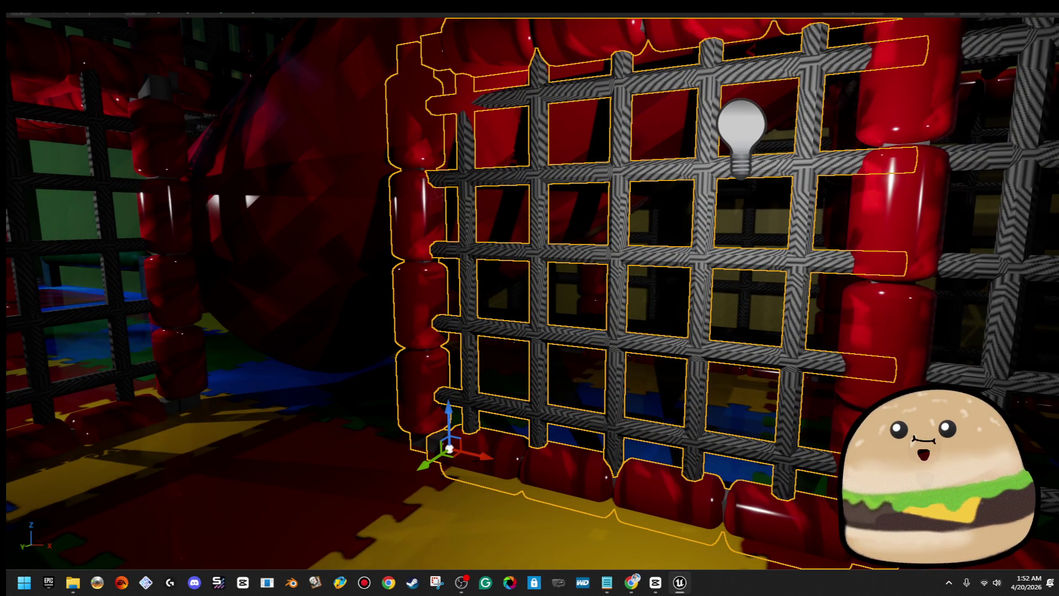
{"action": "left_click", "coordinate": [609, 425]}
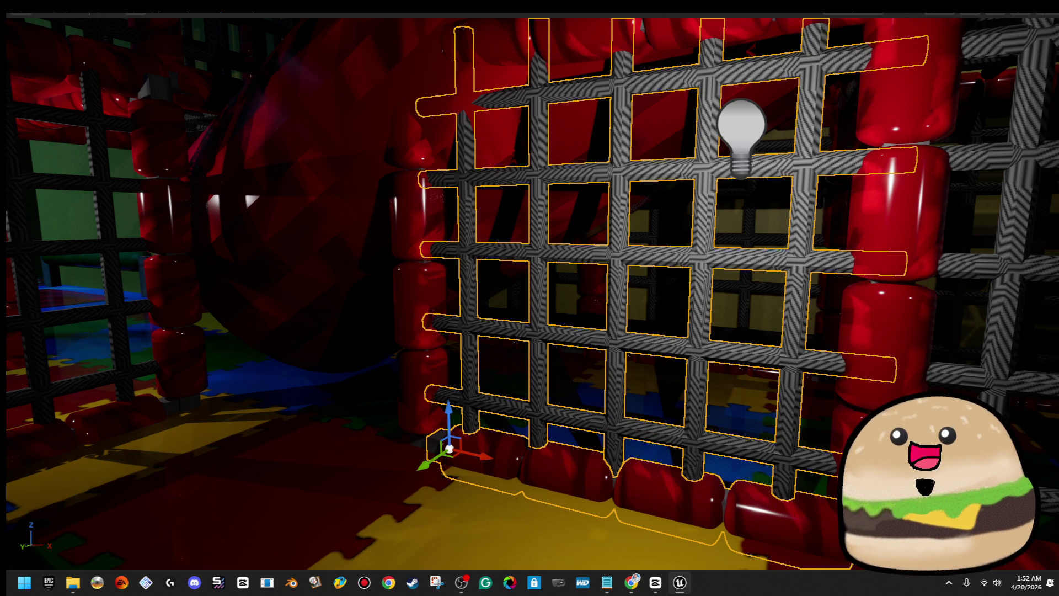
{"action": "left_click", "coordinate": [574, 42], "text": "ctrl"}
{"action": "left_click_drag", "start_coordinate": [573, 42], "coordinate": [573, 43]}
{"action": "left_click_drag", "start_coordinate": [1007, 104], "coordinate": [481, 169]}
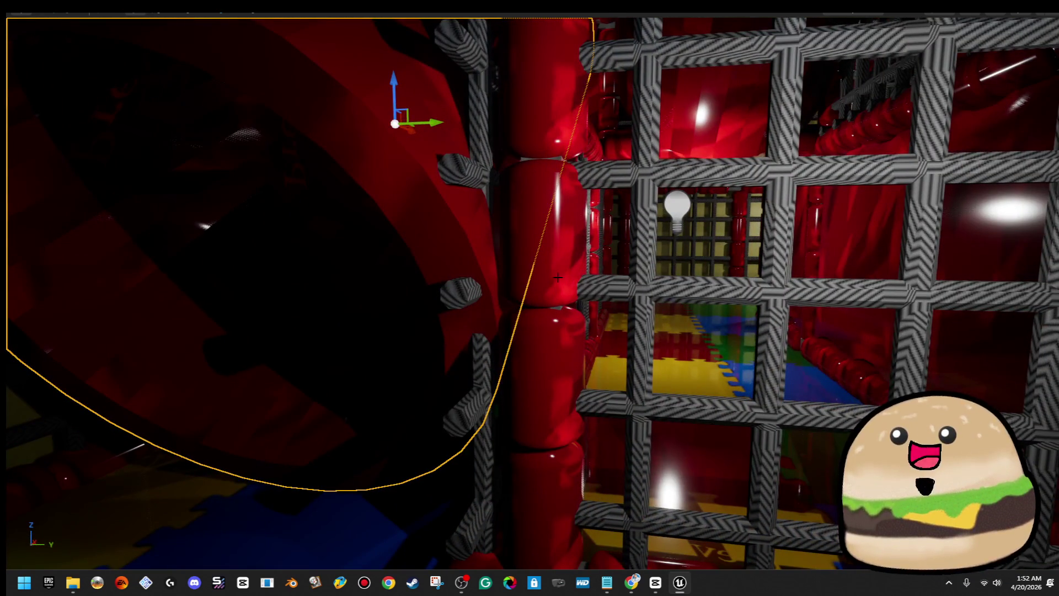
- Frame the red padded pillar and slide it left along Y
{"action": "left_click", "coordinate": [558, 277]}
{"action": "key", "text": "f"}
{"action": "left_click_drag", "start_coordinate": [599, 445], "coordinate": [546, 437]}
- Slide the neighbouring mesh-grid wall right so it lines up with the pillar
{"action": "key", "text": "f"}
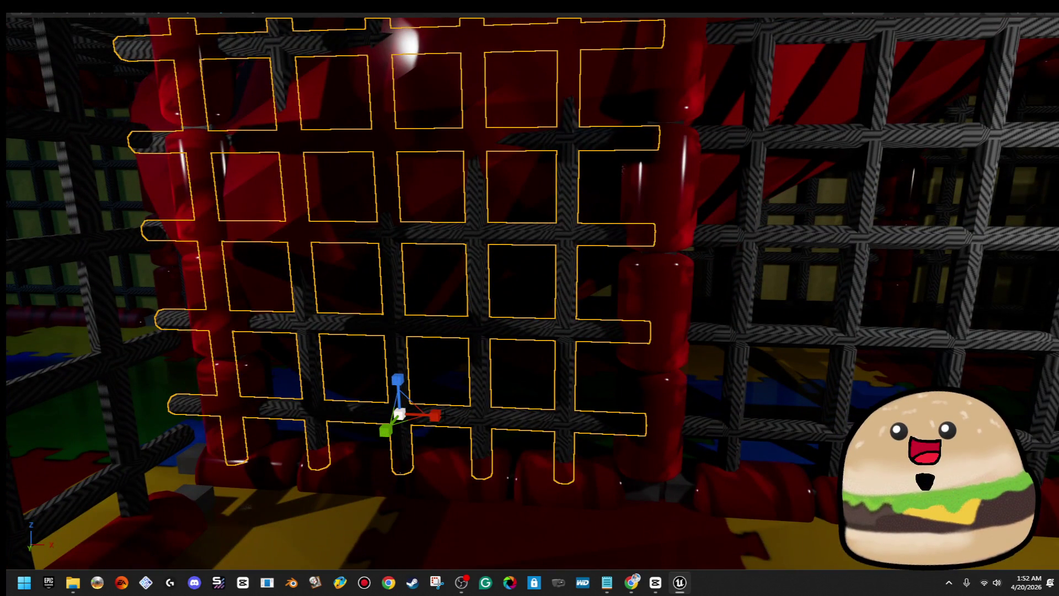
{"action": "left_click_drag", "start_coordinate": [435, 415], "coordinate": [487, 418]}
{"action": "key", "text": "r"}
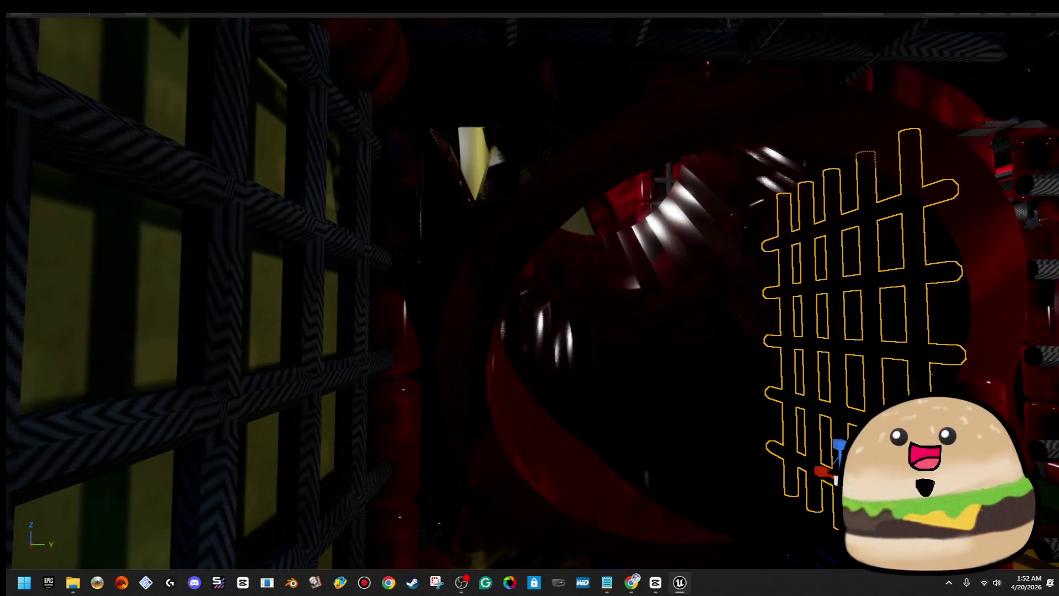
{"action": "left_click", "coordinate": [496, 386]}
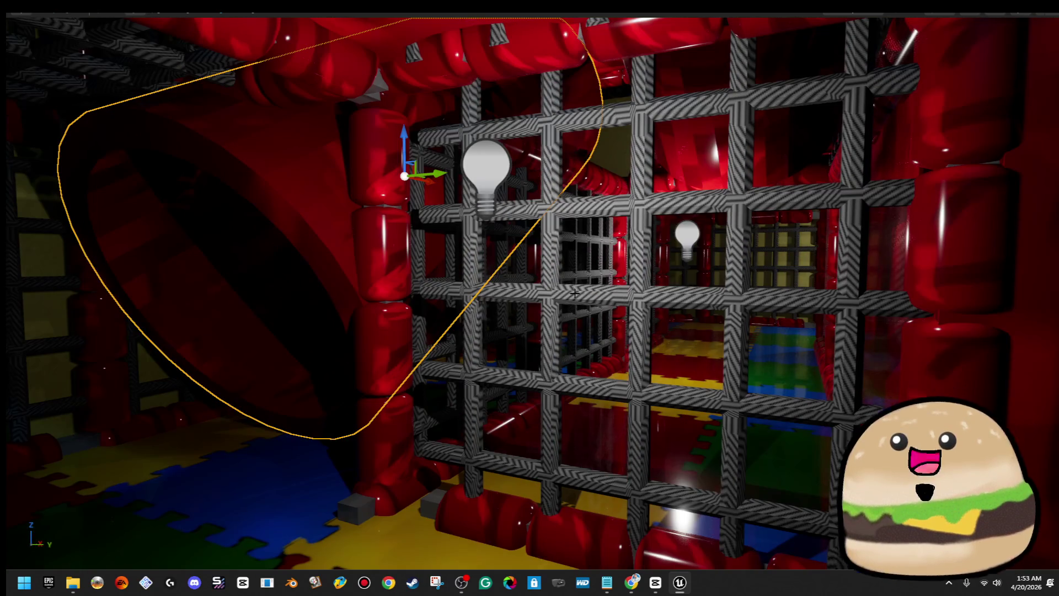
- Shift the grid and bumper tubes left, then scale the red bumper tubes wider along Y
{"action": "left_click", "coordinate": [574, 293]}
{"action": "left_click", "coordinate": [484, 483], "text": "ctrl"}
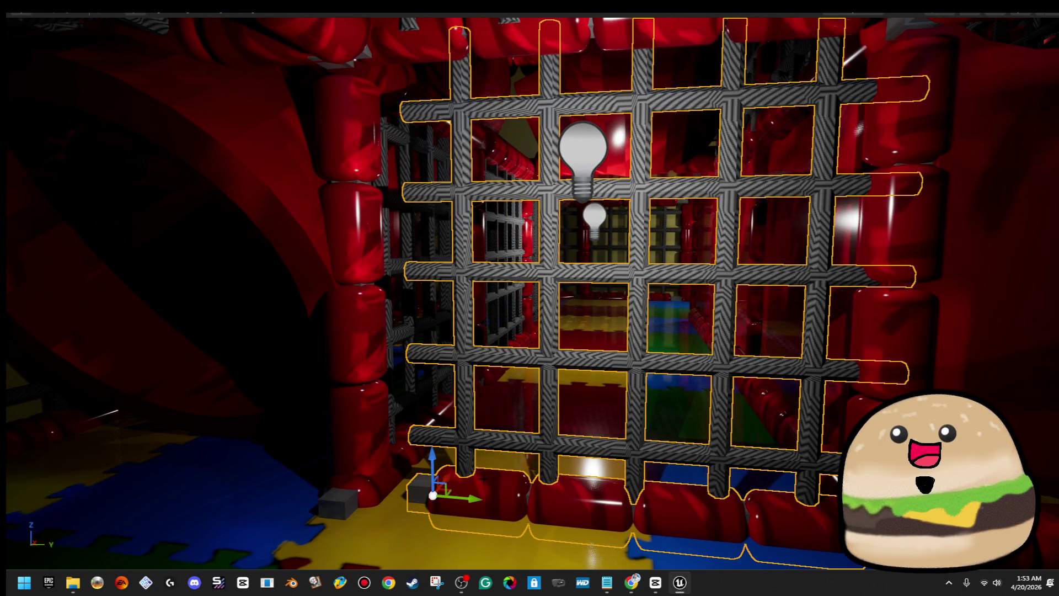
{"action": "left_click_drag", "start_coordinate": [475, 506], "coordinate": [424, 507]}
{"action": "left_click", "coordinate": [423, 507]}
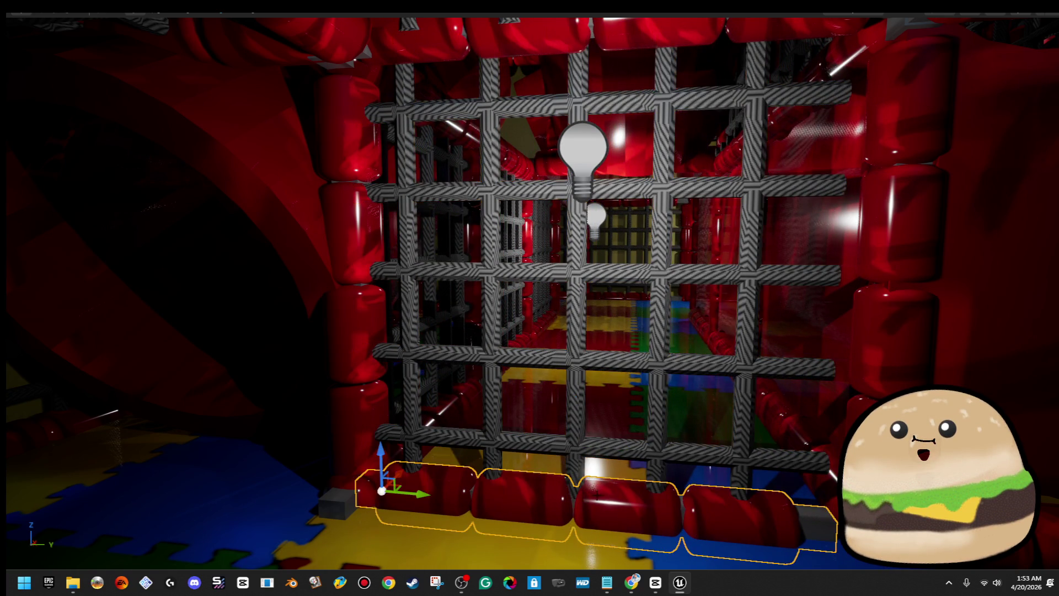
{"action": "key", "text": "r"}
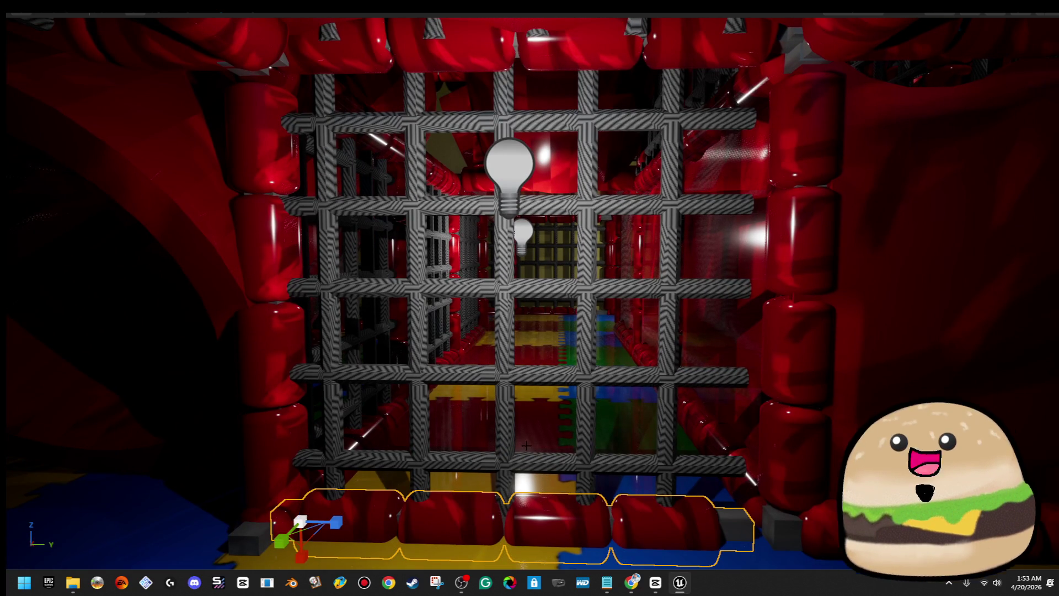
{"action": "scroll", "coordinate": [470, 469], "scroll_direction": "up", "scroll_amount": 2}
{"action": "left_click_drag", "start_coordinate": [393, 445], "coordinate": [411, 446]}
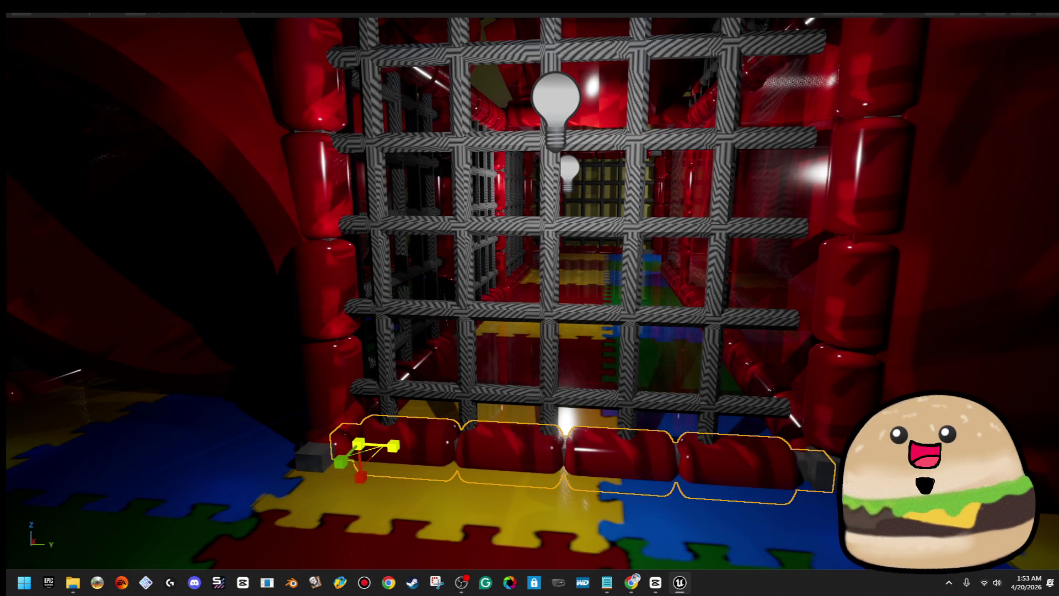
- Move the mesh-grid gate right to line up with the stretched bumper tubes
{"action": "left_click", "coordinate": [621, 316]}
{"action": "key", "text": "w"}
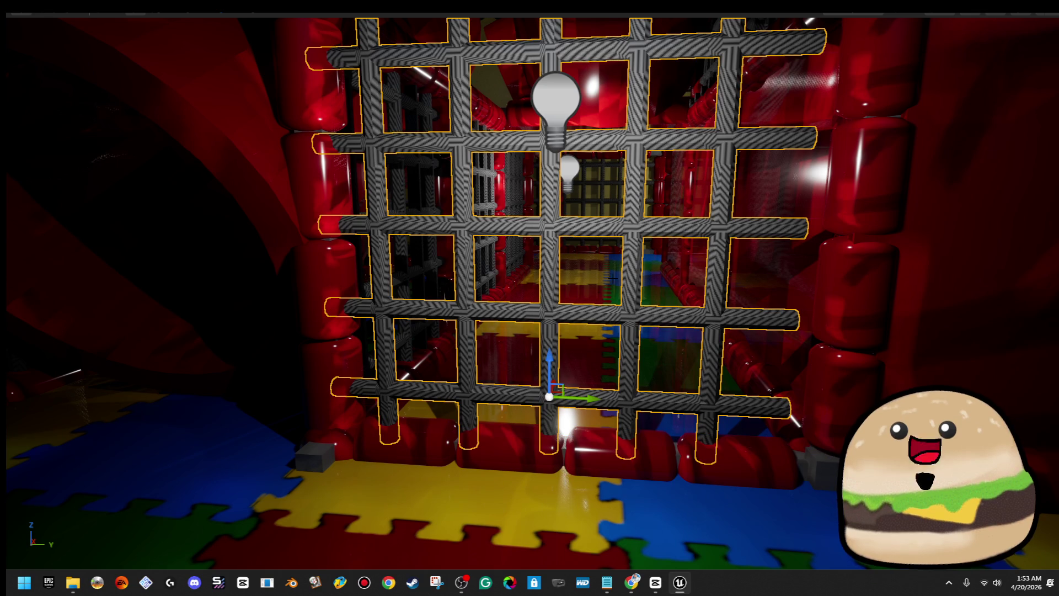
{"action": "left_click_drag", "start_coordinate": [596, 398], "coordinate": [621, 408]}
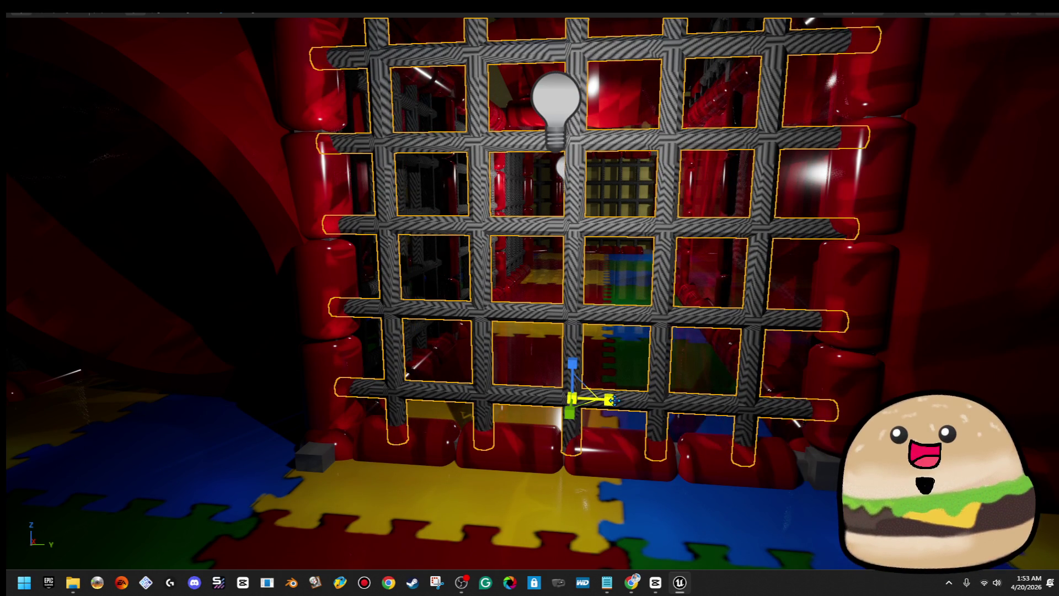
{"action": "scroll", "coordinate": [609, 400], "scroll_direction": "up", "scroll_amount": 2}
{"action": "scroll", "coordinate": [609, 399], "scroll_direction": "up", "scroll_amount": 3}
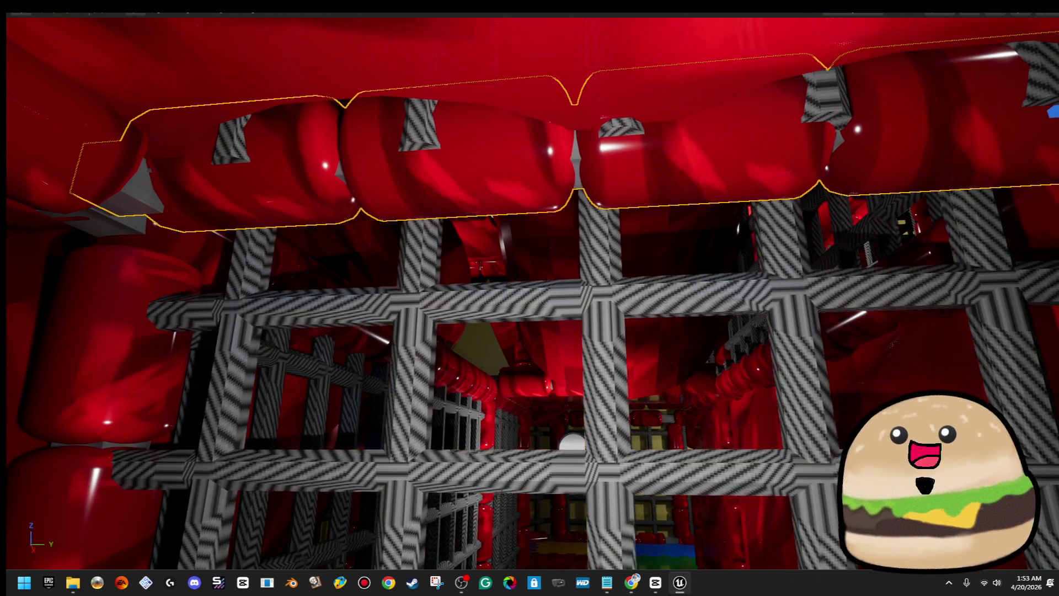
- Move the diagonal red padded pipe up and to the left beside the cage
{"action": "left_click", "coordinate": [667, 165]}
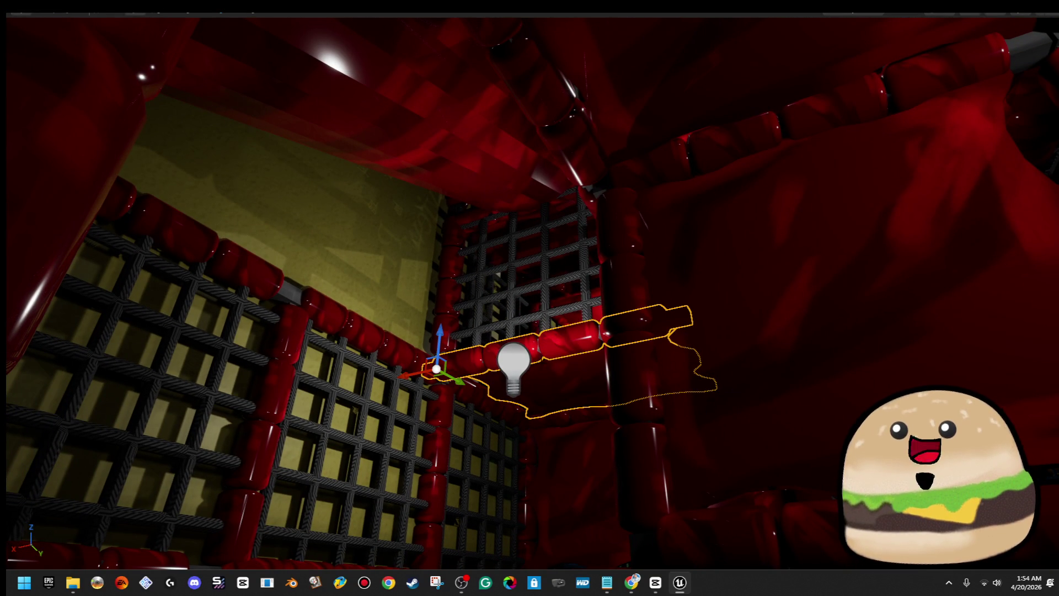
{"action": "left_click_drag", "start_coordinate": [392, 369], "coordinate": [295, 323]}
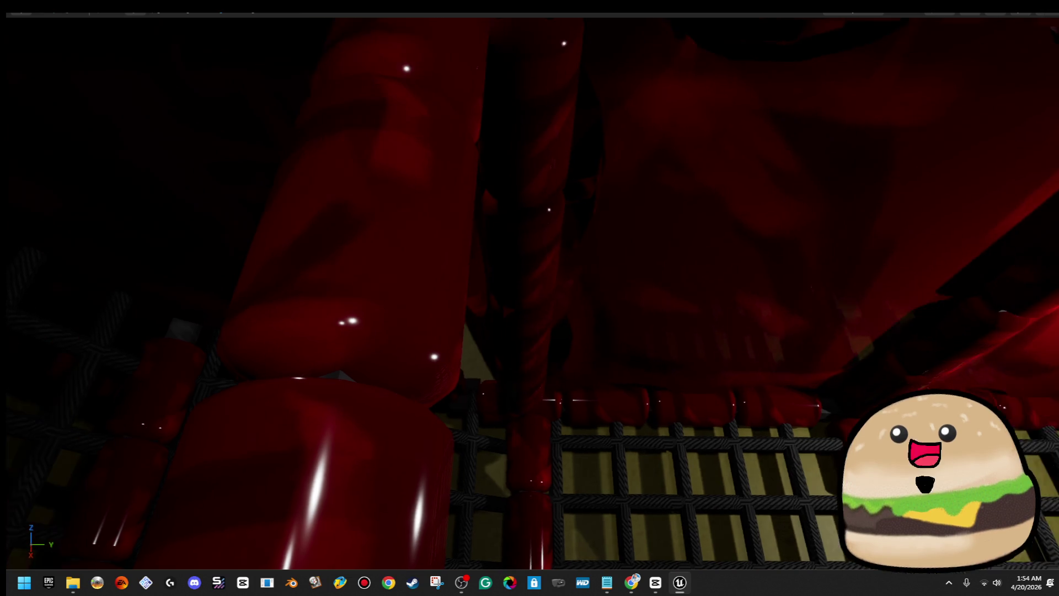
- Inspect the overhead object and puzzle-mat floor, then exit fullscreen back to the editor
{"action": "left_click", "coordinate": [386, 221]}
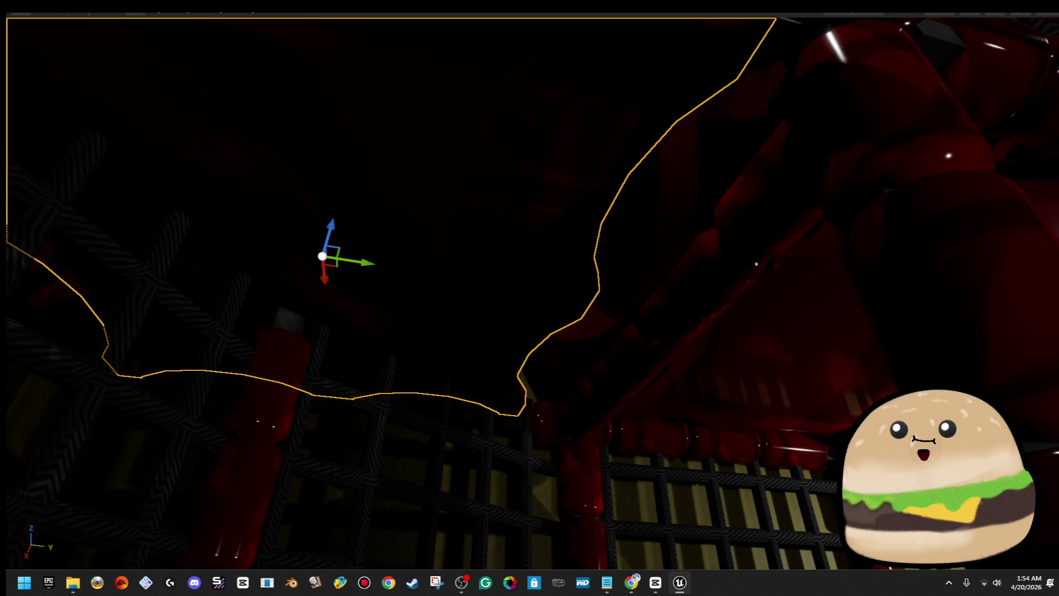
{"action": "key", "text": "r"}
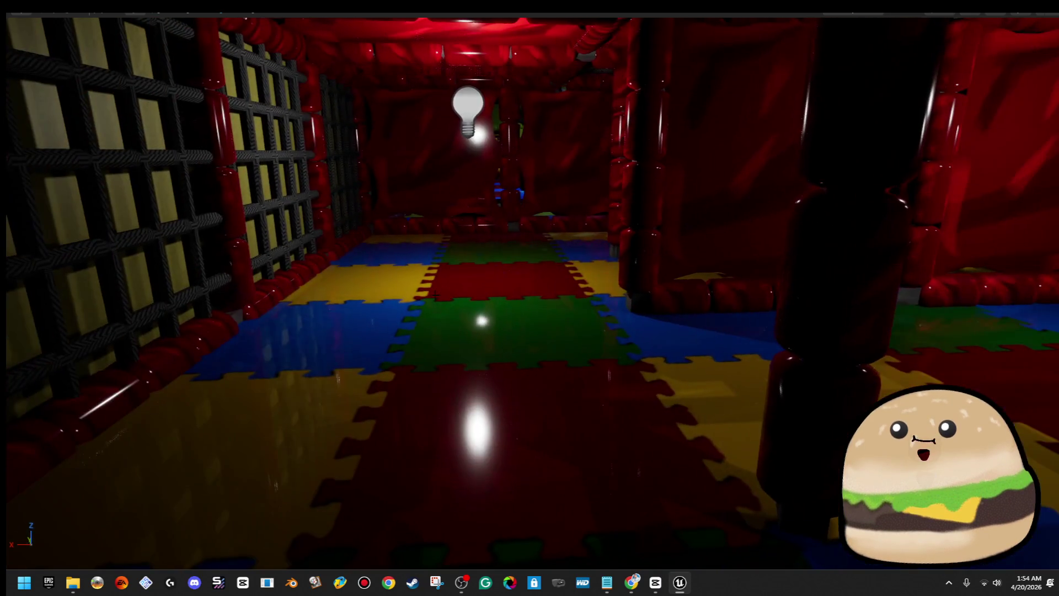
{"action": "right_click", "coordinate": [437, 309]}
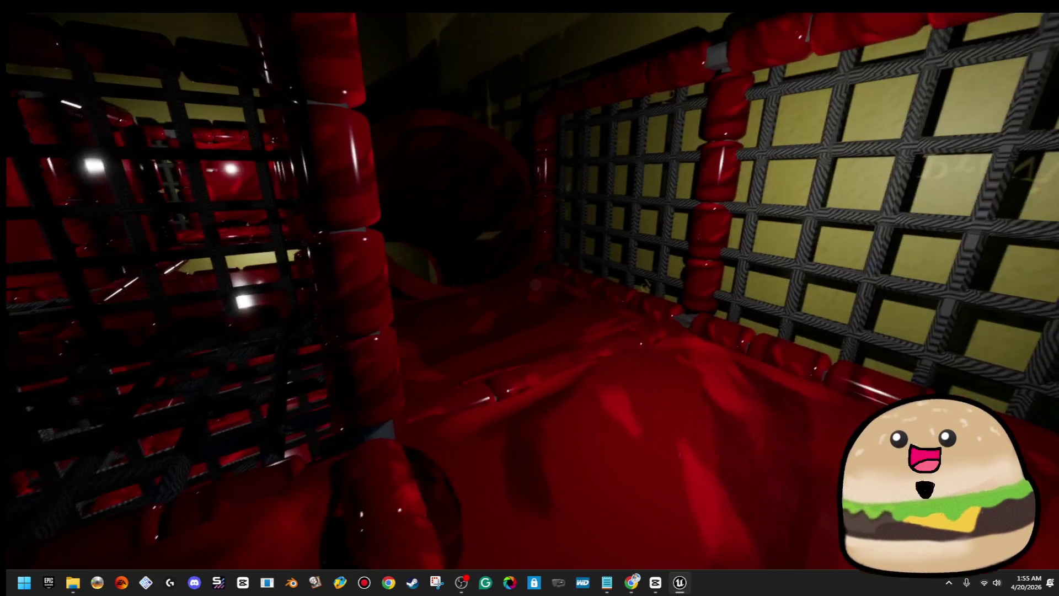
{"action": "key", "text": "Escape"}
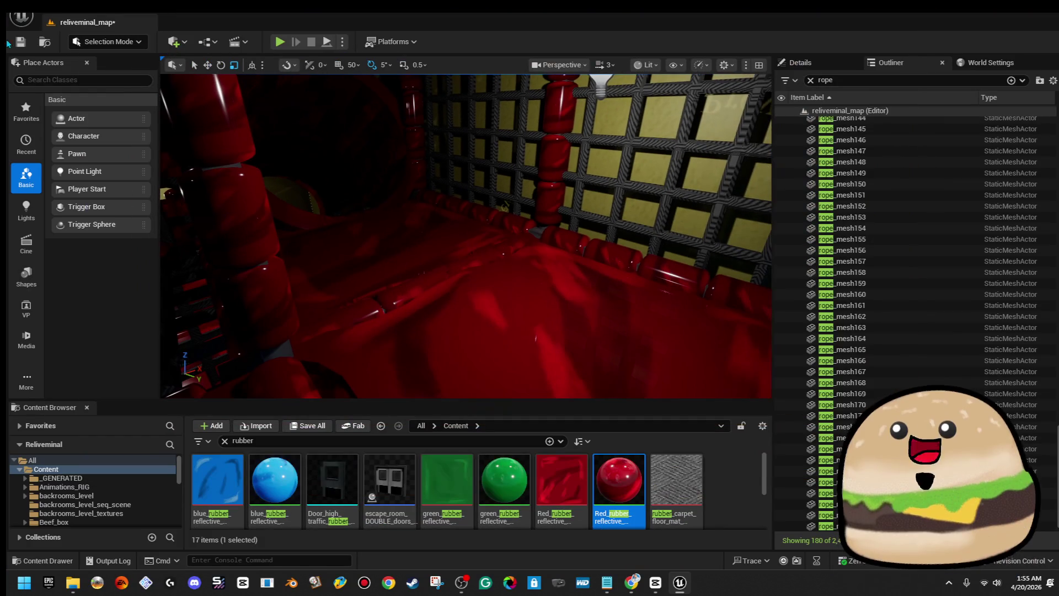
- Save the level and turn the view toward the mesh-grid wall
{"action": "left_click", "coordinate": [21, 42]}
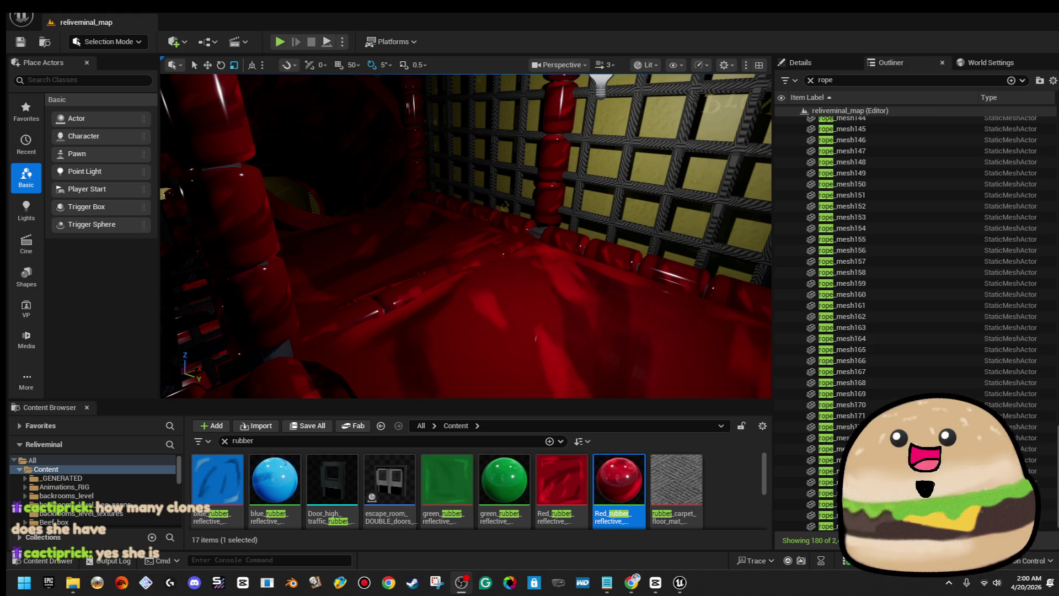
{"action": "mouse_move", "coordinate": [637, 278]}
{"action": "left_mouse_down"}
{"action": "mouse_move", "coordinate": [546, 275]}
{"action": "mouse_move", "coordinate": [546, 298]}
{"action": "left_mouse_up"}
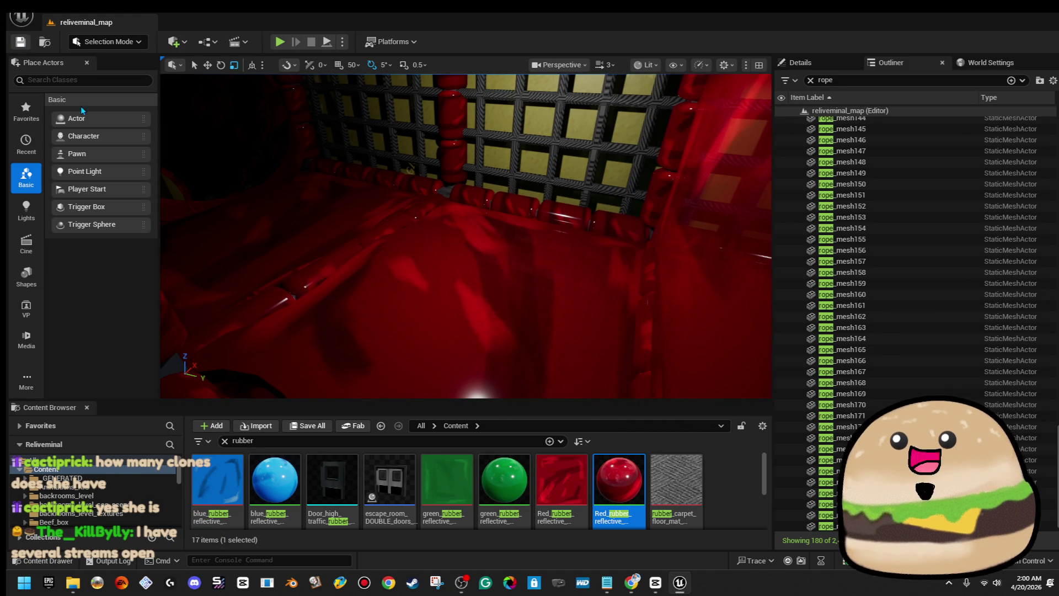
- Set the viewport to Unlit view mode and pull back over the ball pit and blue cage
{"action": "mouse_move", "coordinate": [546, 297]}
{"action": "left_mouse_down"}
{"action": "mouse_move", "coordinate": [543, 275]}
{"action": "mouse_move", "coordinate": [585, 278]}
{"action": "left_mouse_up"}
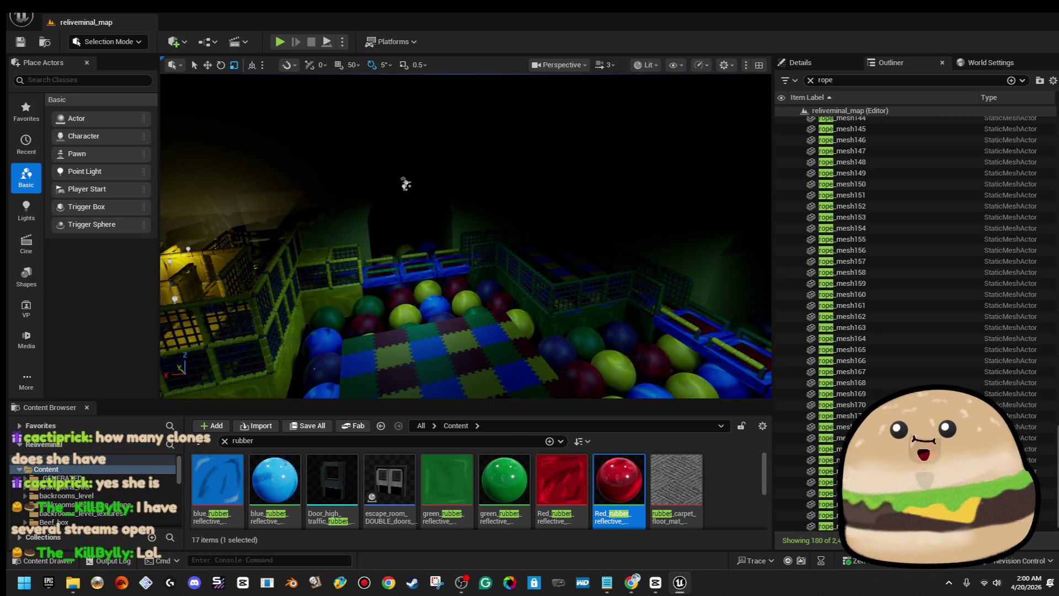
{"action": "left_click", "coordinate": [644, 64]}
{"action": "left_click", "coordinate": [675, 123]}
{"action": "left_click_drag", "start_coordinate": [469, 225], "coordinate": [433, 226]}
{"action": "mouse_move", "coordinate": [468, 224]}
{"action": "left_mouse_down"}
{"action": "mouse_move", "coordinate": [458, 248]}
{"action": "mouse_move", "coordinate": [467, 228]}
{"action": "left_mouse_up"}
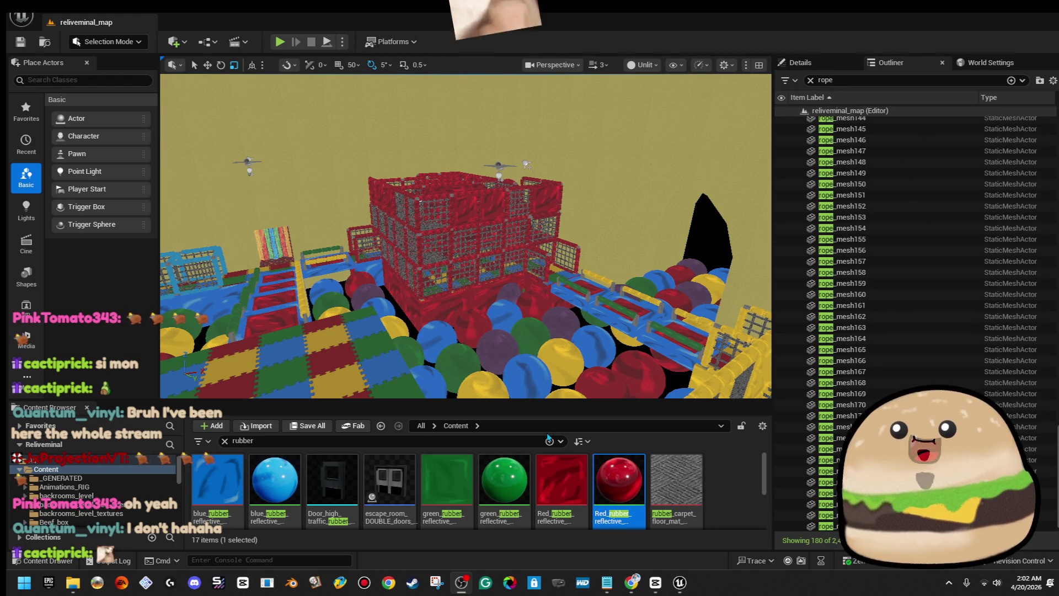
- Fly the camera across the ball-pit level, past the puzzle-mat pen, into the yellow party room
{"action": "left_click_drag", "start_coordinate": [590, 232], "coordinate": [198, 232]}
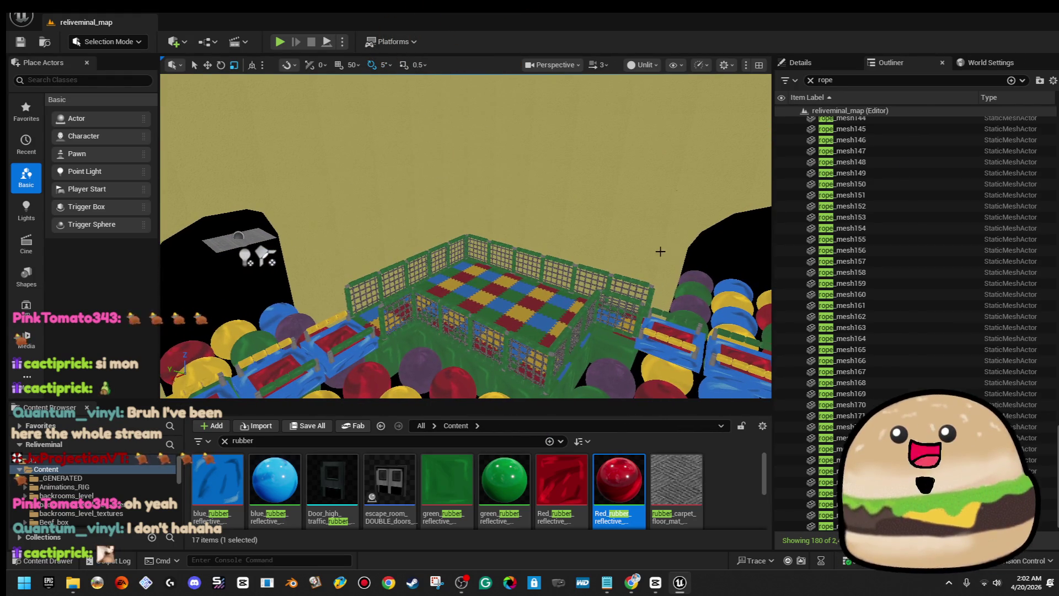
{"action": "mouse_move", "coordinate": [738, 199]}
{"action": "left_mouse_down"}
{"action": "mouse_move", "coordinate": [738, 165]}
{"action": "mouse_move", "coordinate": [695, 132]}
{"action": "mouse_move", "coordinate": [634, 138]}
{"action": "mouse_move", "coordinate": [634, 82]}
{"action": "mouse_move", "coordinate": [717, 99]}
{"action": "left_mouse_up"}
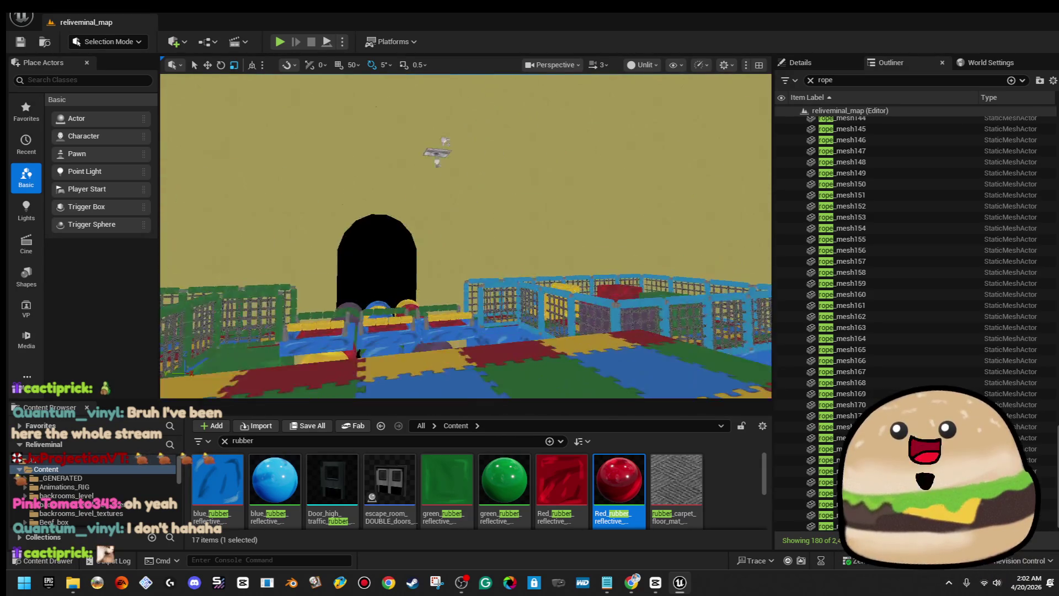
{"action": "mouse_move", "coordinate": [717, 99]}
{"action": "left_mouse_down"}
{"action": "mouse_move", "coordinate": [717, 110]}
{"action": "mouse_move", "coordinate": [700, 110]}
{"action": "mouse_move", "coordinate": [711, 104]}
{"action": "left_mouse_up"}
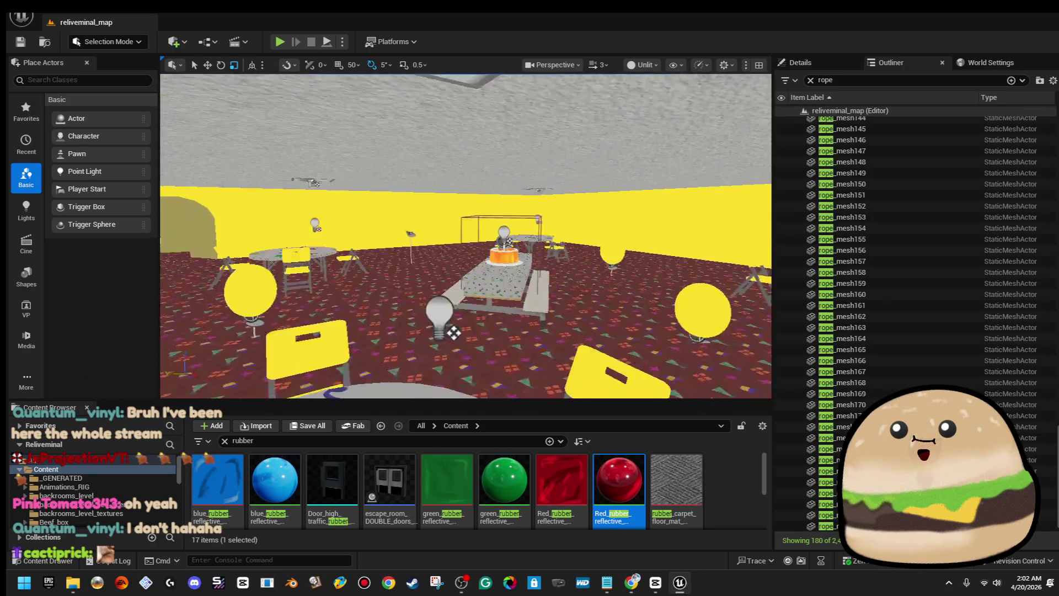